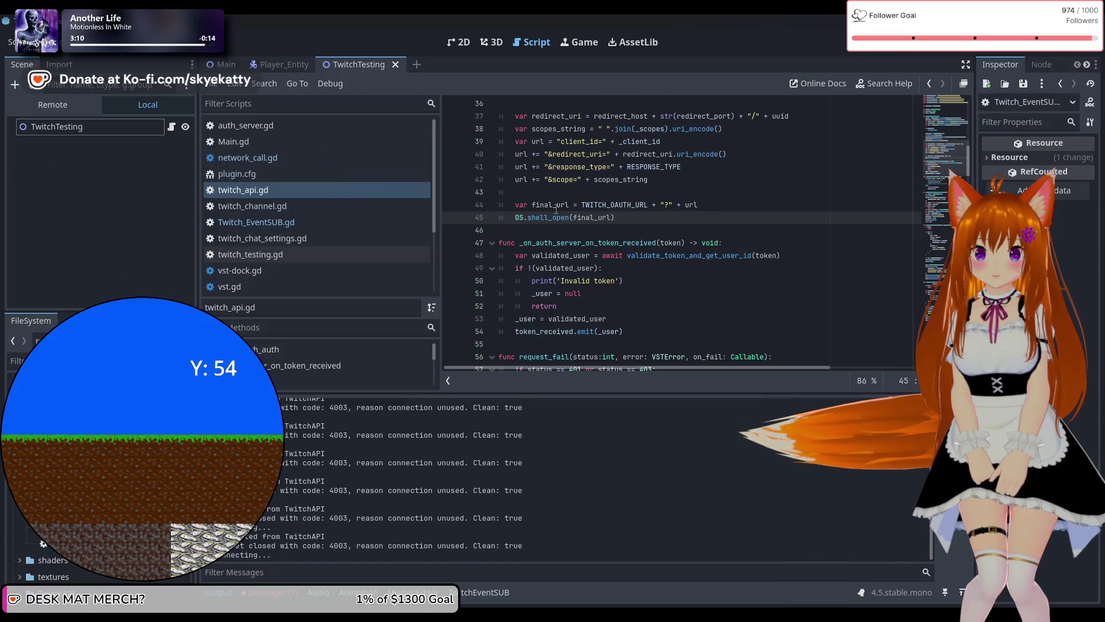
Scroll twitch_api.gd to line 103, where subscribe_event creates the VSTNetwork_Call.
scroll(556, 210, "down", 3)
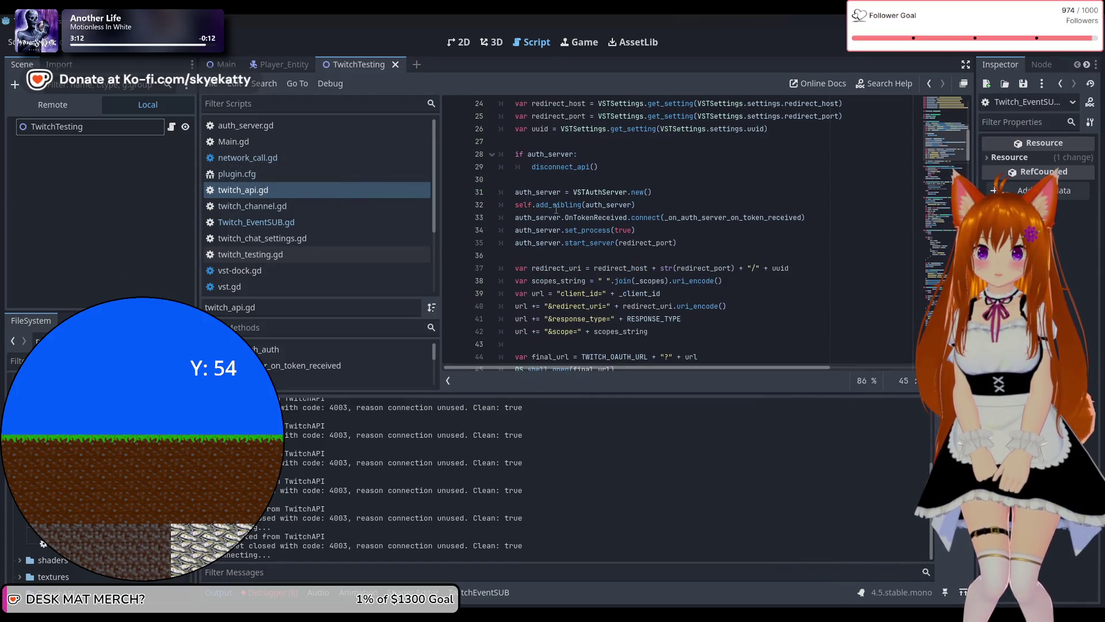
mouse_move(558, 204)
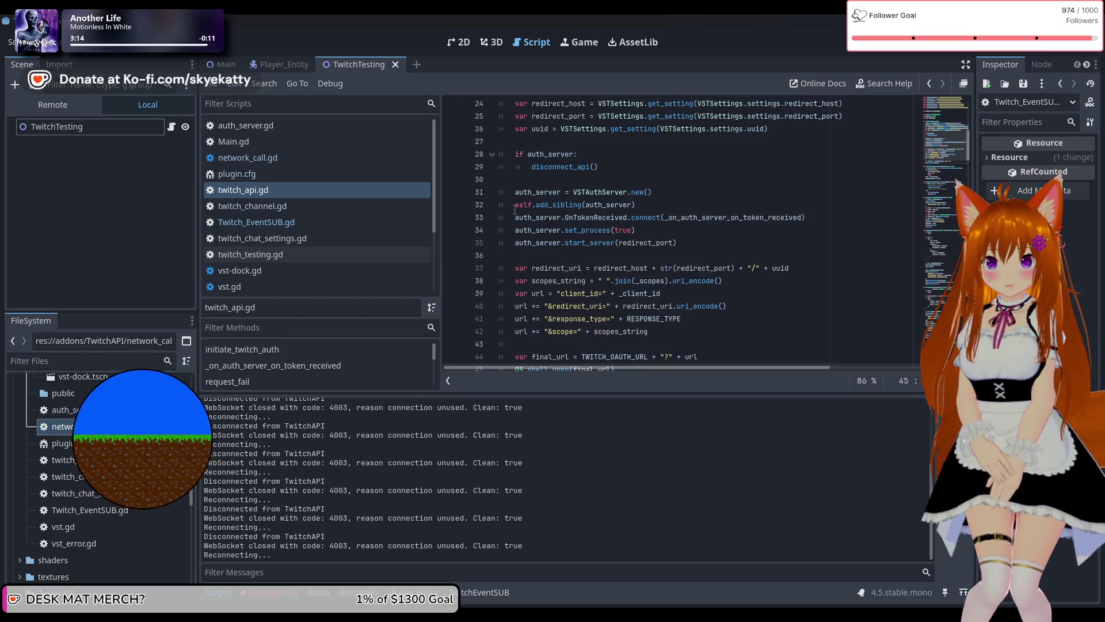
scroll(678, 188, "up", 2)
scroll(678, 188, "down", 4)
scroll(678, 188, "down", 3)
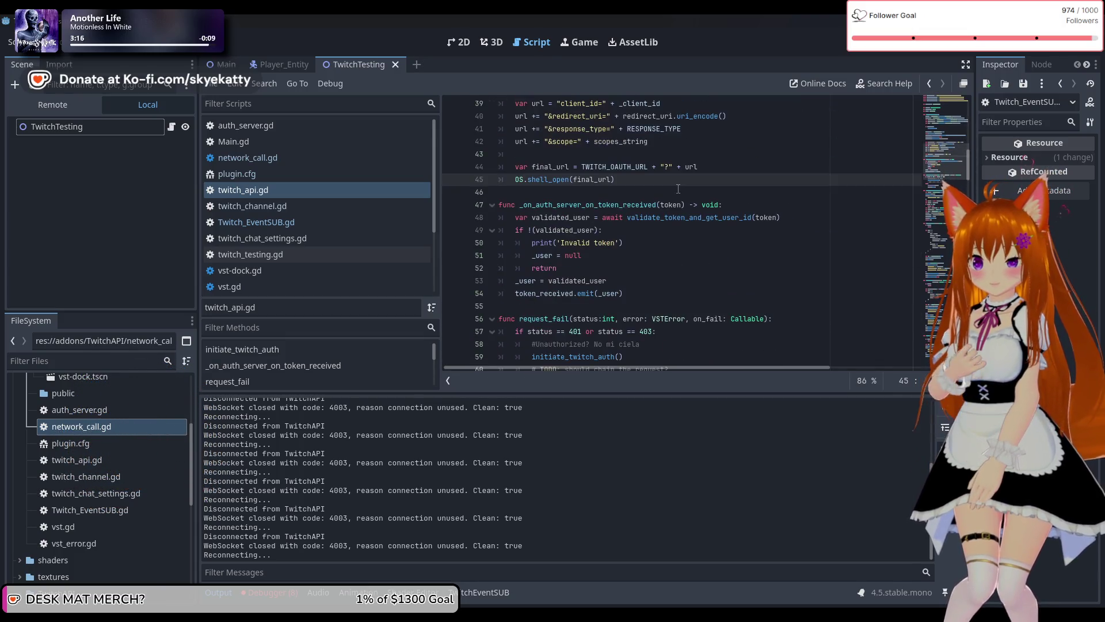
scroll(679, 189, "down", 1)
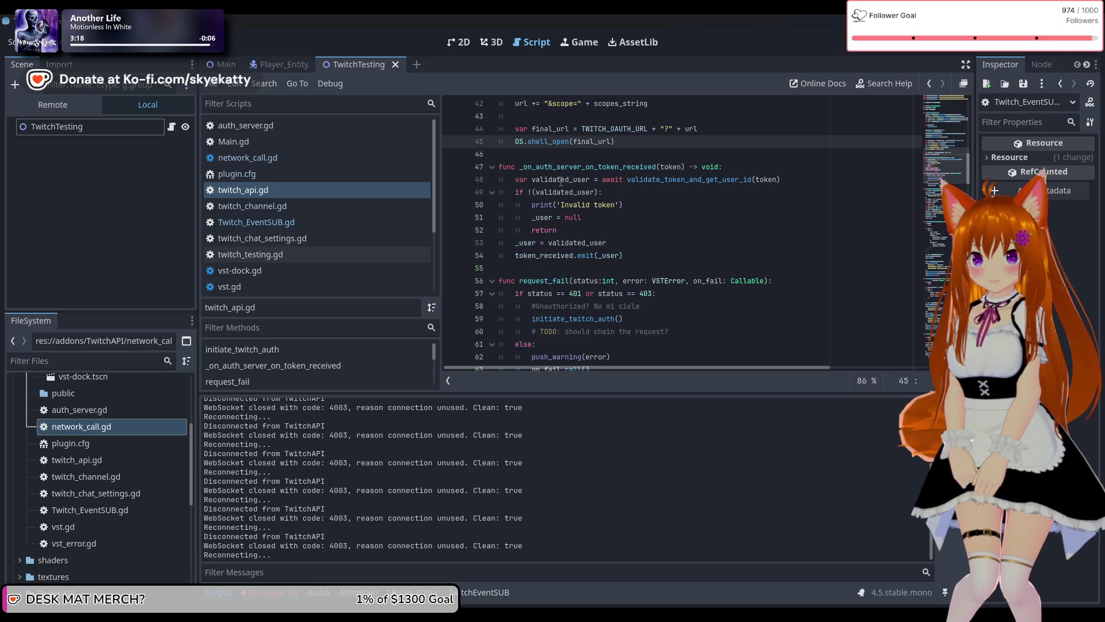
scroll(625, 182, "down", 6)
scroll(626, 183, "down", 8)
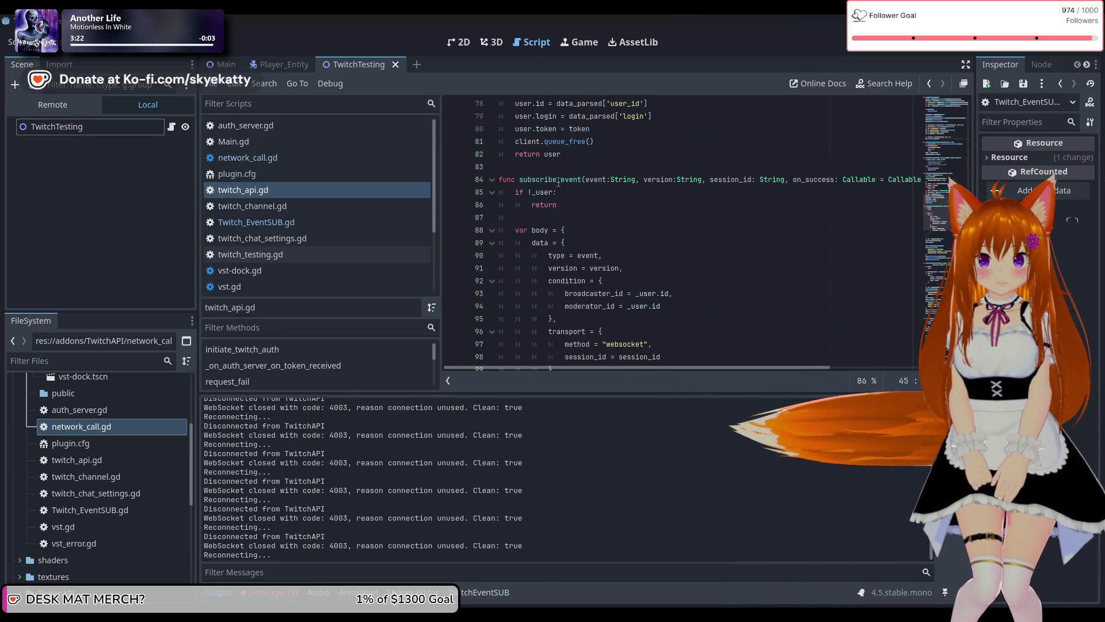
scroll(570, 183, "down", 3)
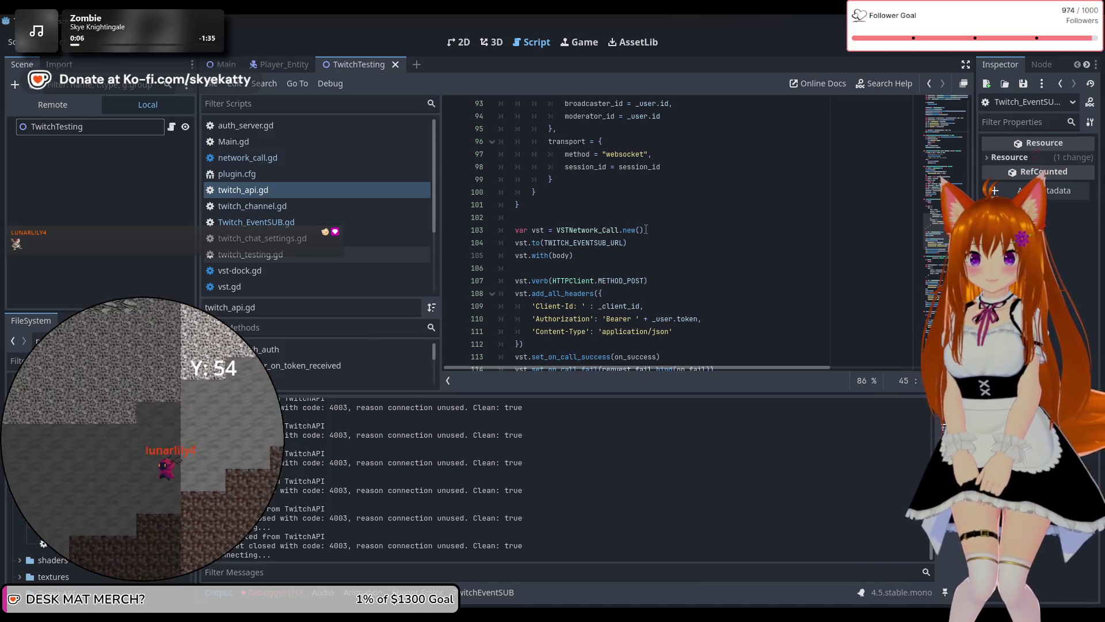
scroll(636, 258, "down", 1)
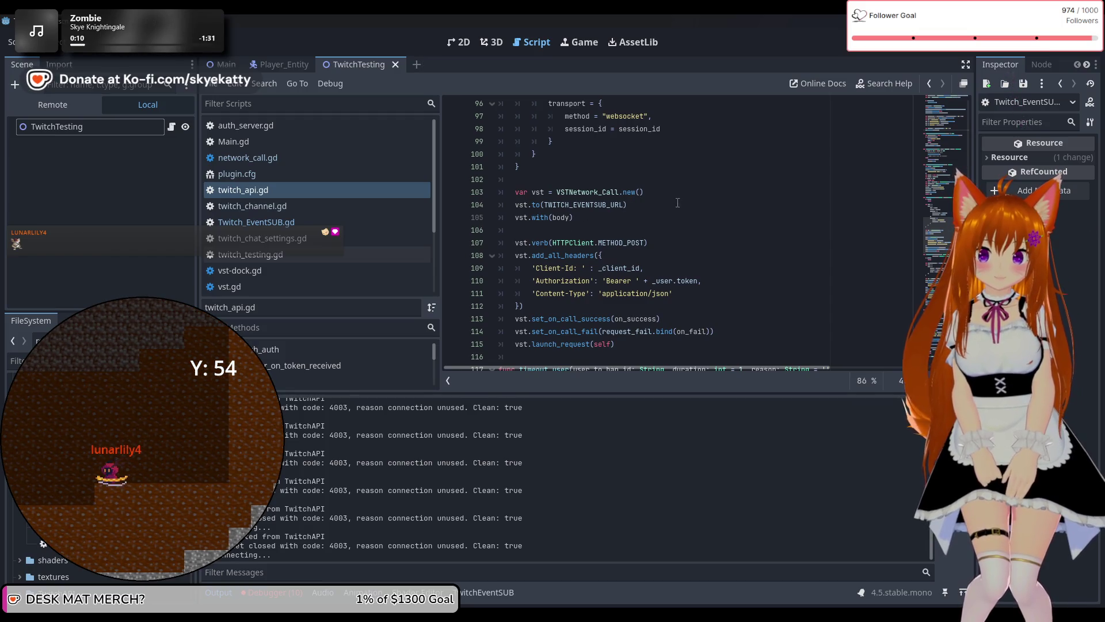
left_click(662, 194)
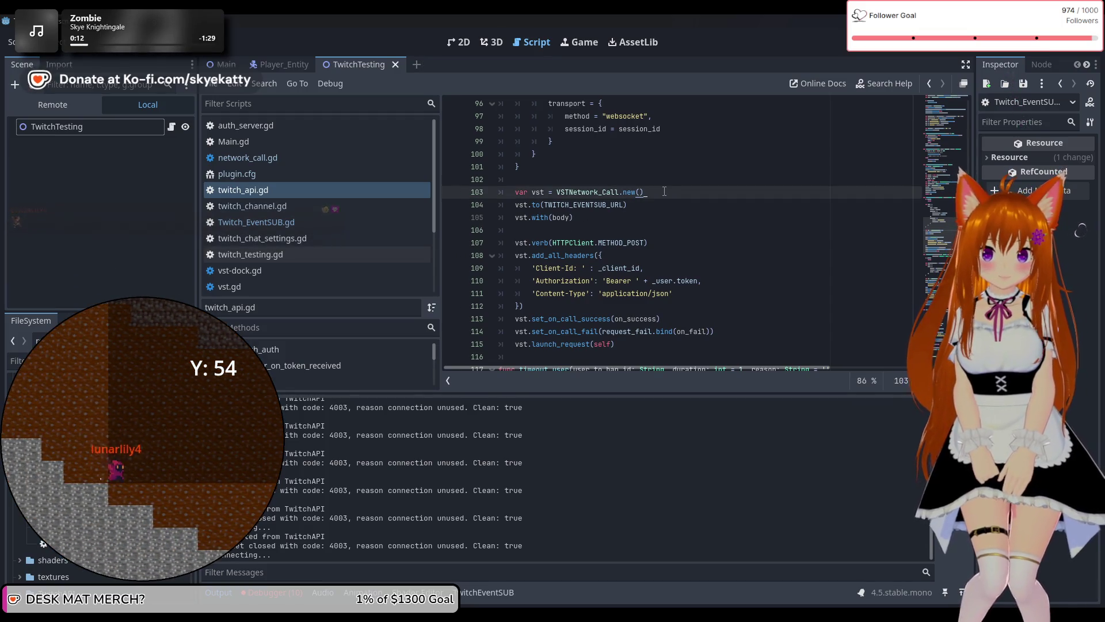
Insert an add_child(vst) line right after the VSTNetwork_Call creation on line 103.
key("Return")
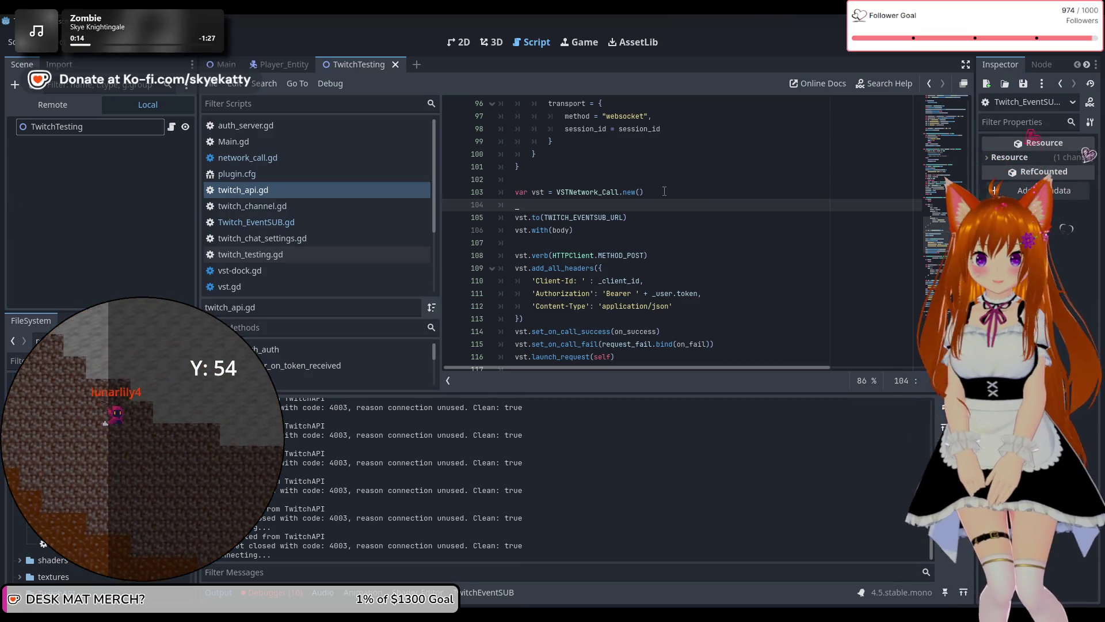
type("var.")
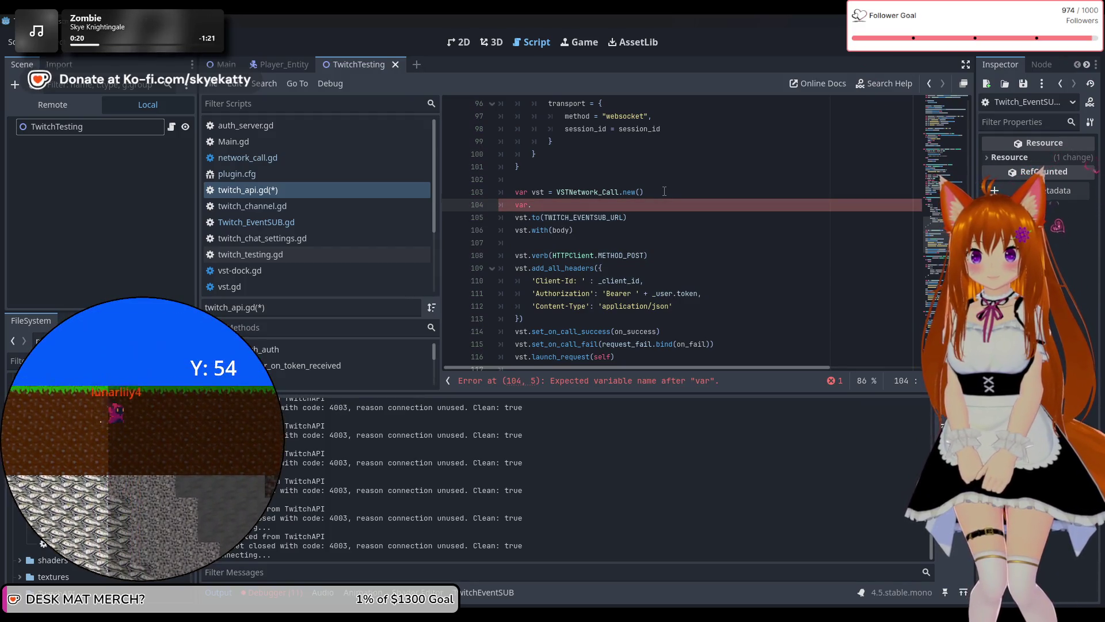
type("ad")
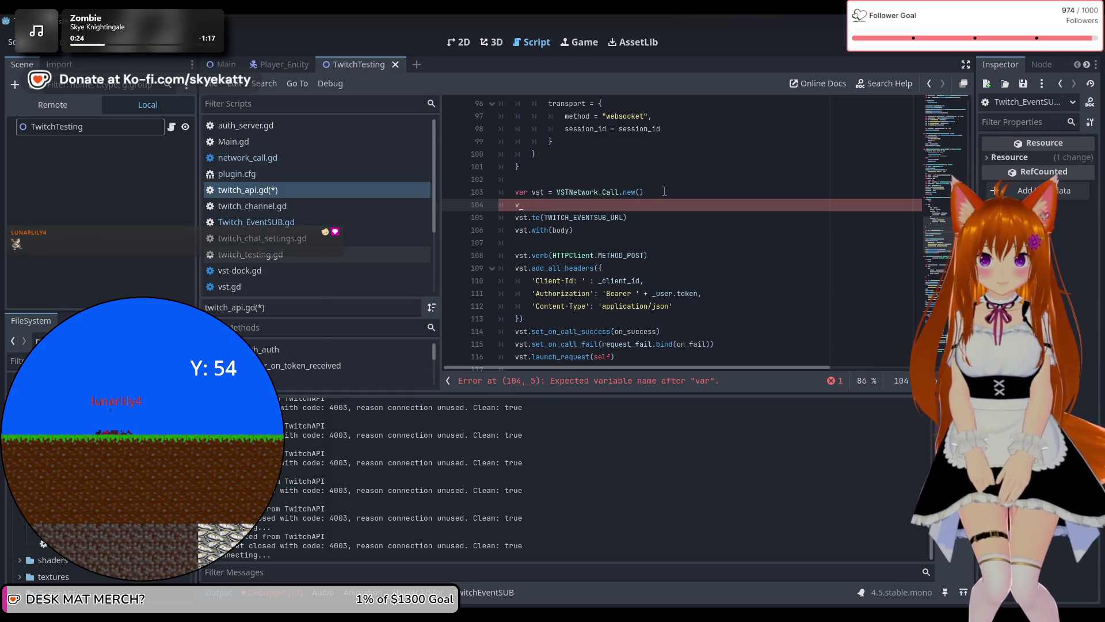
key("BackSpace")
type("add")
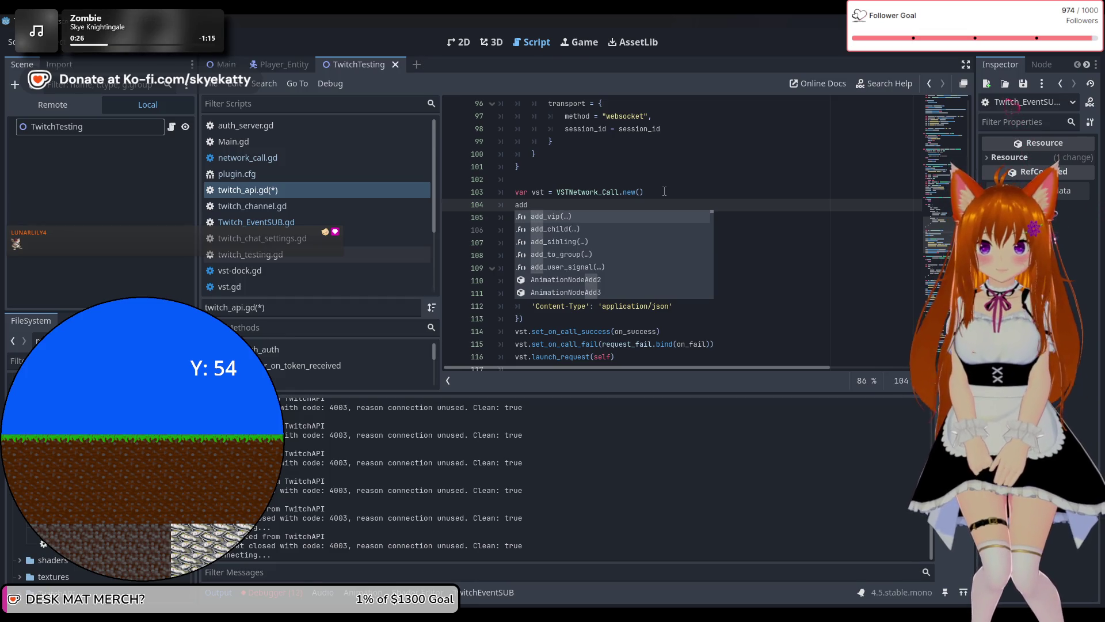
type("_chil")
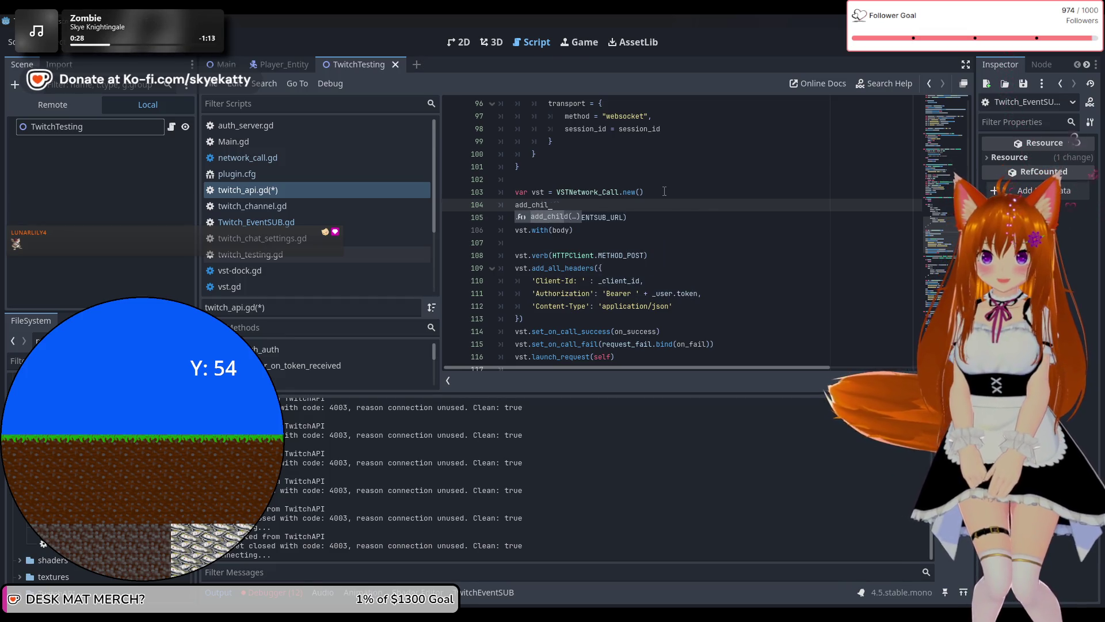
key("Return")
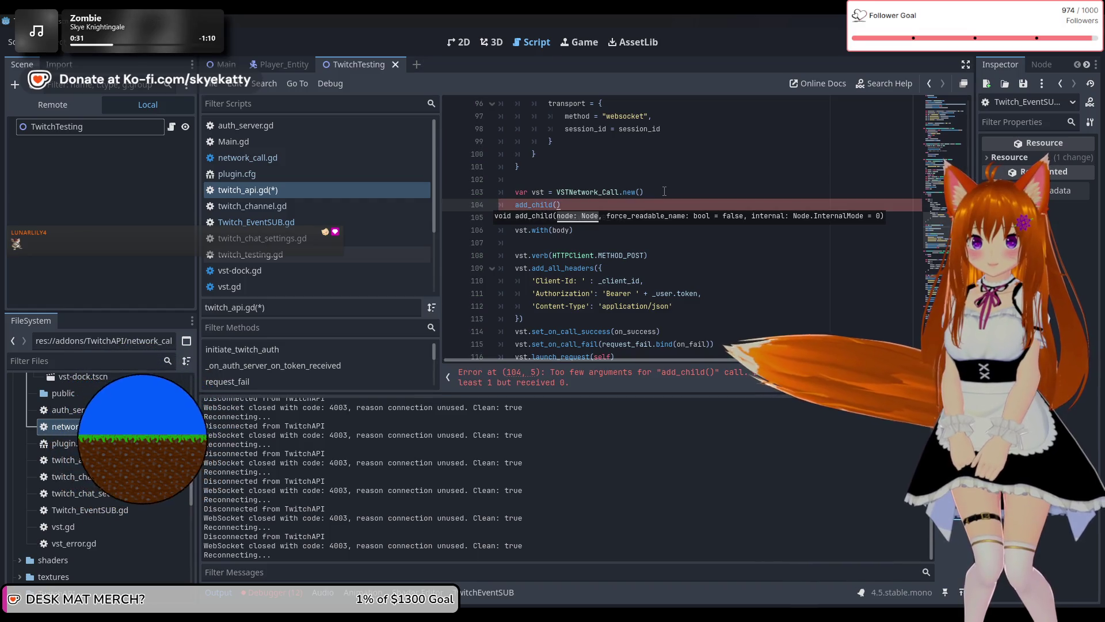
key("Delete")
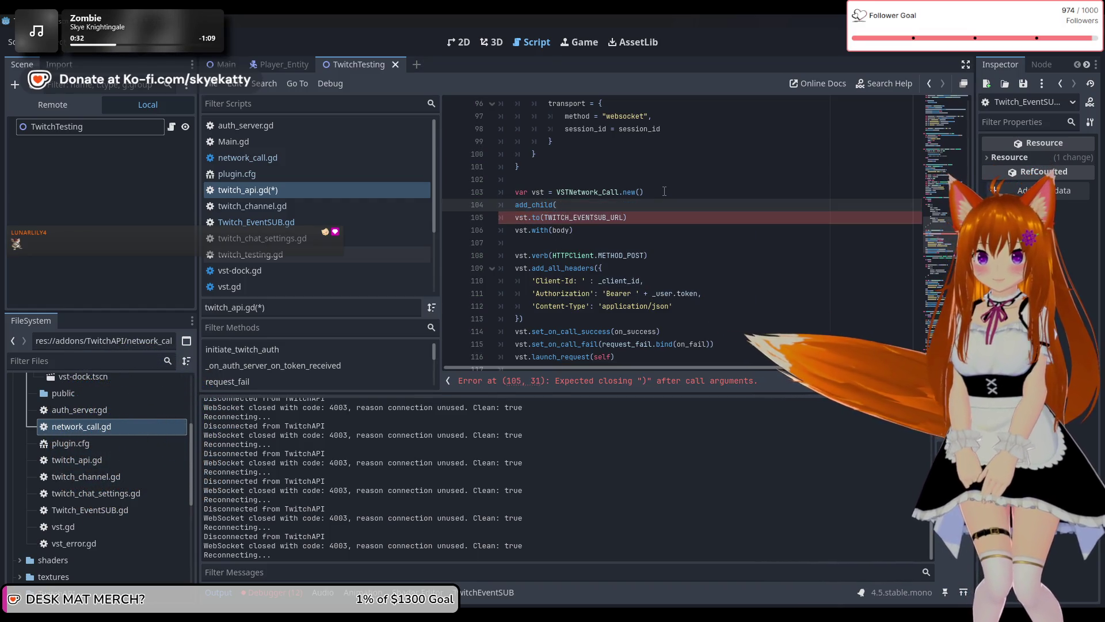
type("vst)")
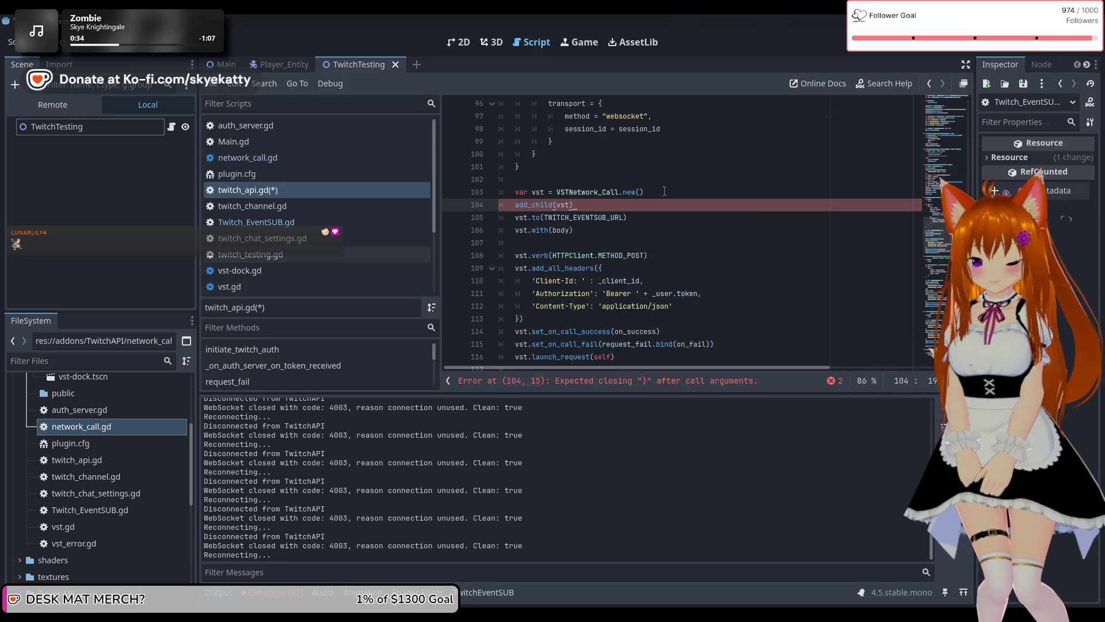
Stop the running game.
scroll(664, 191, "down", 4)
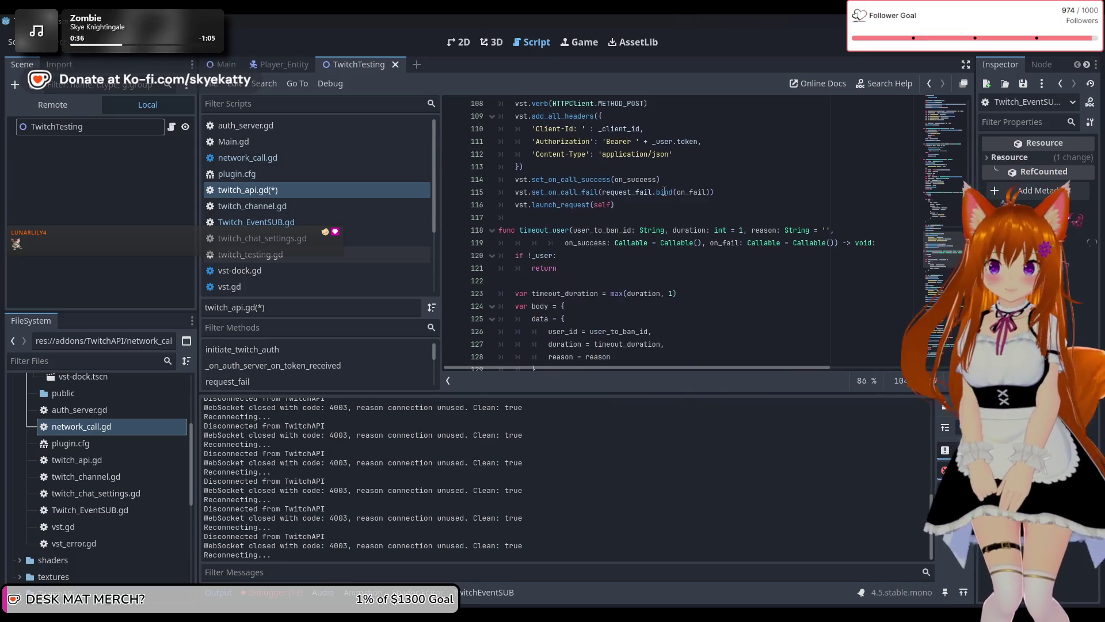
scroll(675, 209, "up", 3)
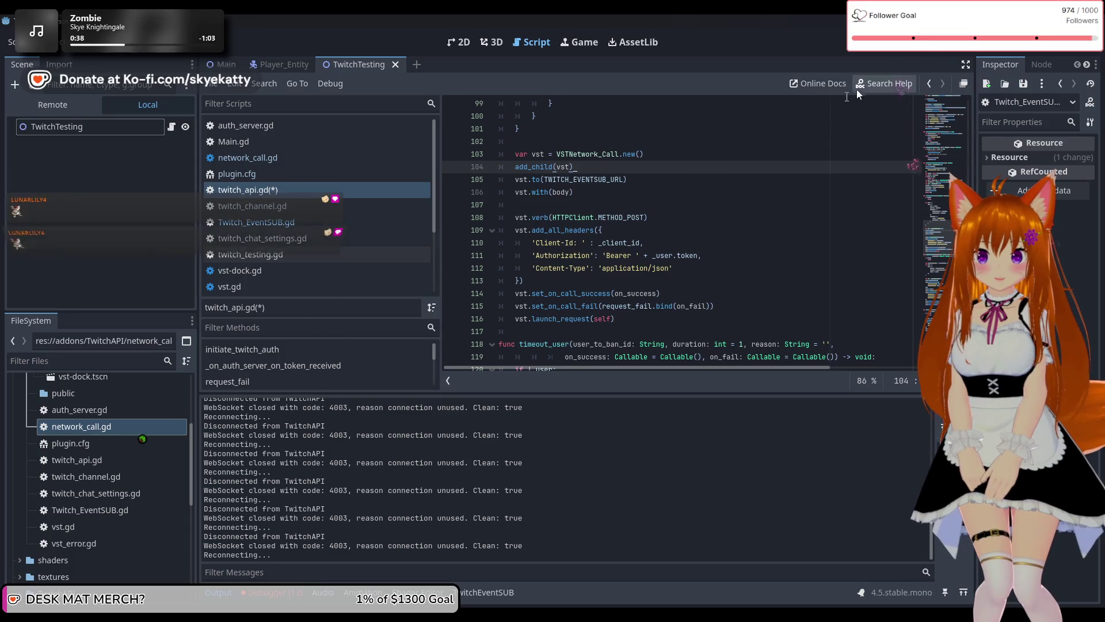
left_click(928, 51)
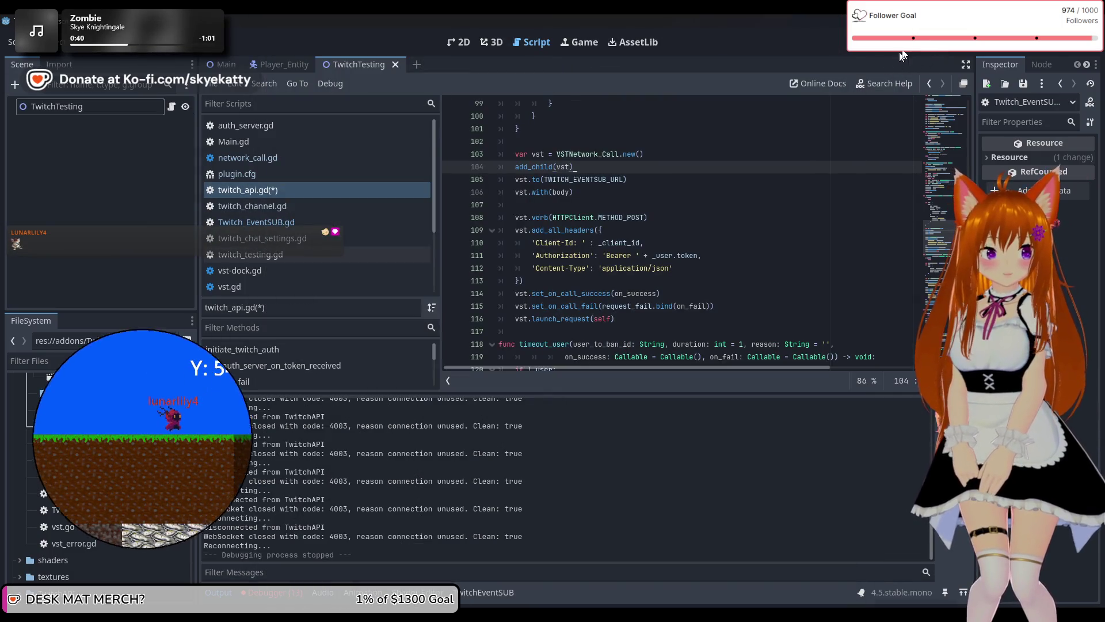
Run the project to test the add_child change, stop it, and select line 104.
left_click(903, 52)
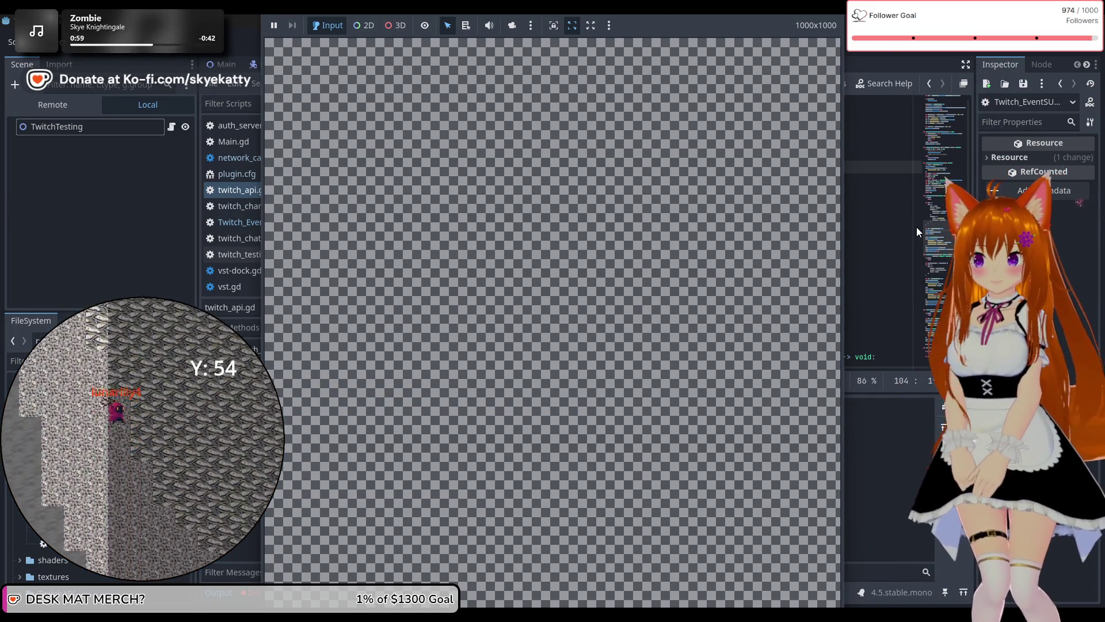
left_click(960, 9)
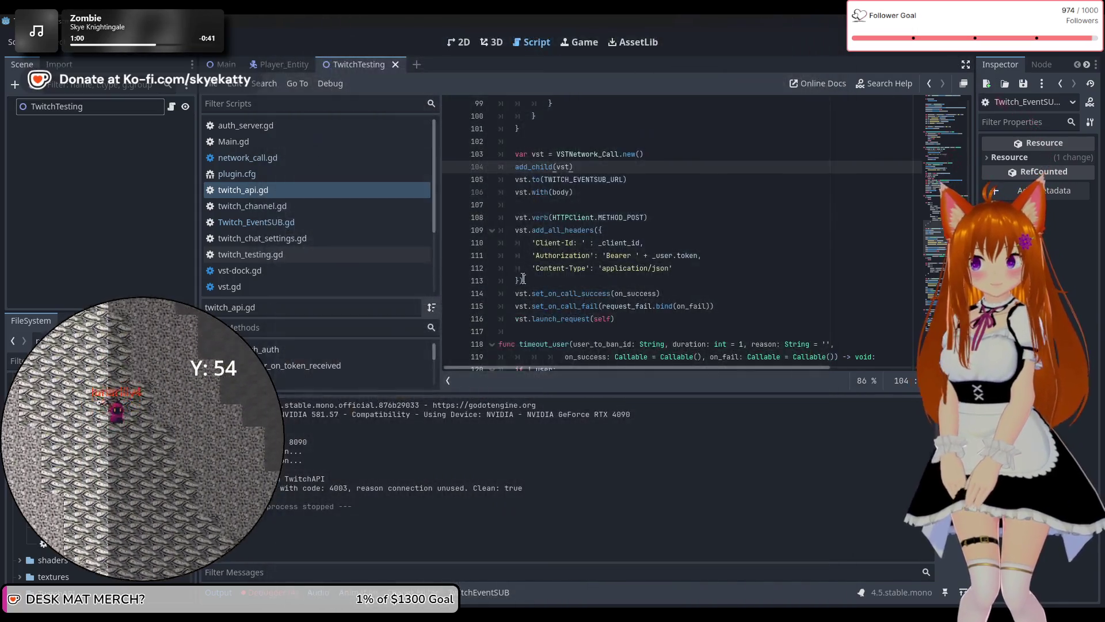
triple_click(581, 166)
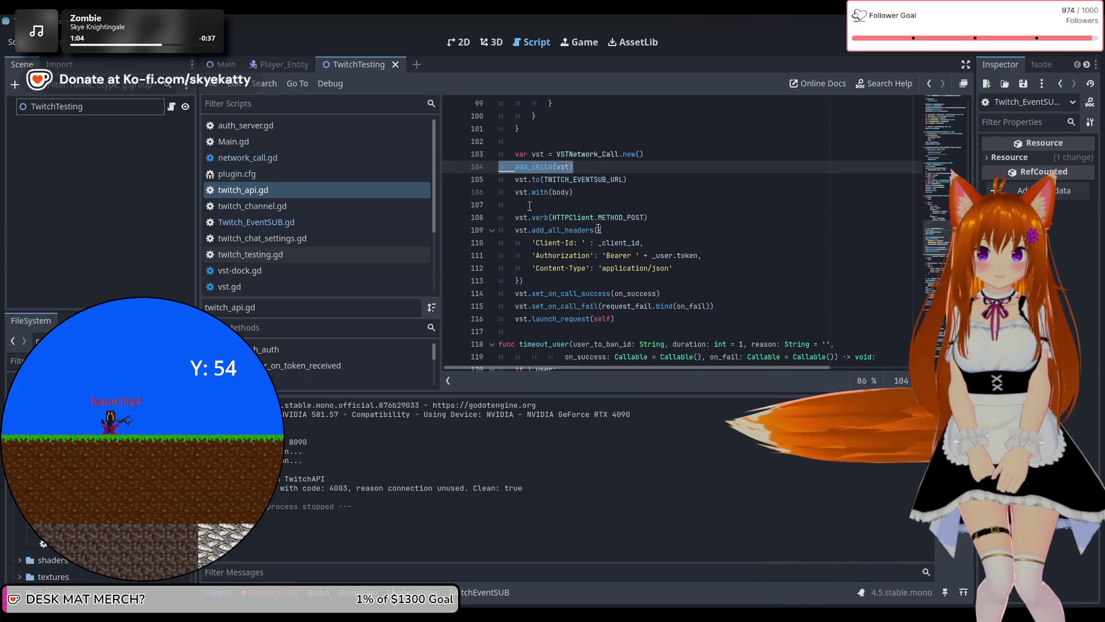
Review subscribe_event in twitch_api.gd and show the list of runtime errors.
scroll(530, 206, "up", 2)
scroll(655, 233, "down", 1)
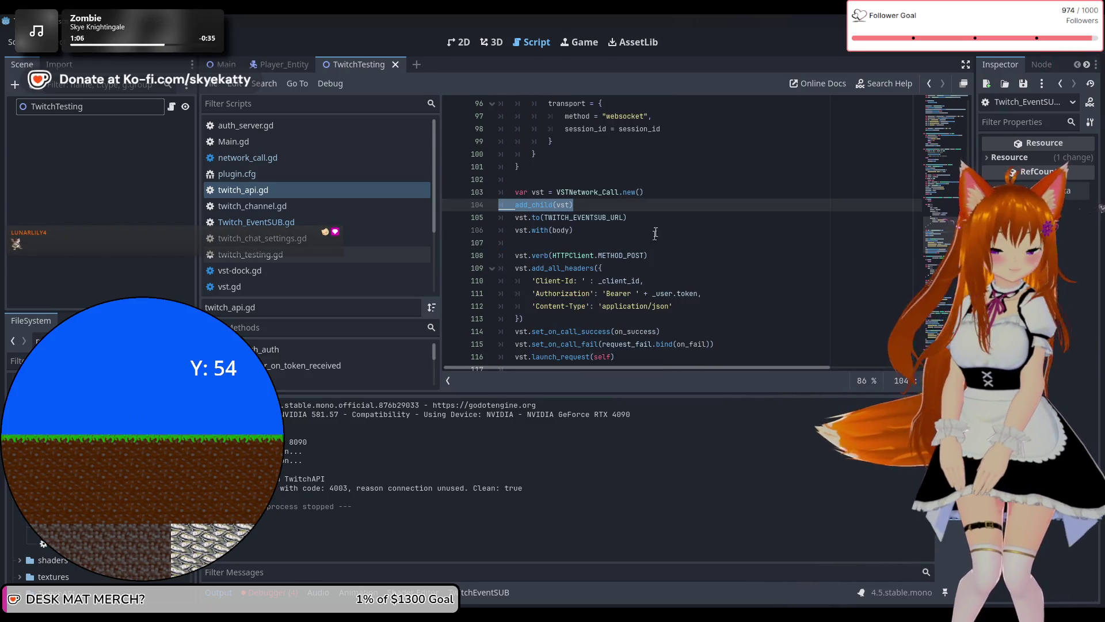
scroll(594, 231, "up", 7)
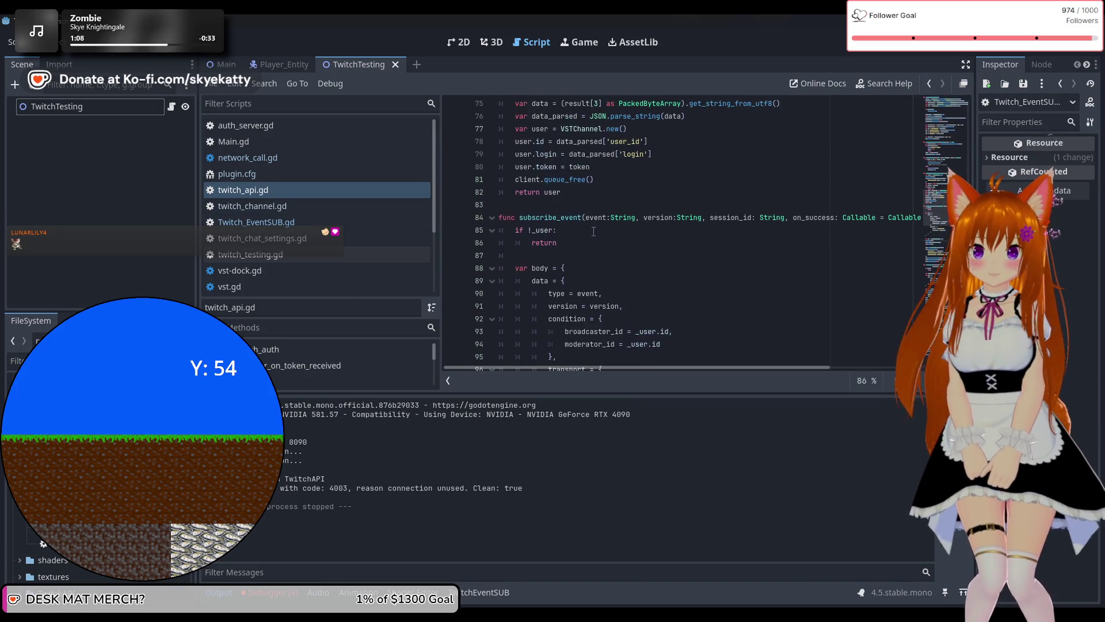
scroll(594, 231, "up", 20)
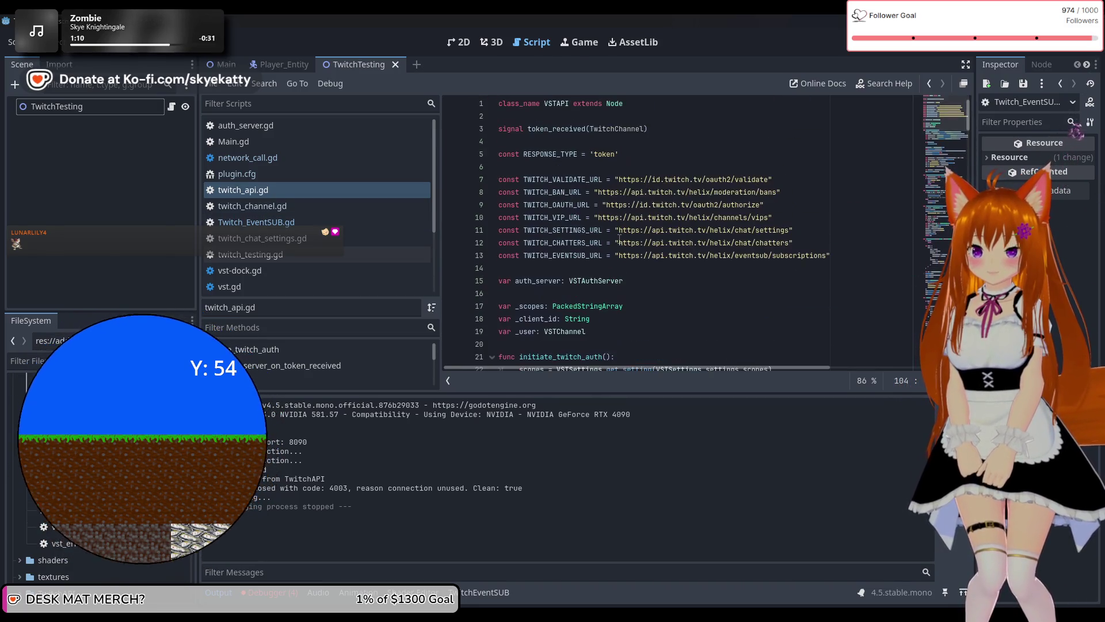
scroll(618, 238, "down", 5)
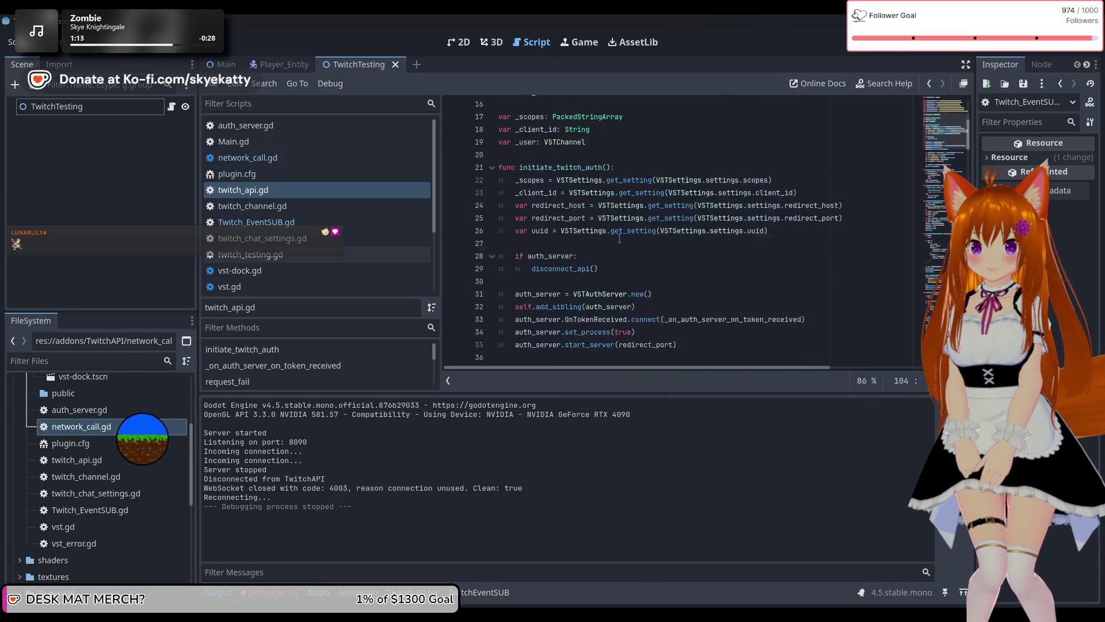
scroll(618, 238, "down", 7)
scroll(620, 237, "down", 12)
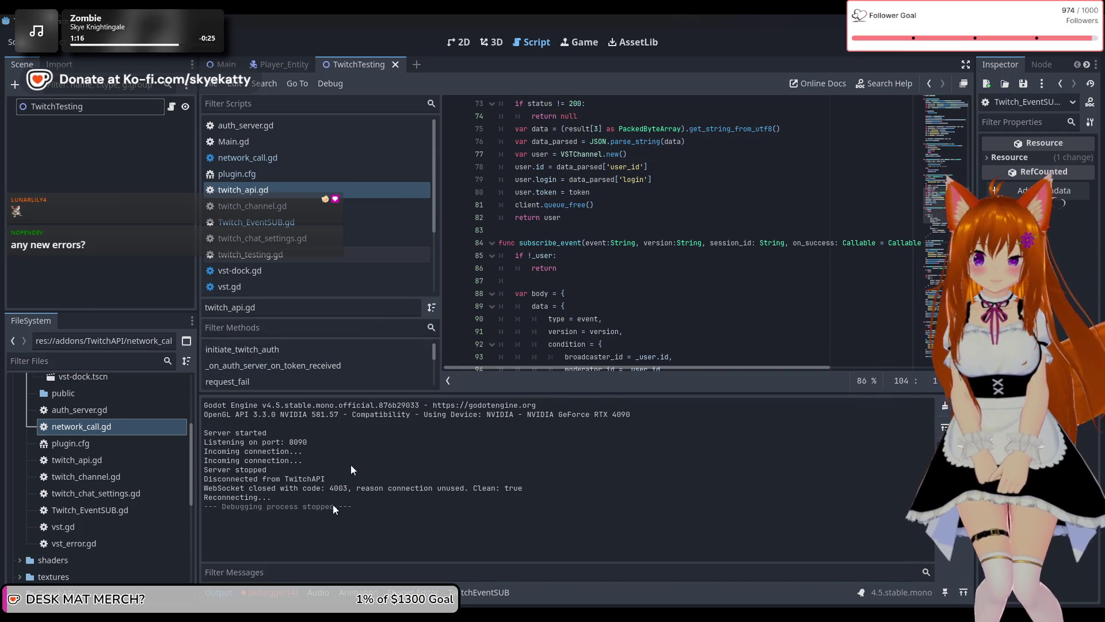
left_click(273, 593)
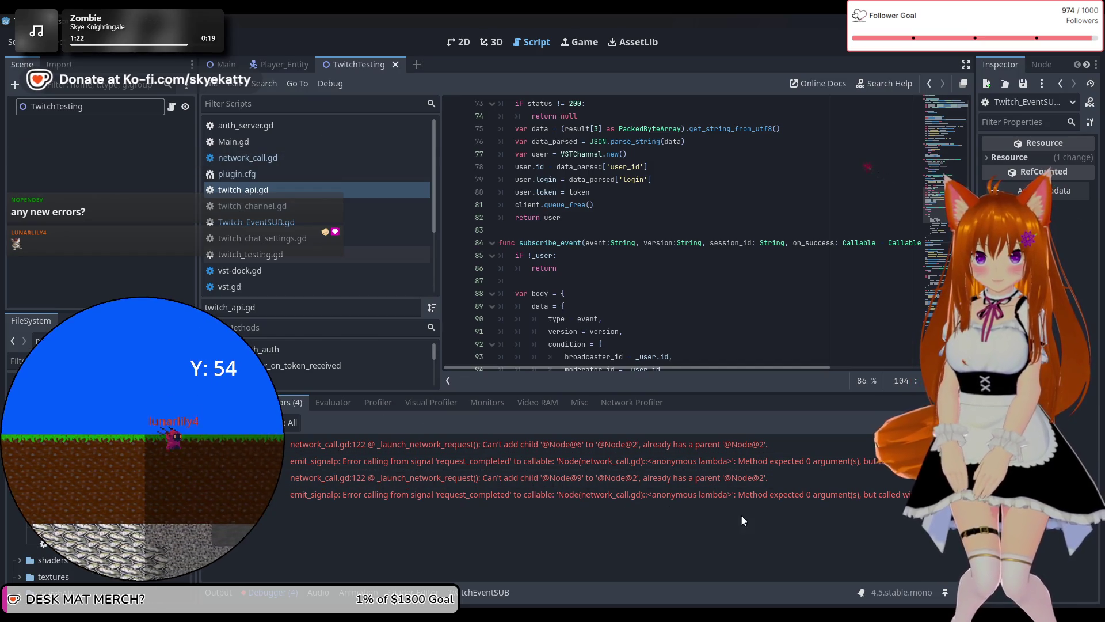
Follow the first error to network_call.gd's _launch_network_request at line 122.
left_click(743, 451)
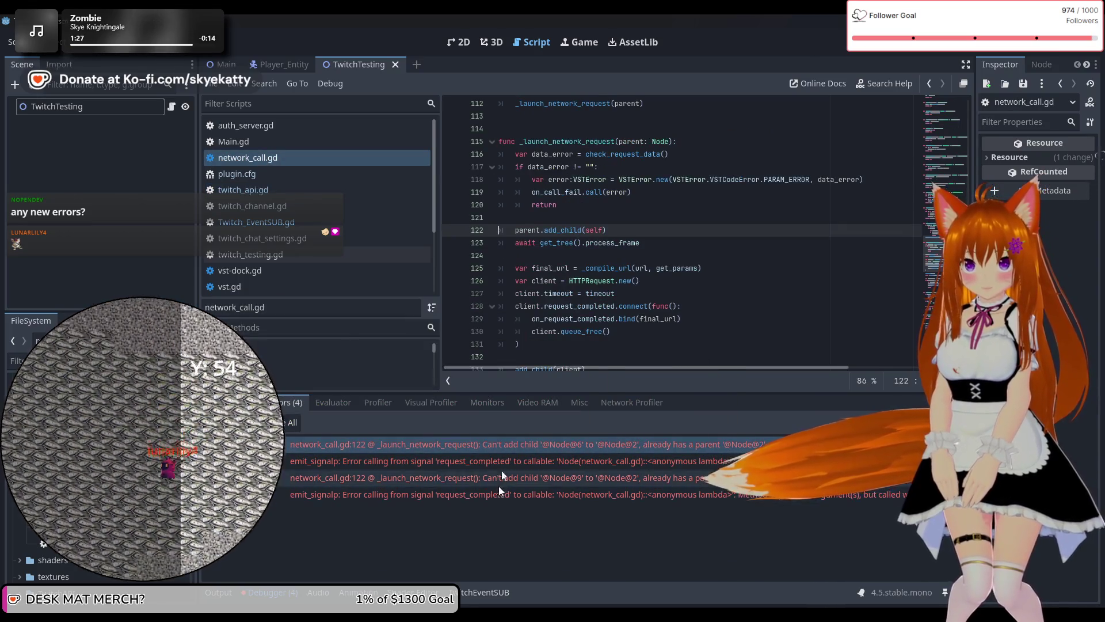
scroll(696, 329, "up", 1)
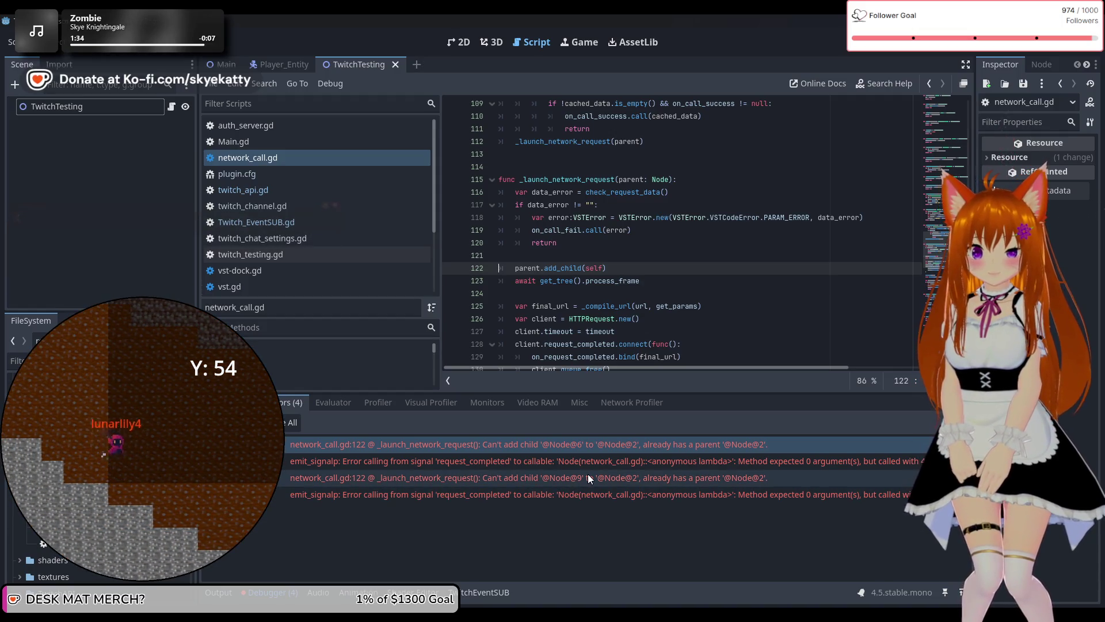
mouse_move(589, 474)
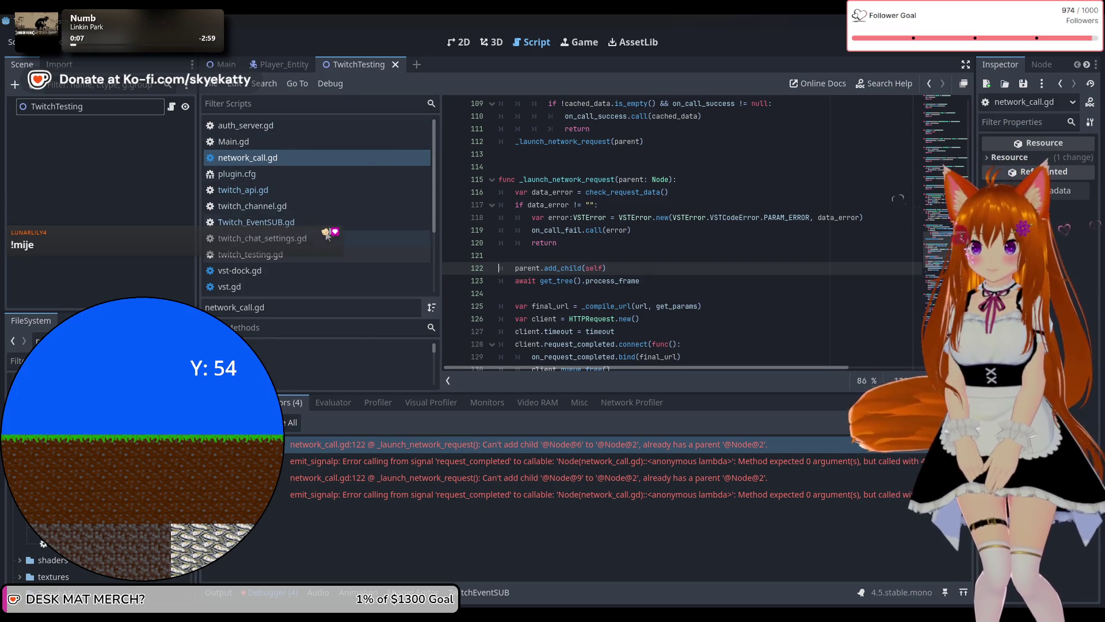
left_click(306, 173)
Browse plugin.cfg, twitch_channel.gd and Twitch_EventSUB.gd, then return to twitch_api.gd line 104.
left_click(305, 161)
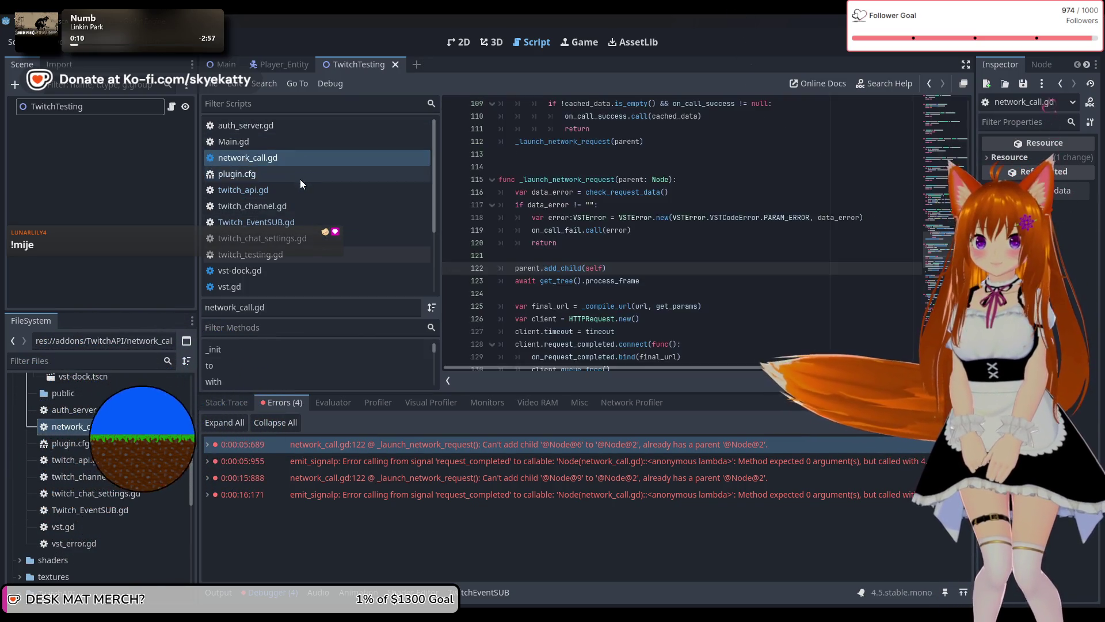
left_click(300, 176)
left_click(295, 157)
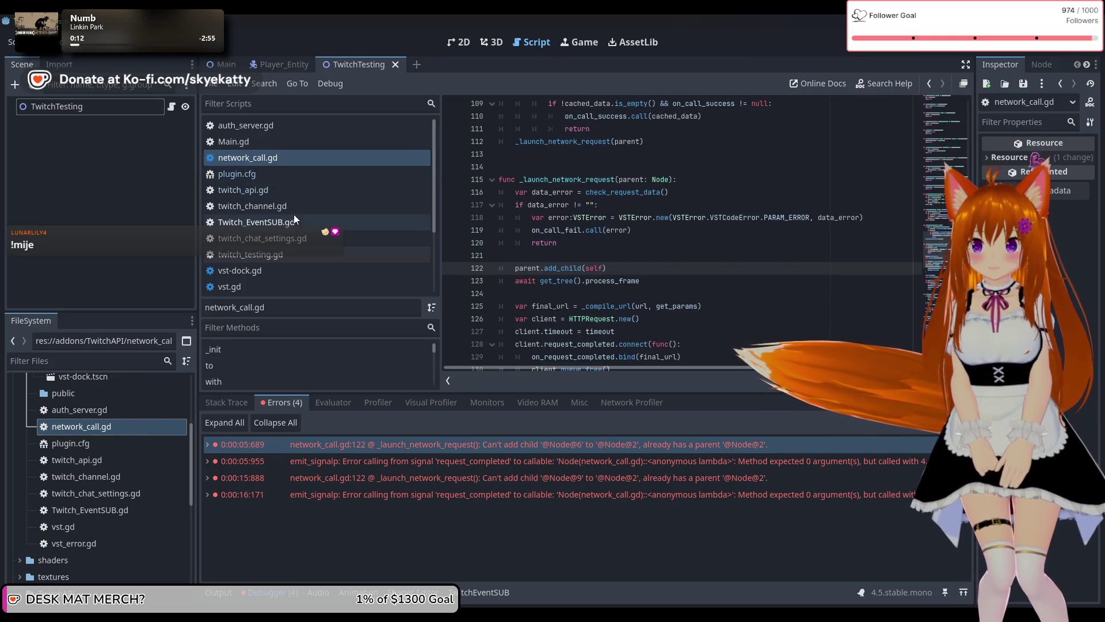
left_click(307, 193)
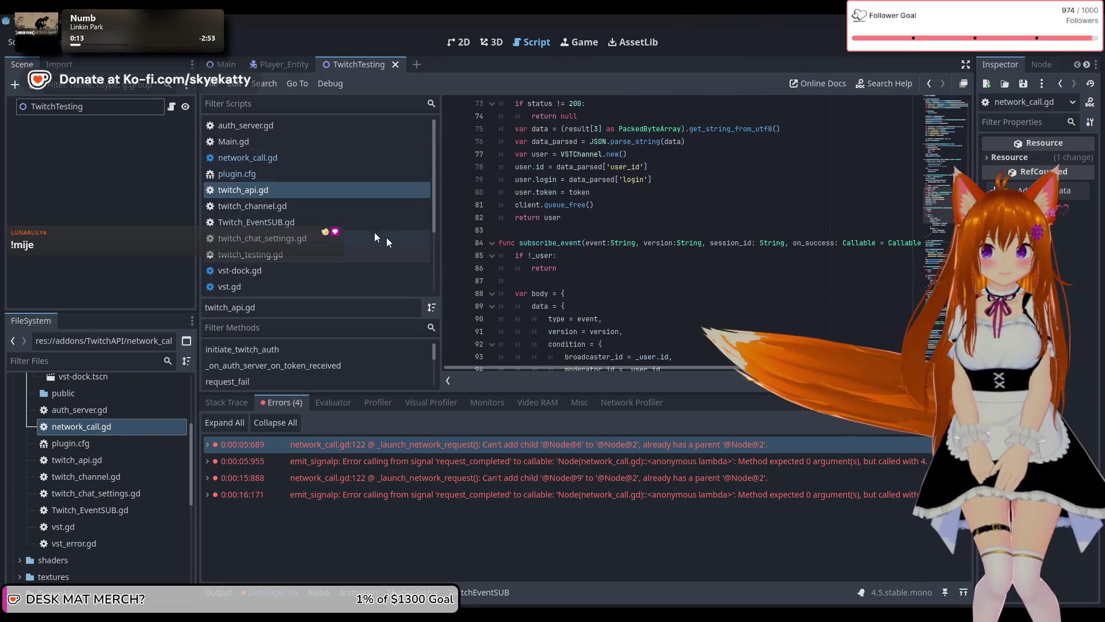
left_click(324, 221)
left_click(322, 208)
left_click(322, 222)
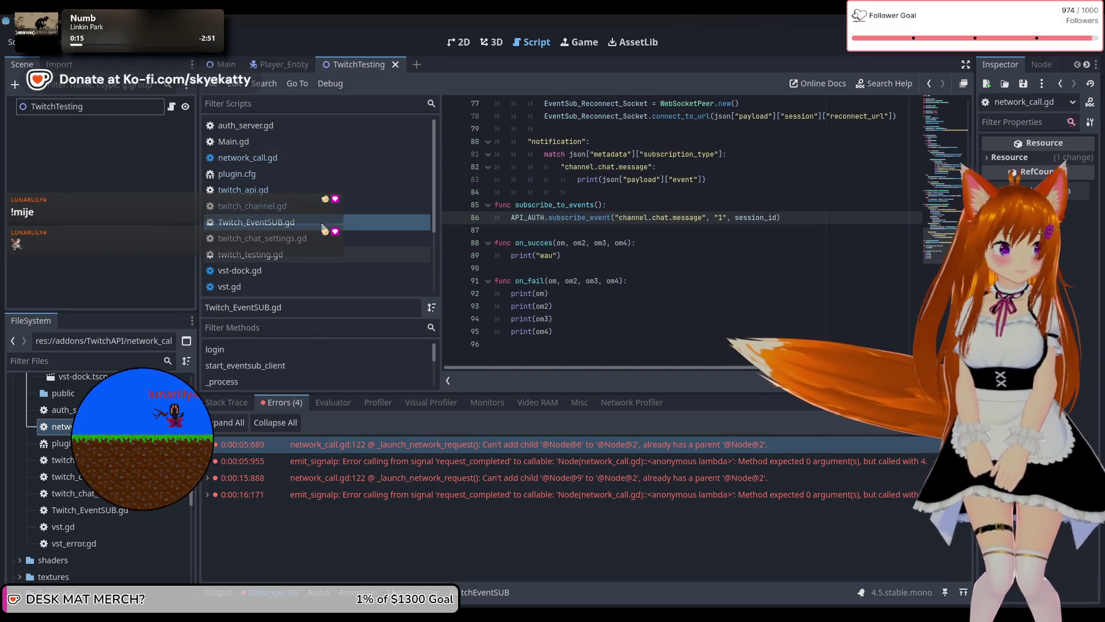
left_click(311, 207)
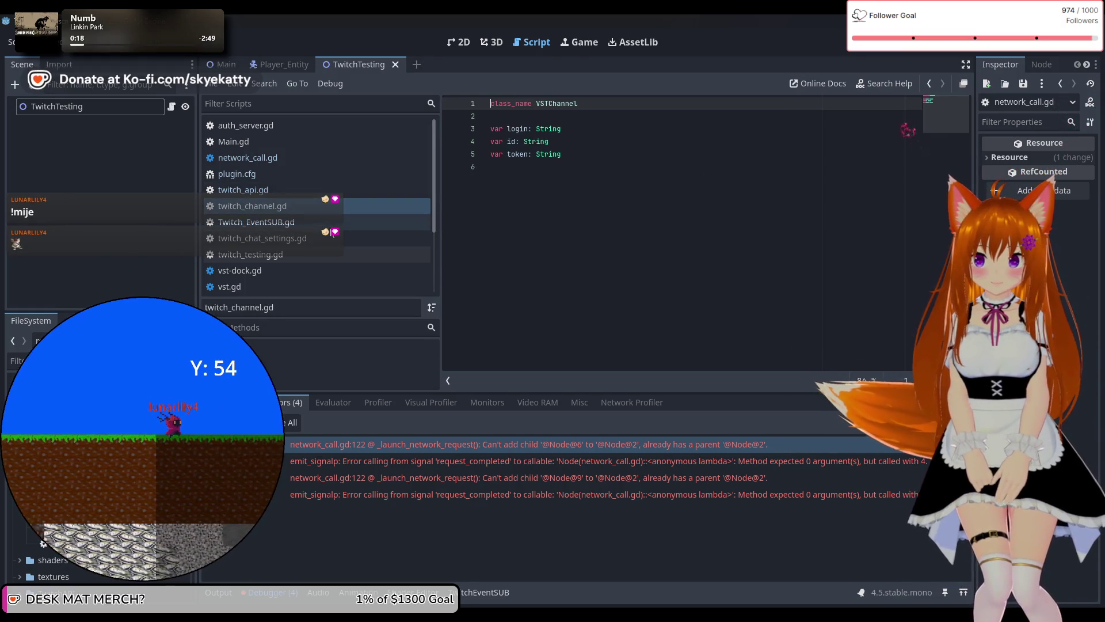
left_click(295, 192)
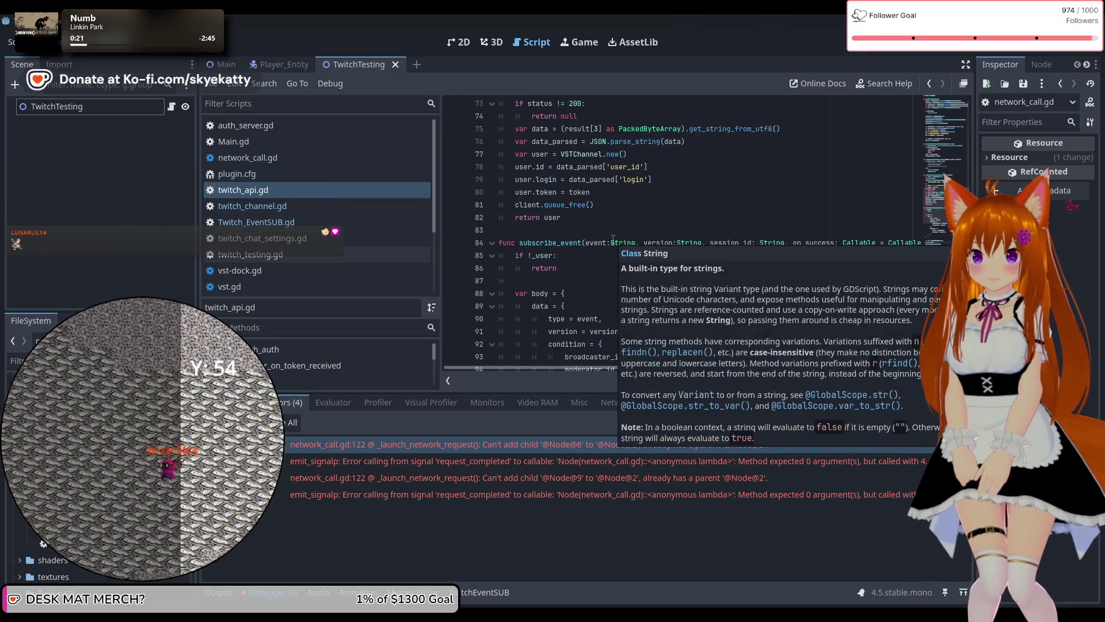
scroll(717, 176, "down", 8)
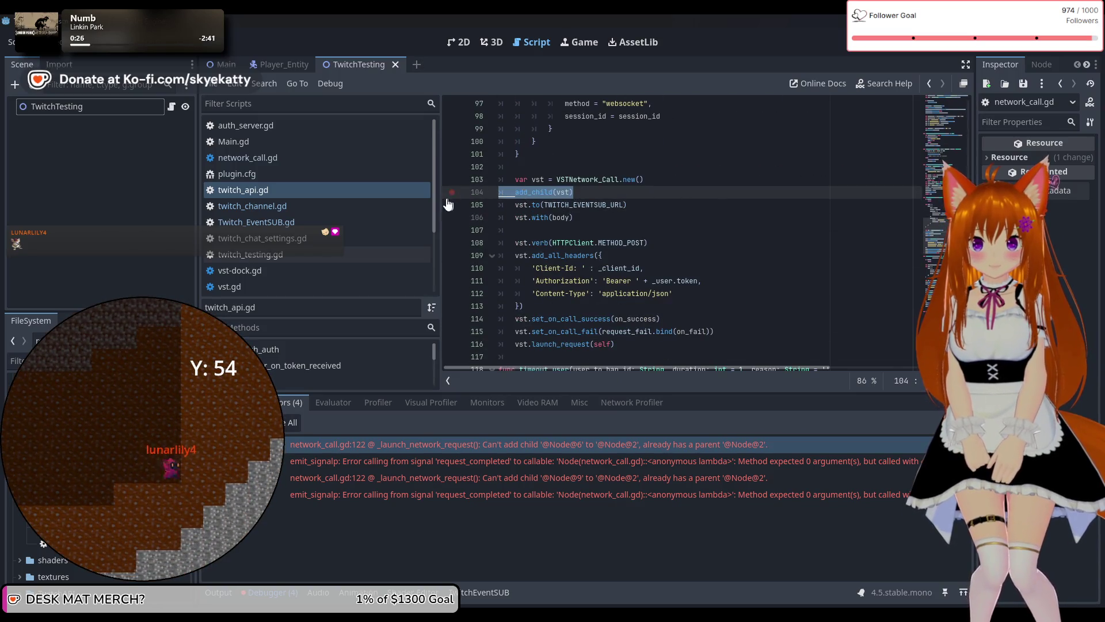
Delete the add_child(vst) line from subscribe_event.
key("BackSpace")
key("BackSpace")
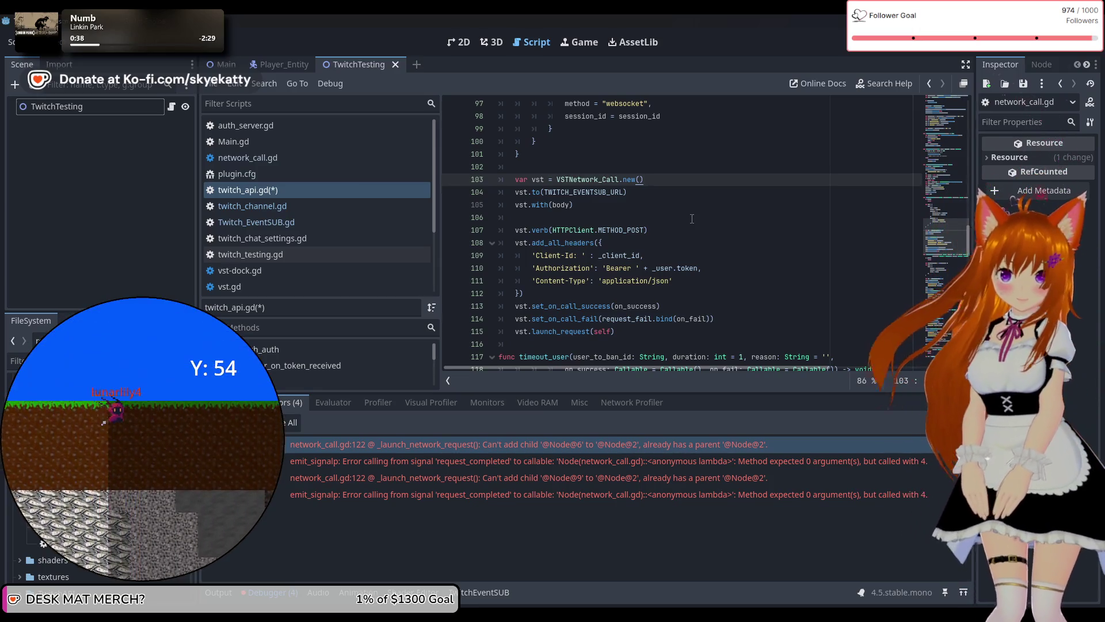
scroll(657, 262, "up", 5)
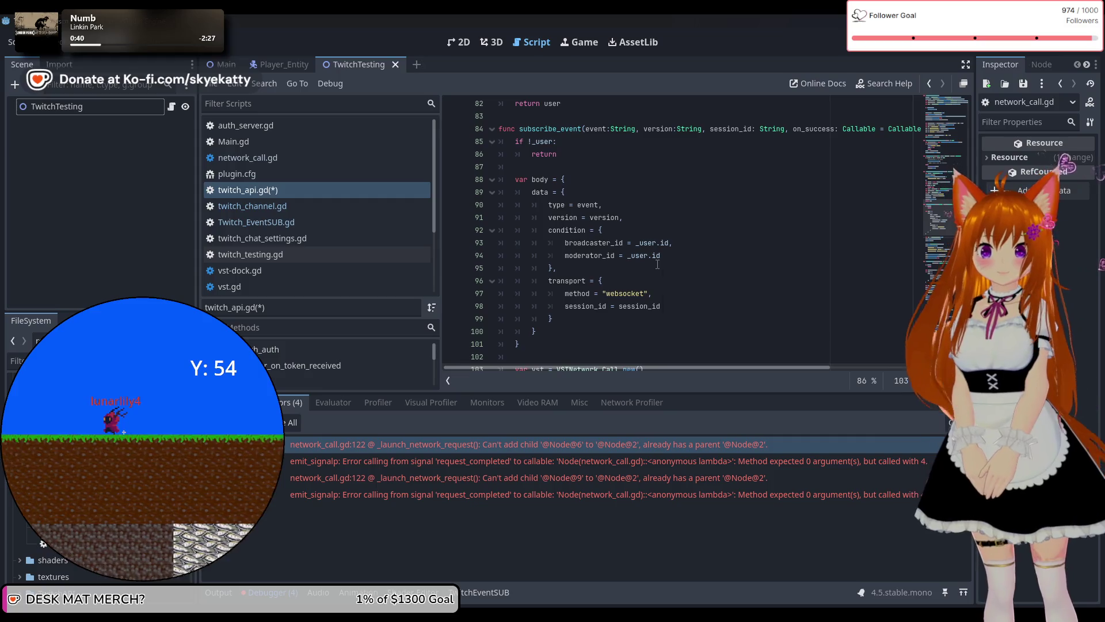
scroll(658, 264, "down", 6)
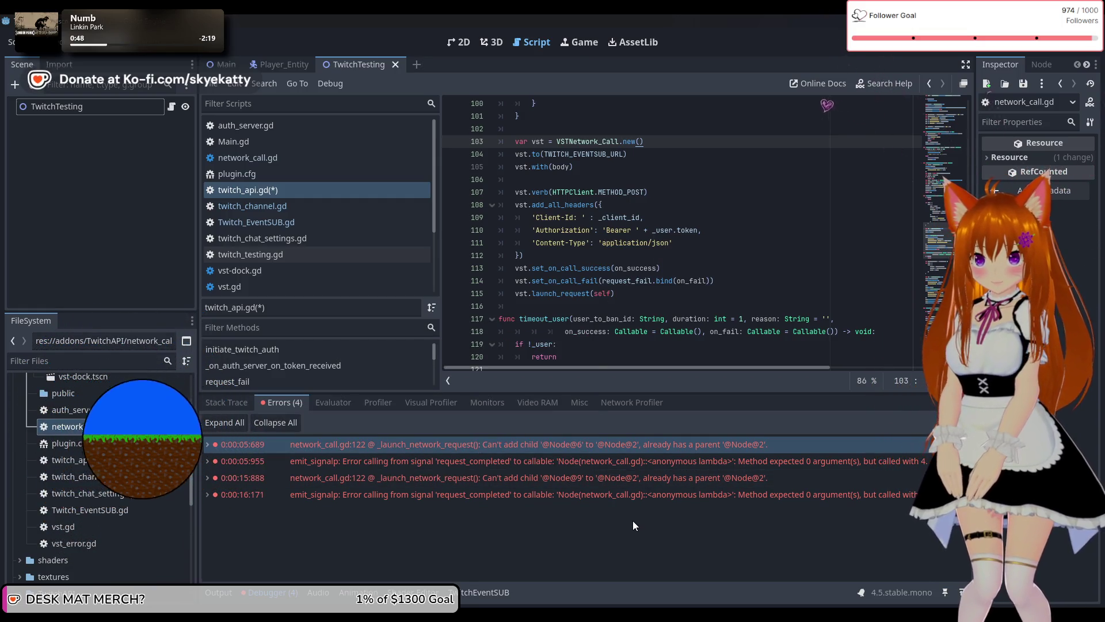
Expand and collapse the second error's details in the Debugger Errors tab.
mouse_move(620, 488)
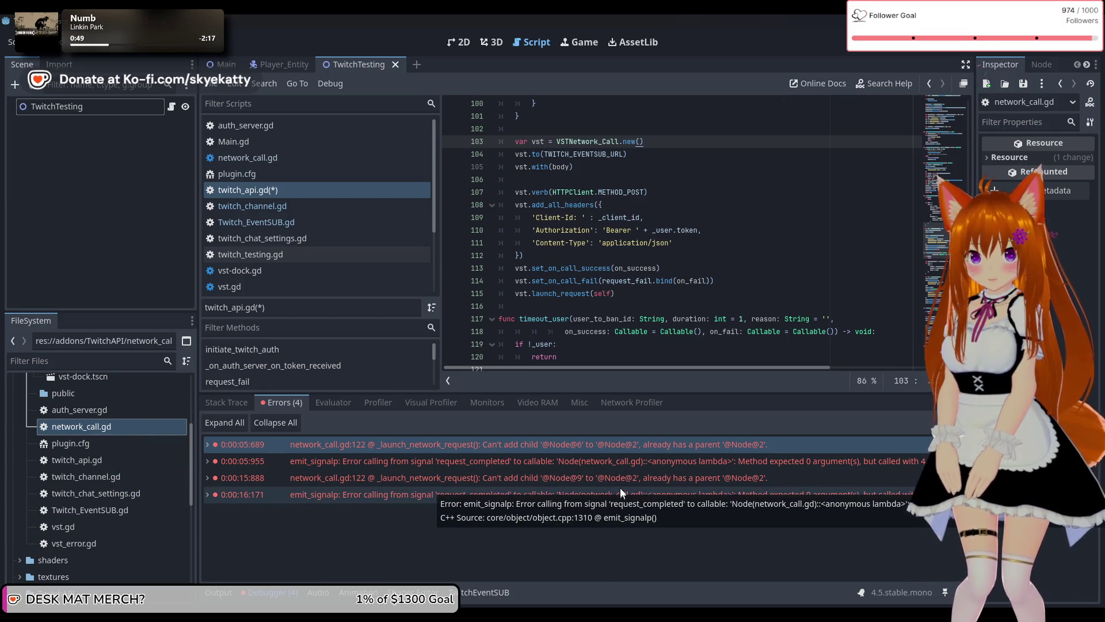
mouse_move(666, 465)
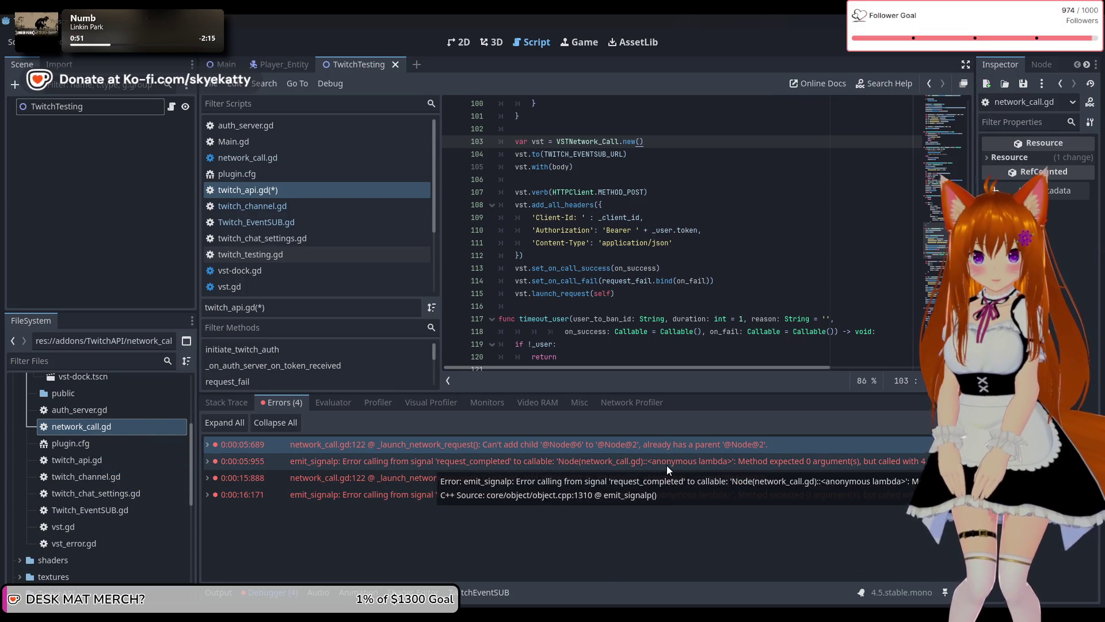
left_click(666, 465)
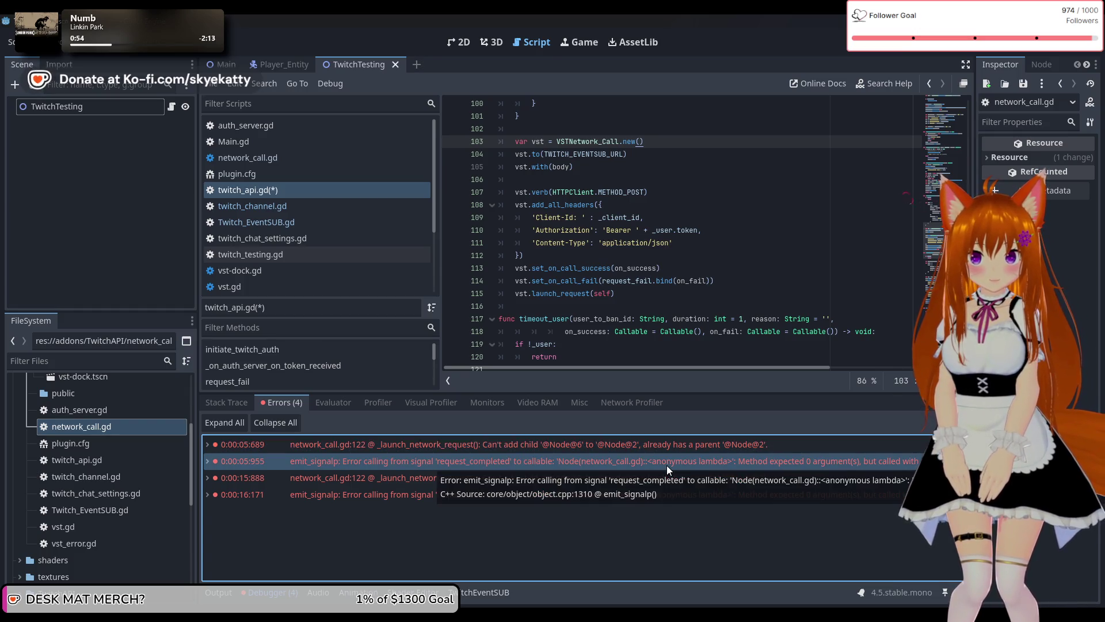
double_click(658, 463)
double_click(659, 463)
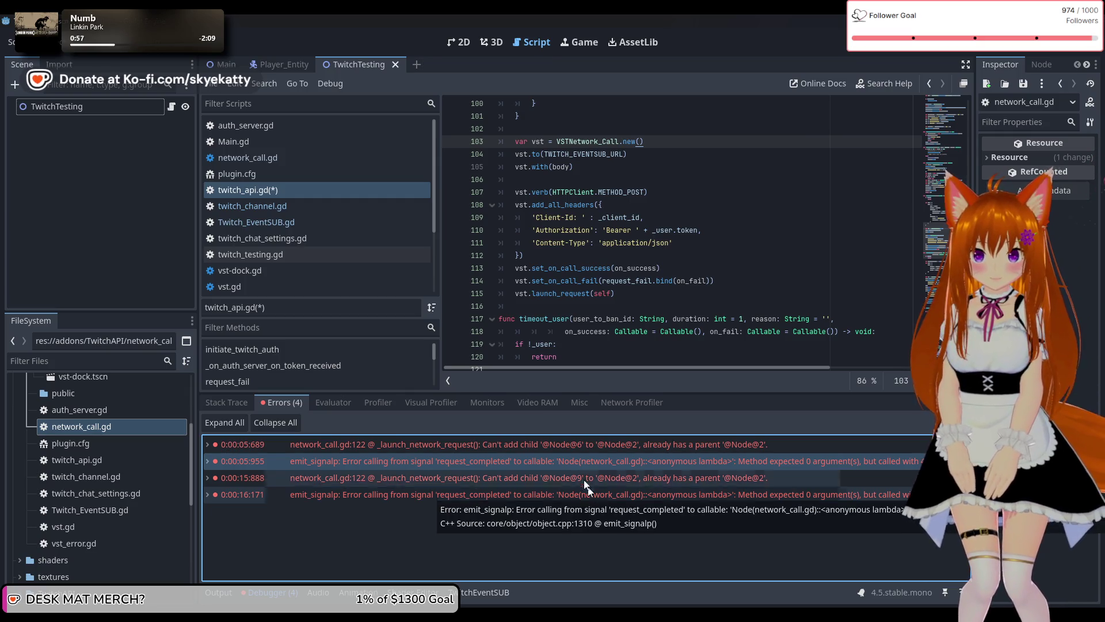
scroll(651, 294, "down", 1)
scroll(651, 294, "down", 8)
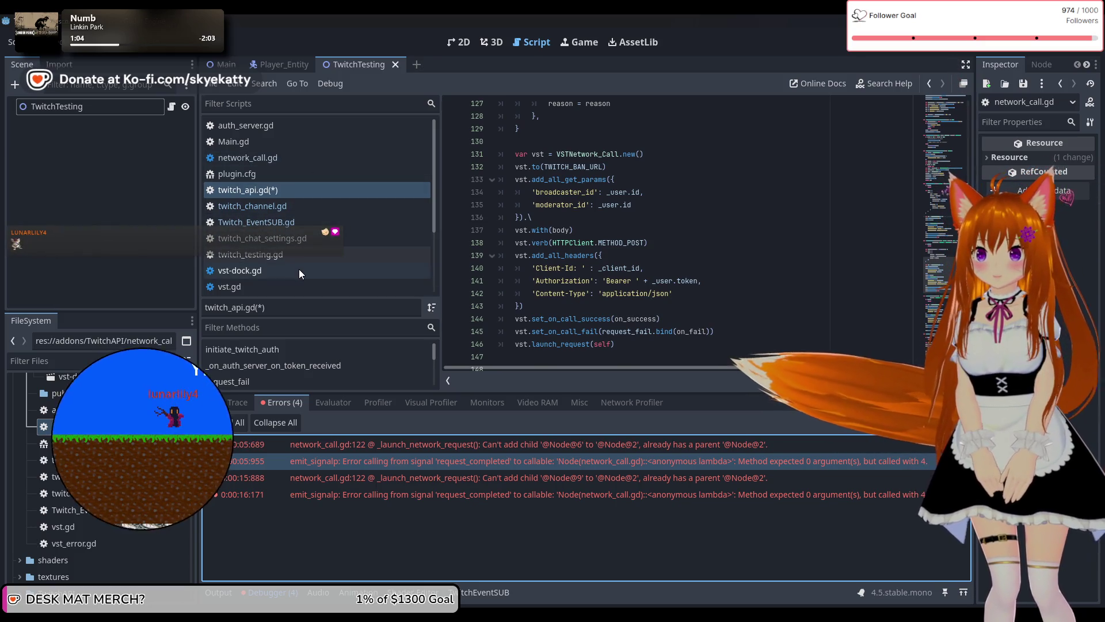
Open network_call.gd at _launch_network_request and inspect the third error's details.
left_click(306, 151)
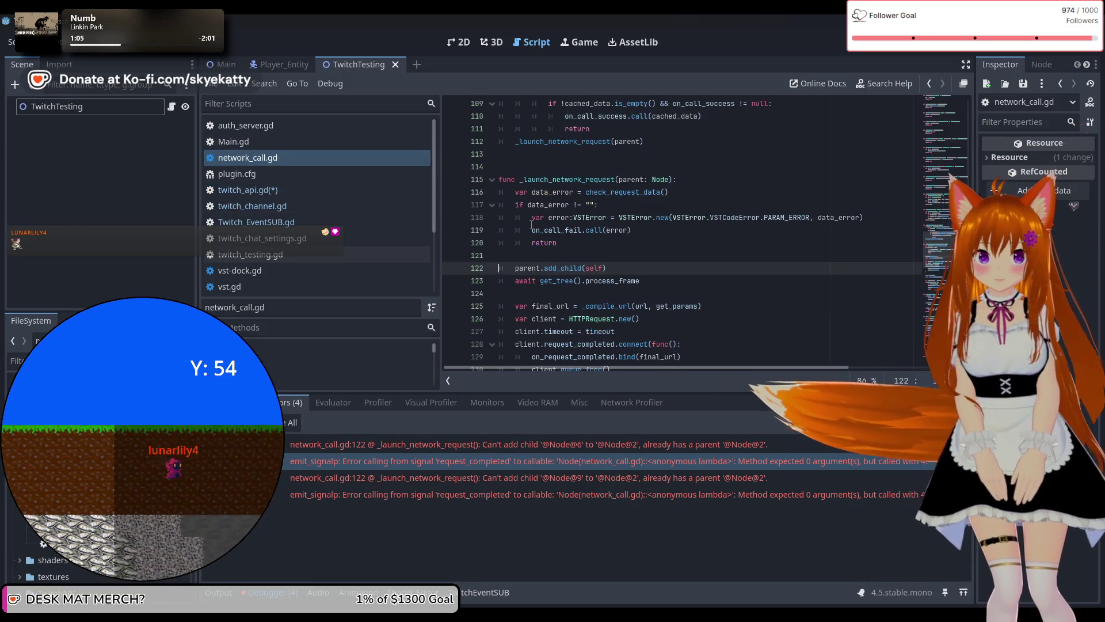
scroll(598, 254, "down", 5)
scroll(598, 254, "down", 7)
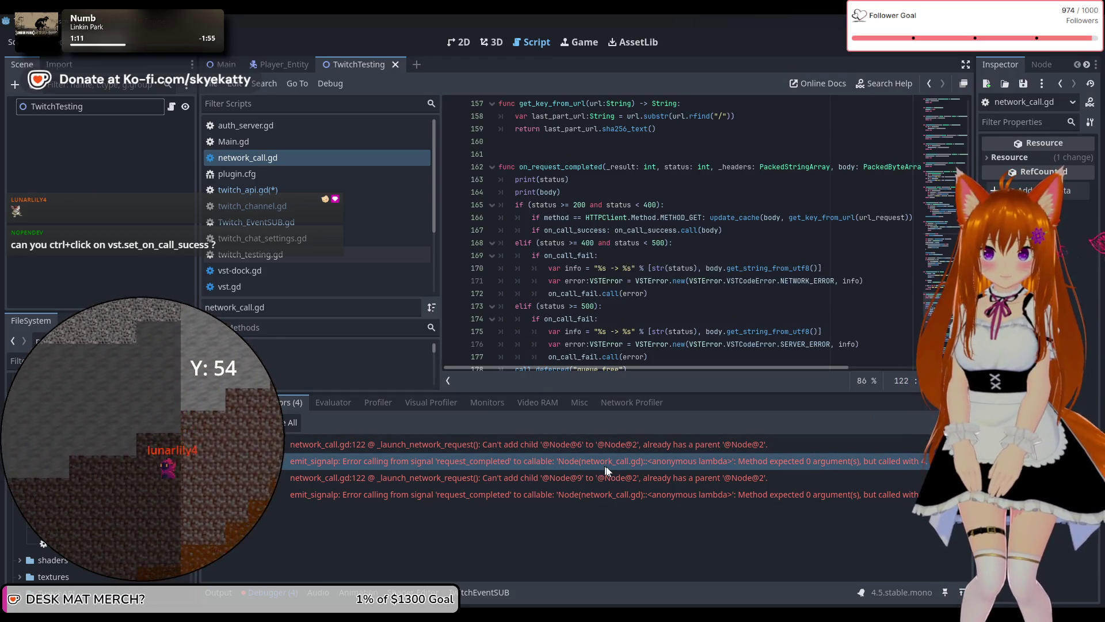
left_click(606, 472)
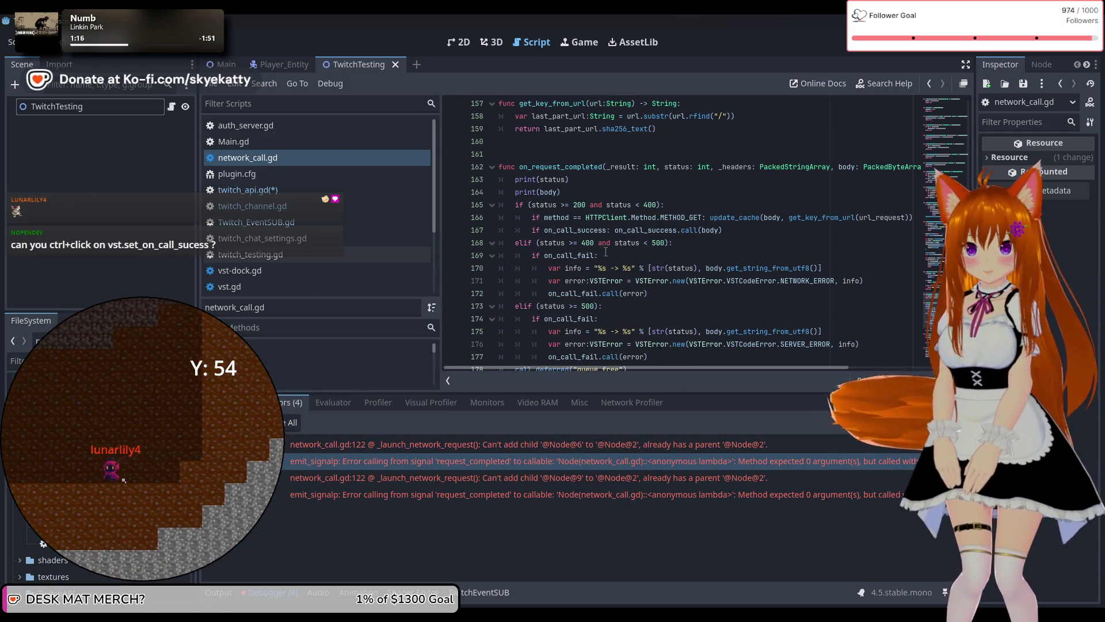
scroll(719, 230, "down", 2)
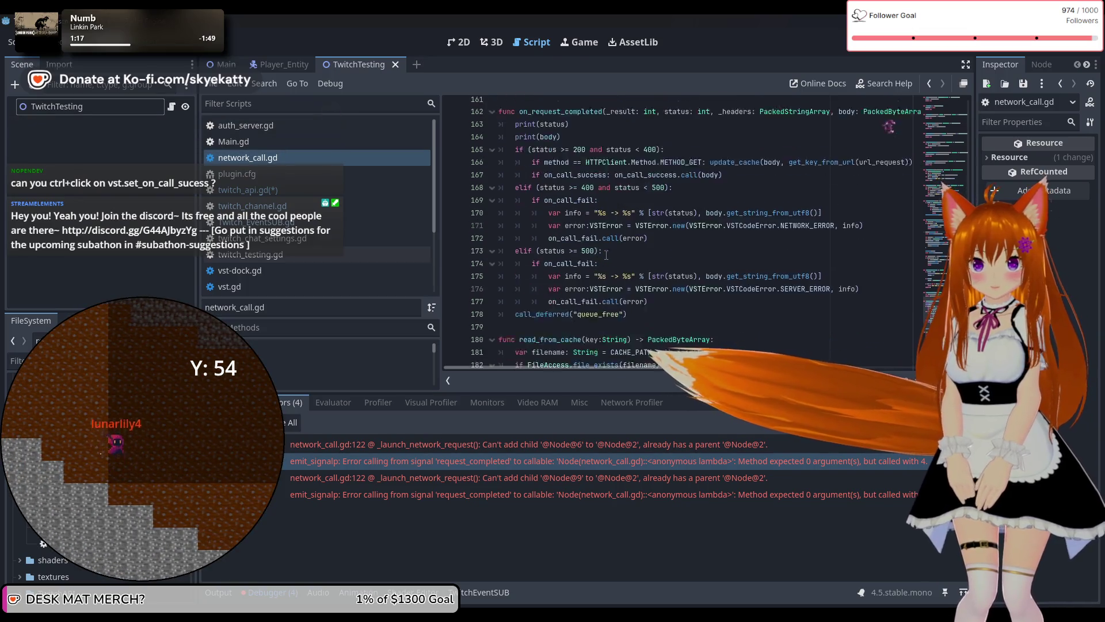
scroll(806, 219, "up", 2)
Select the PackedStringArray parameter on line 162, scroll through network_call.gd, then return to twitch_api.gd.
left_click_drag(863, 167, 632, 171)
left_click(518, 230)
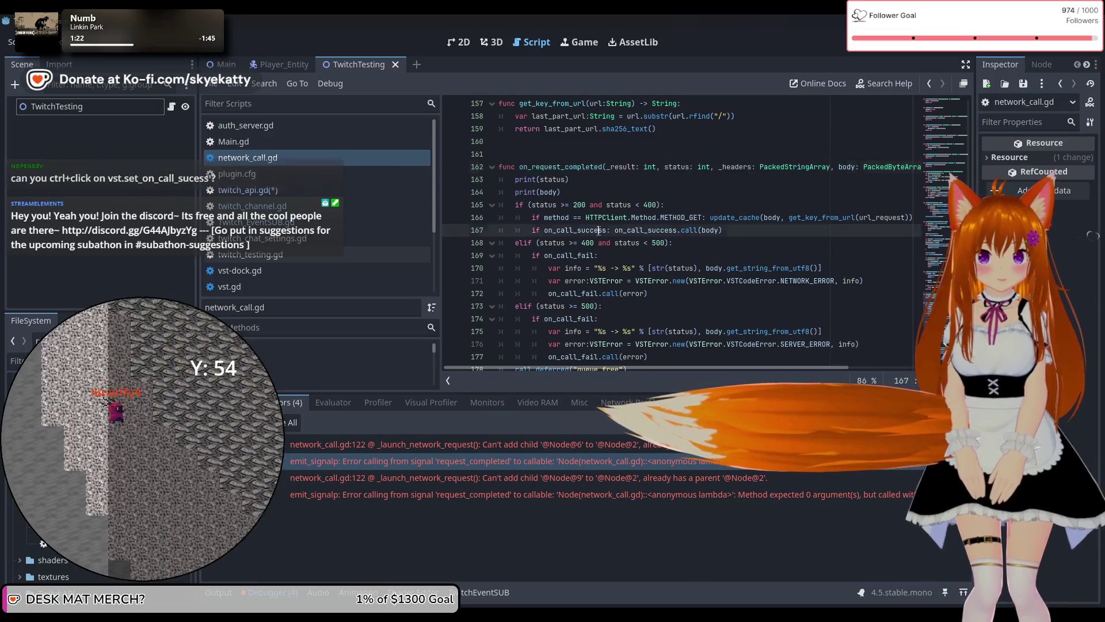
scroll(571, 266, "down", 5)
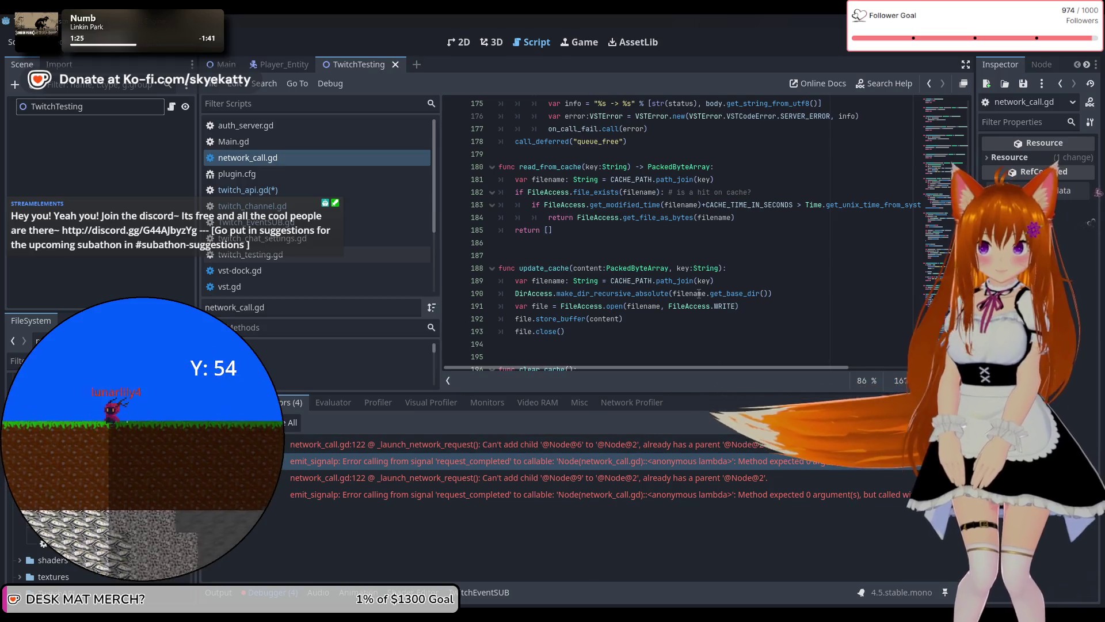
scroll(698, 293, "down", 2)
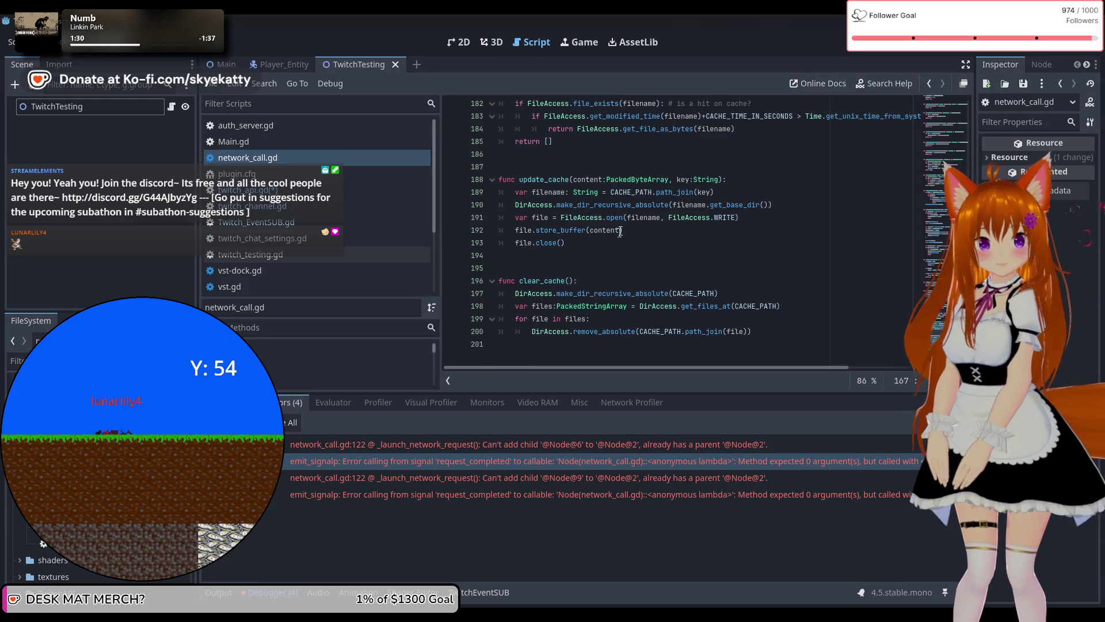
scroll(620, 232, "up", 10)
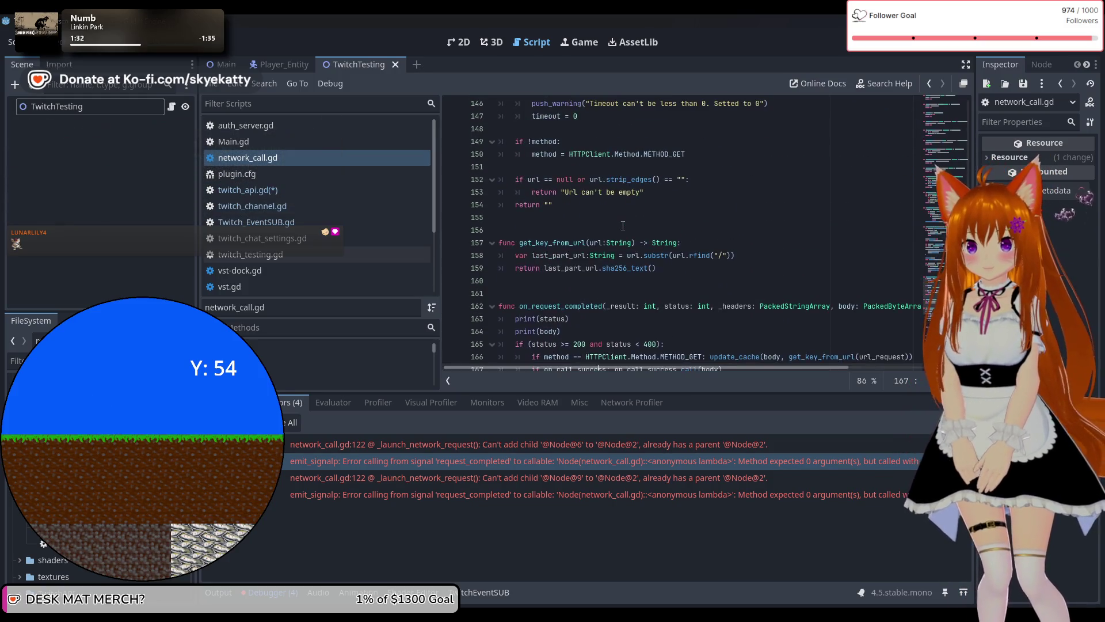
scroll(622, 225, "up", 1)
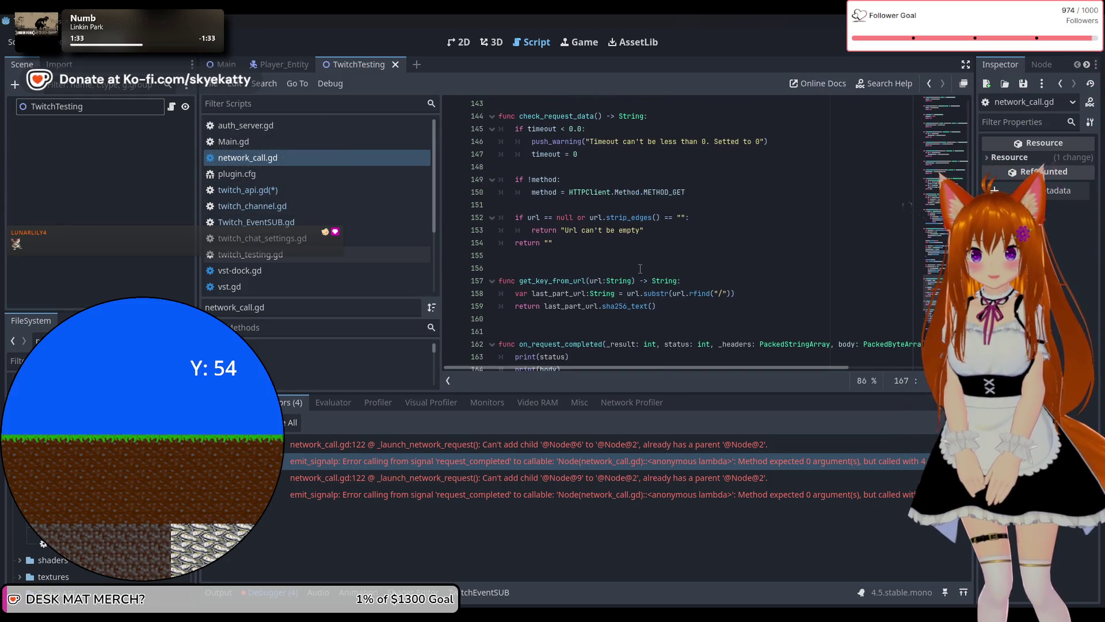
scroll(633, 270, "up", 3)
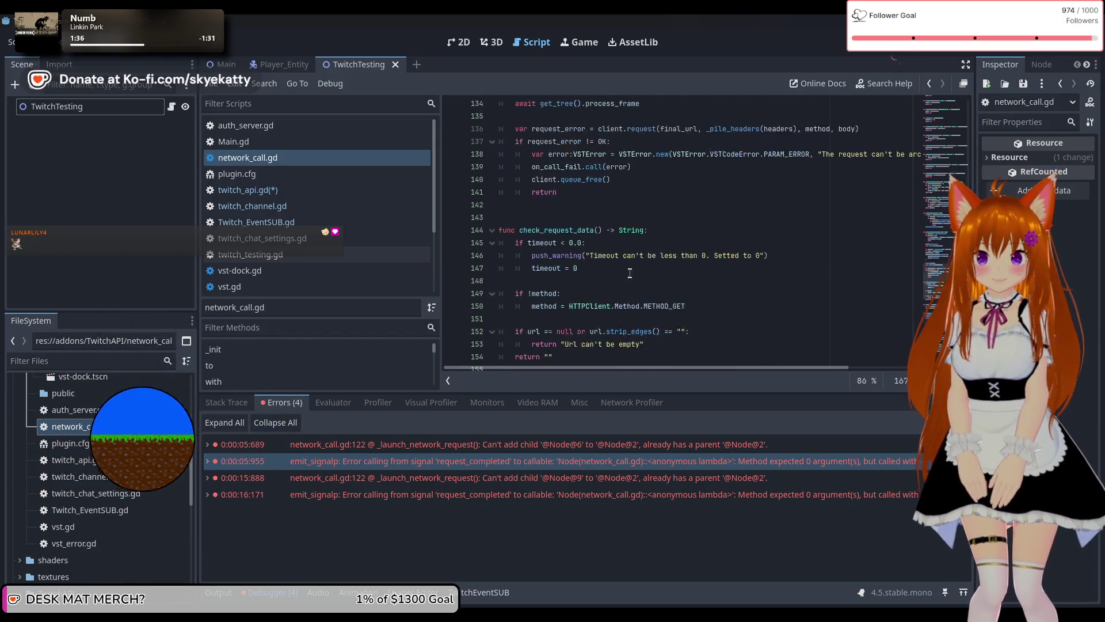
scroll(630, 272, "up", 5)
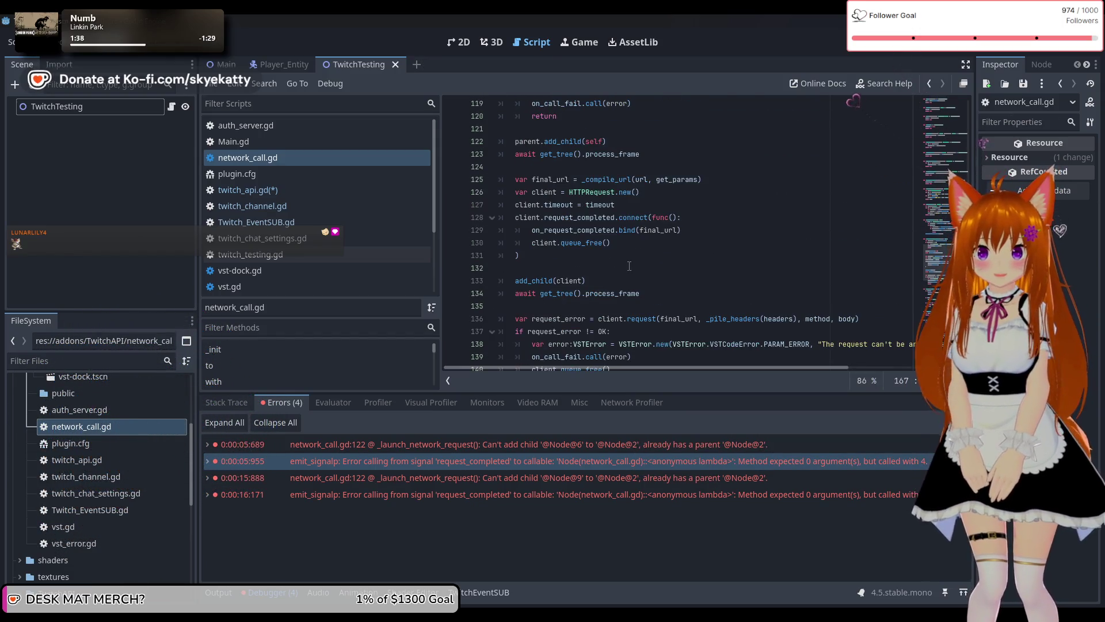
scroll(629, 266, "down", 2)
scroll(726, 281, "up", 1)
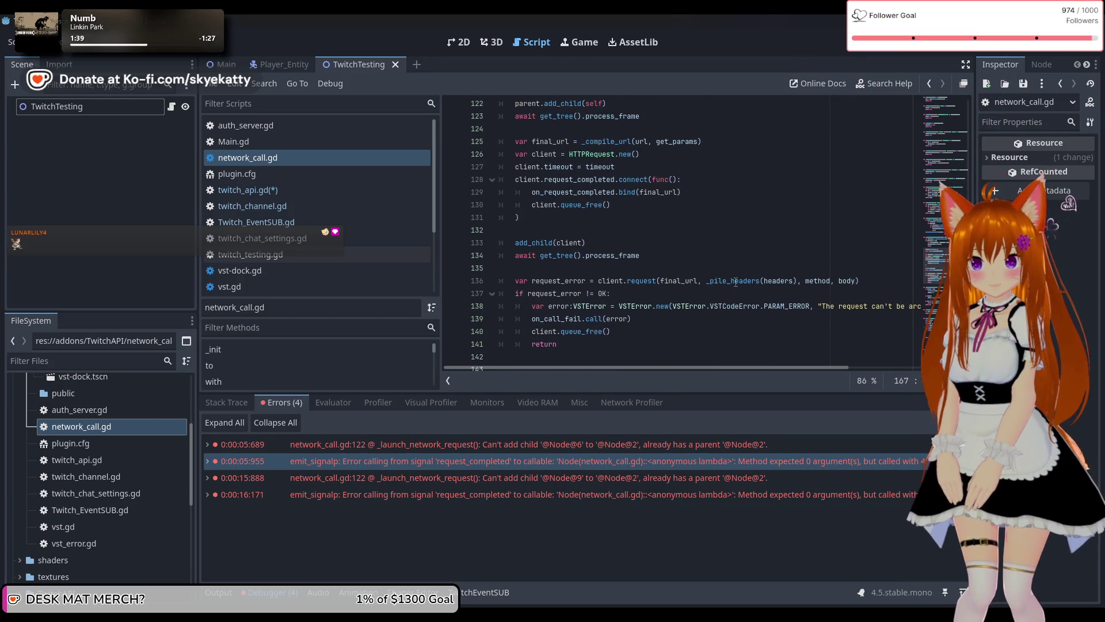
scroll(825, 296, "up", 4)
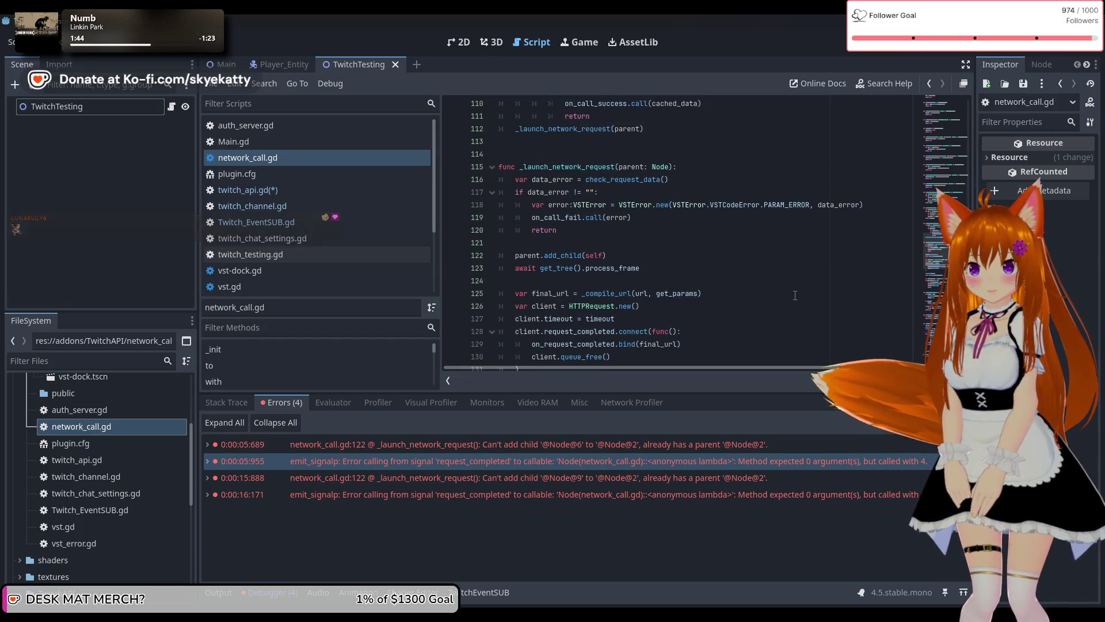
scroll(795, 296, "up", 2)
scroll(794, 294, "up", 1)
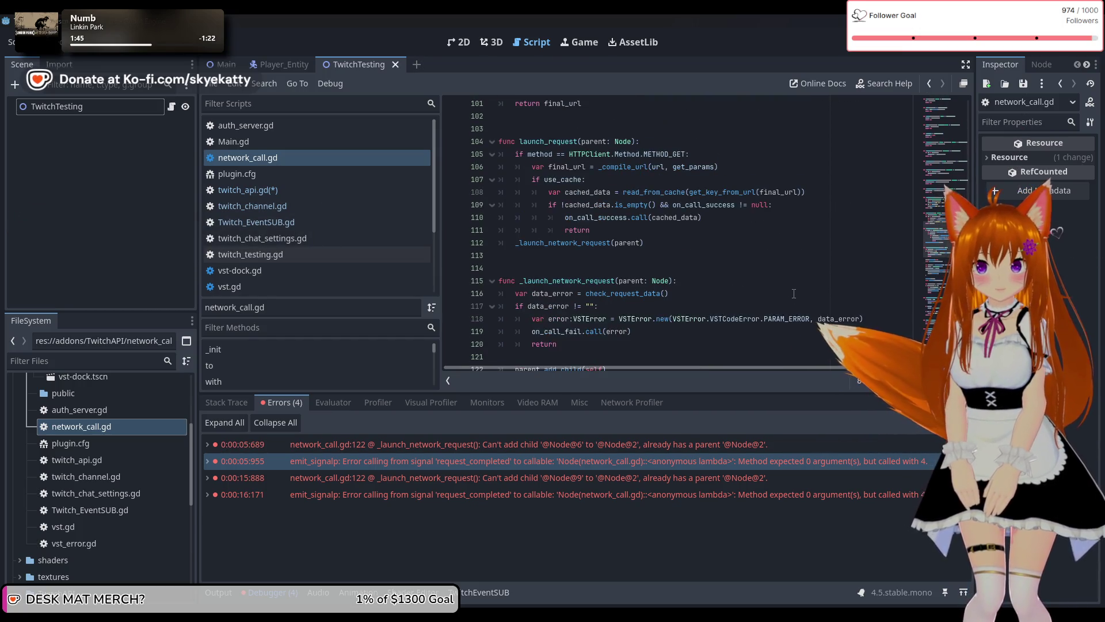
scroll(793, 294, "down", 1)
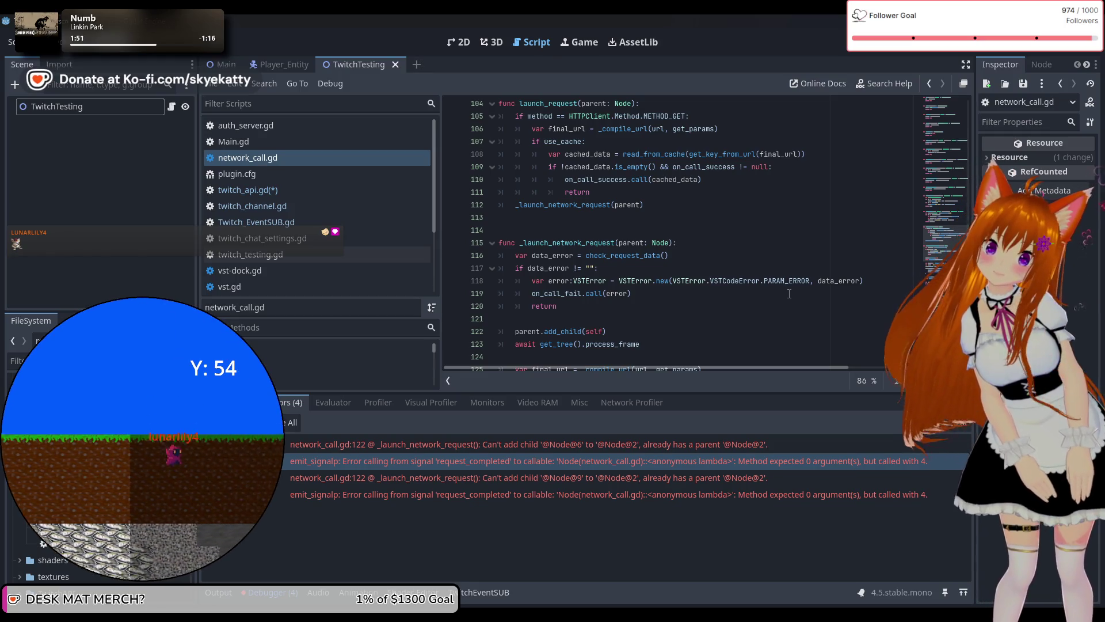
scroll(789, 294, "up", 1)
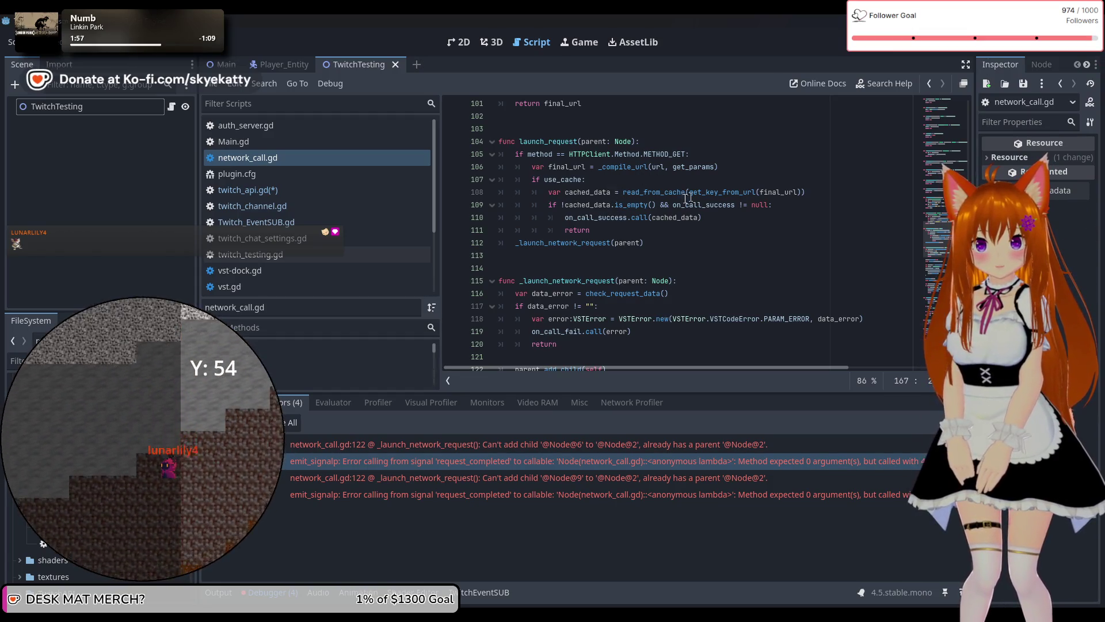
scroll(650, 205, "down", 2)
scroll(613, 191, "down", 1)
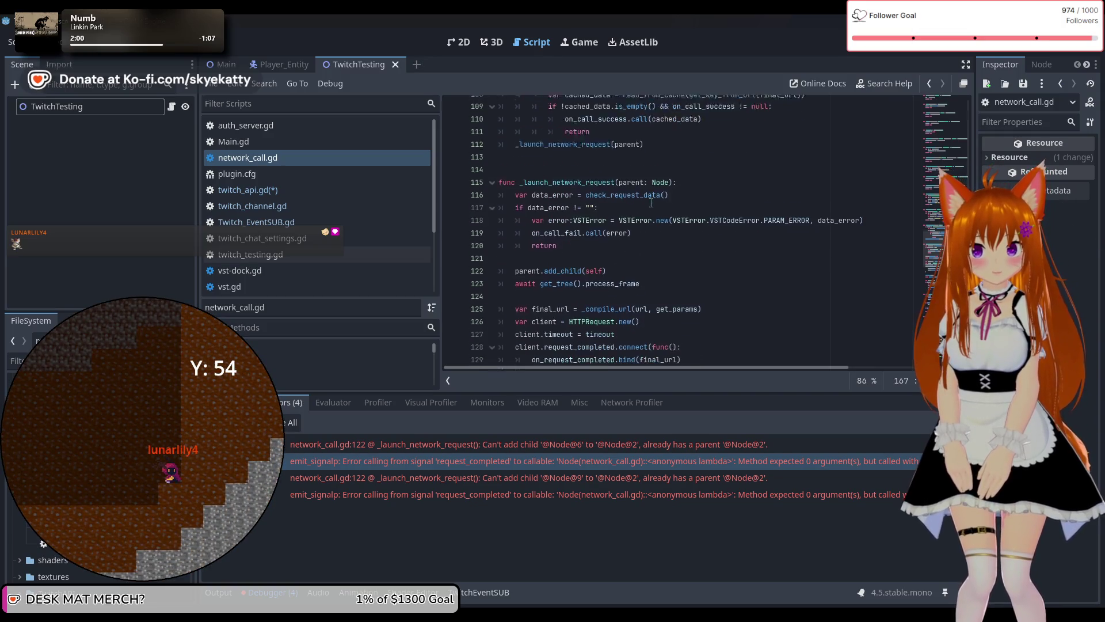
scroll(612, 191, "down", 1)
scroll(612, 193, "down", 1)
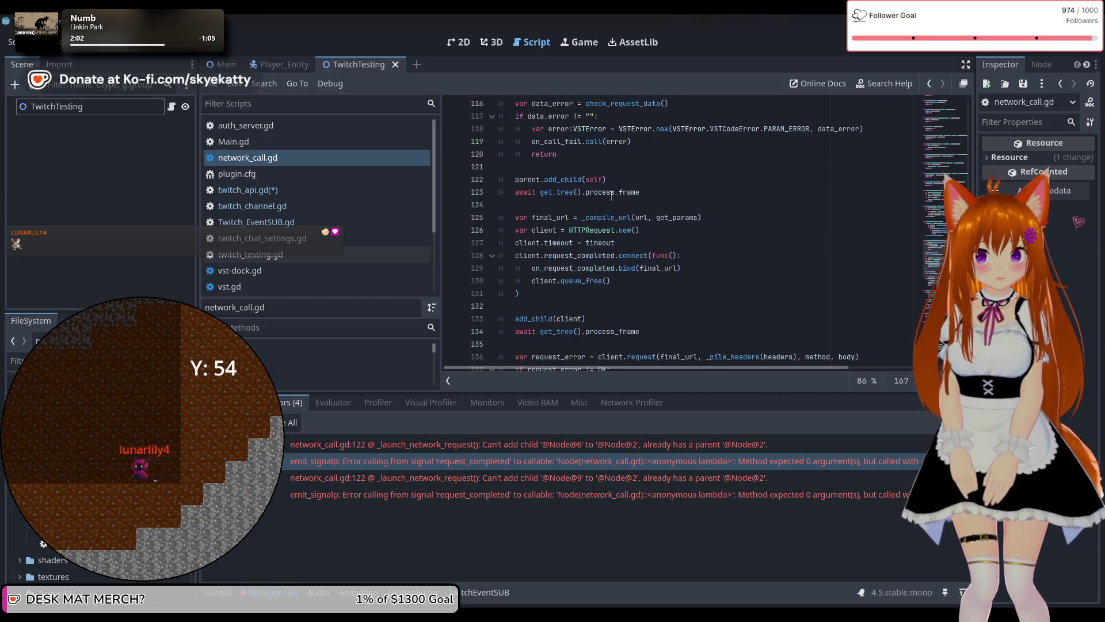
scroll(612, 195, "up", 1)
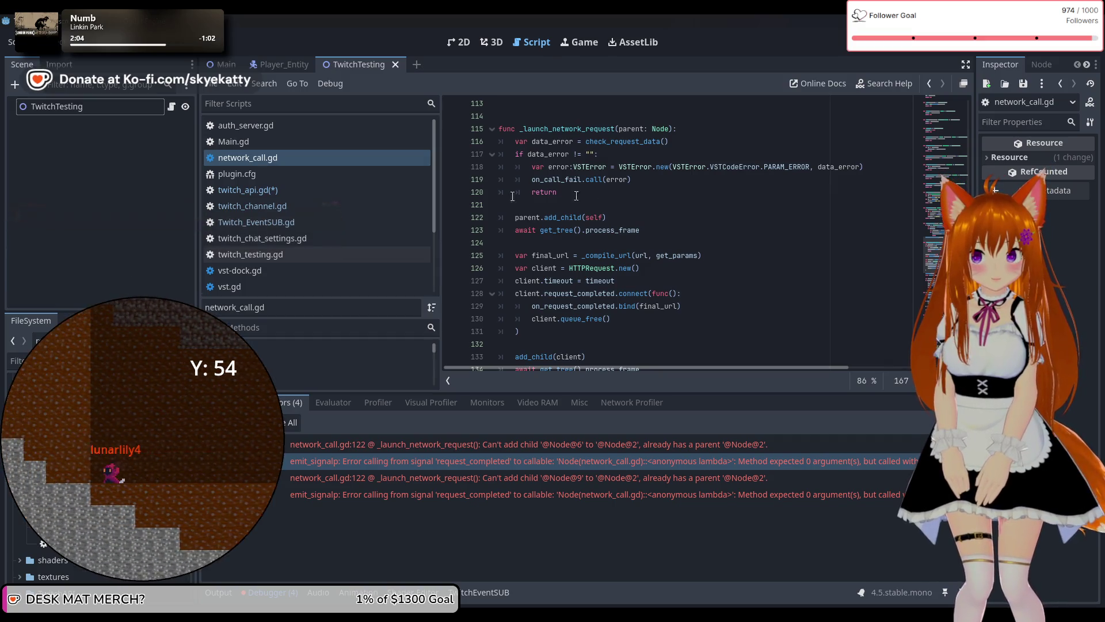
left_click(309, 191)
Edit line 146's ban call, then revert it to launch_request.
scroll(595, 209, "down", 1)
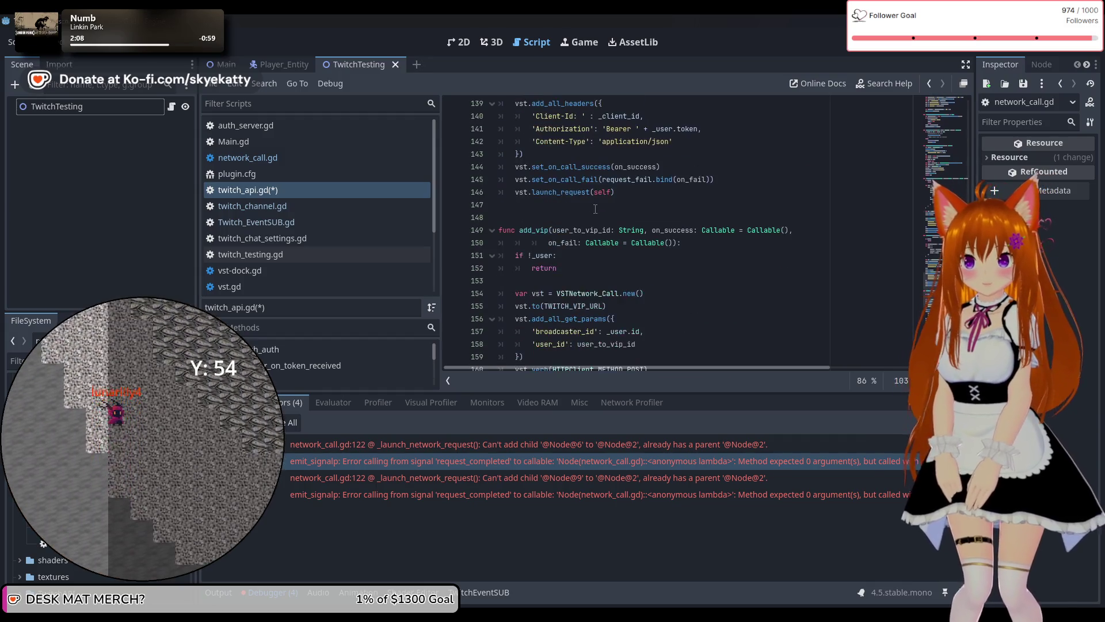
scroll(595, 208, "up", 2)
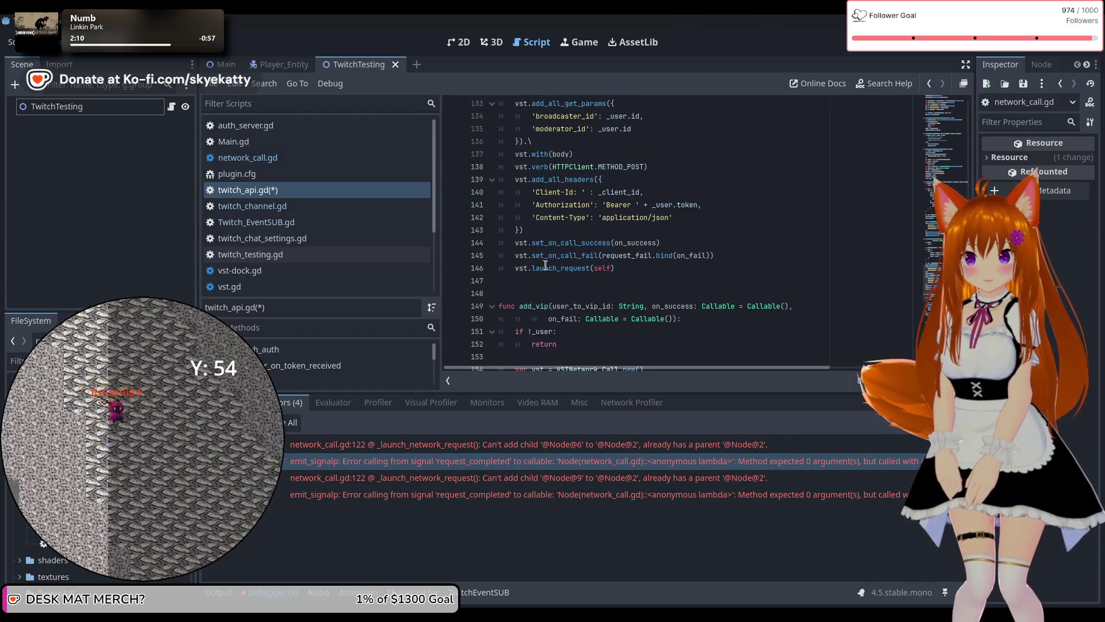
scroll(559, 269, "up", 2)
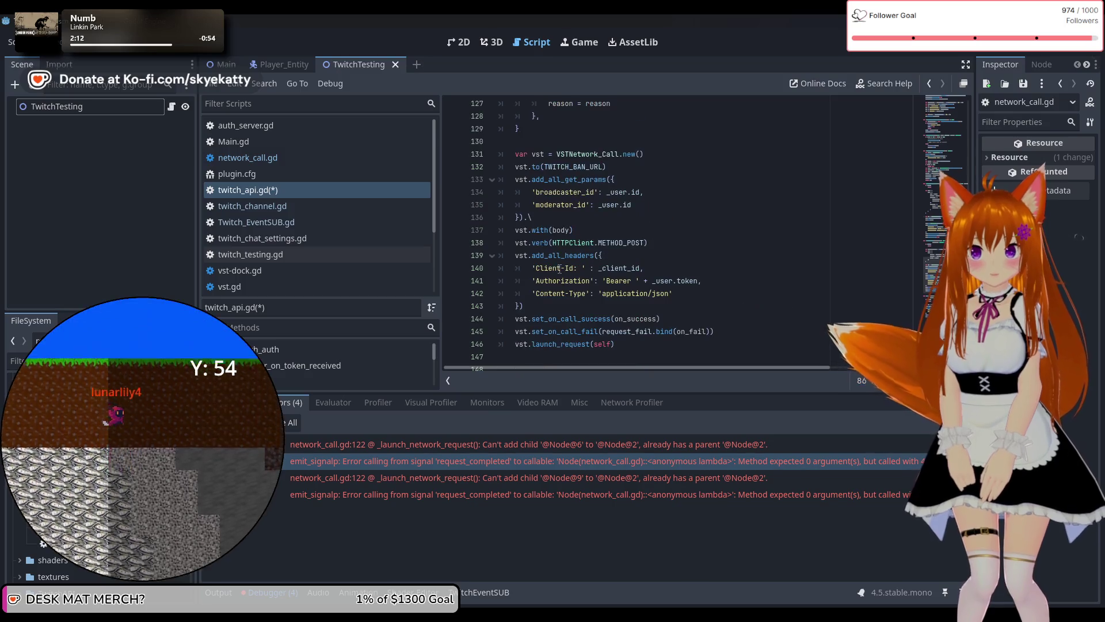
scroll(559, 269, "down", 2)
left_click(561, 270)
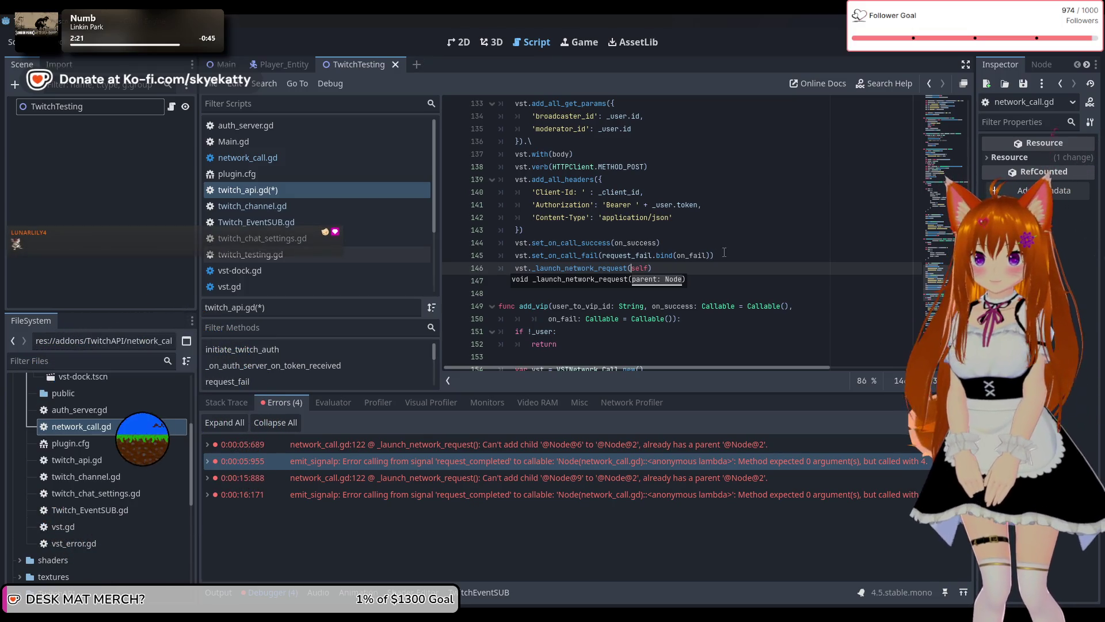
key("Left")
key("Left")
key("Left")
key("BackSpace")
key("BackSpace")
key("BackSpace")
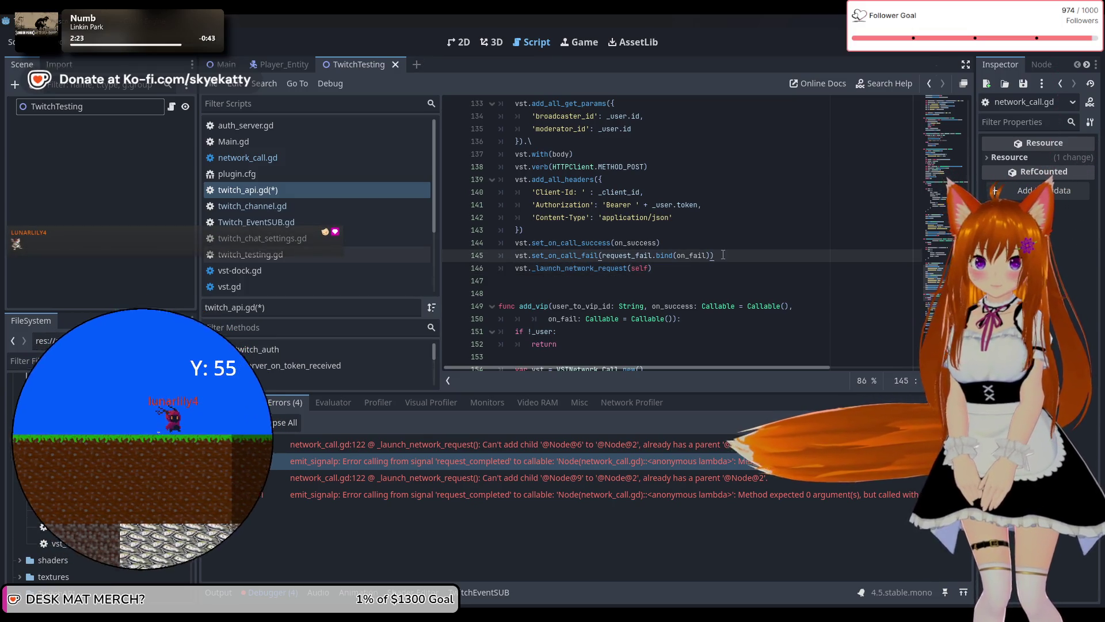
scroll(723, 254, "down", 5)
scroll(724, 254, "up", 3)
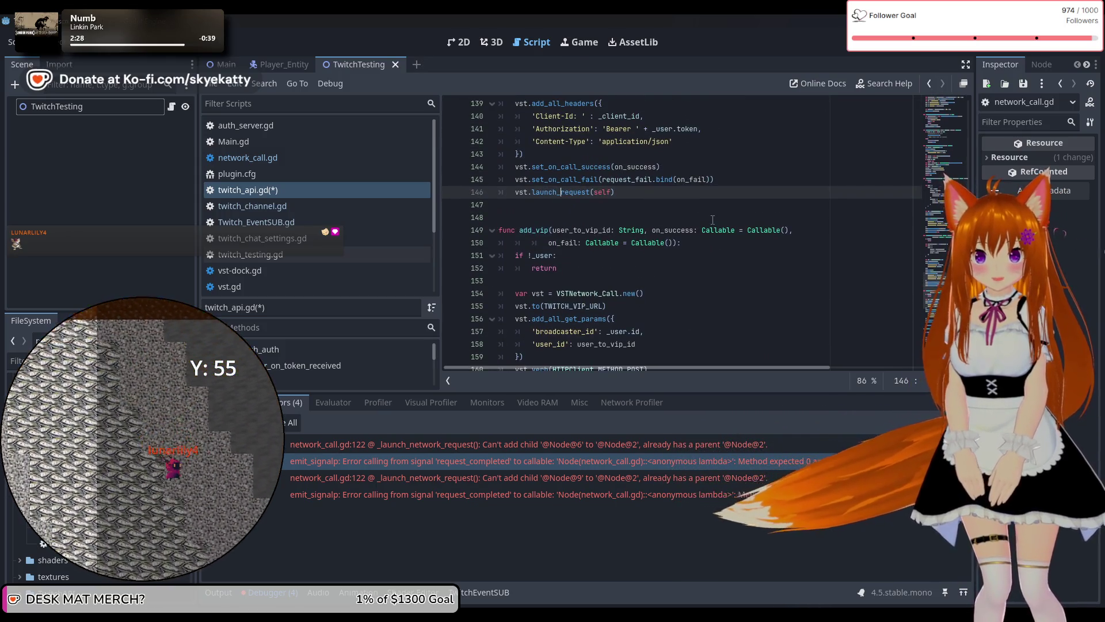
Scroll up to subscribe_event's websocket-transport body dictionary in twitch_api.gd.
key("Down")
key("Down")
scroll(716, 254, "down", 1)
scroll(713, 257, "down", 4)
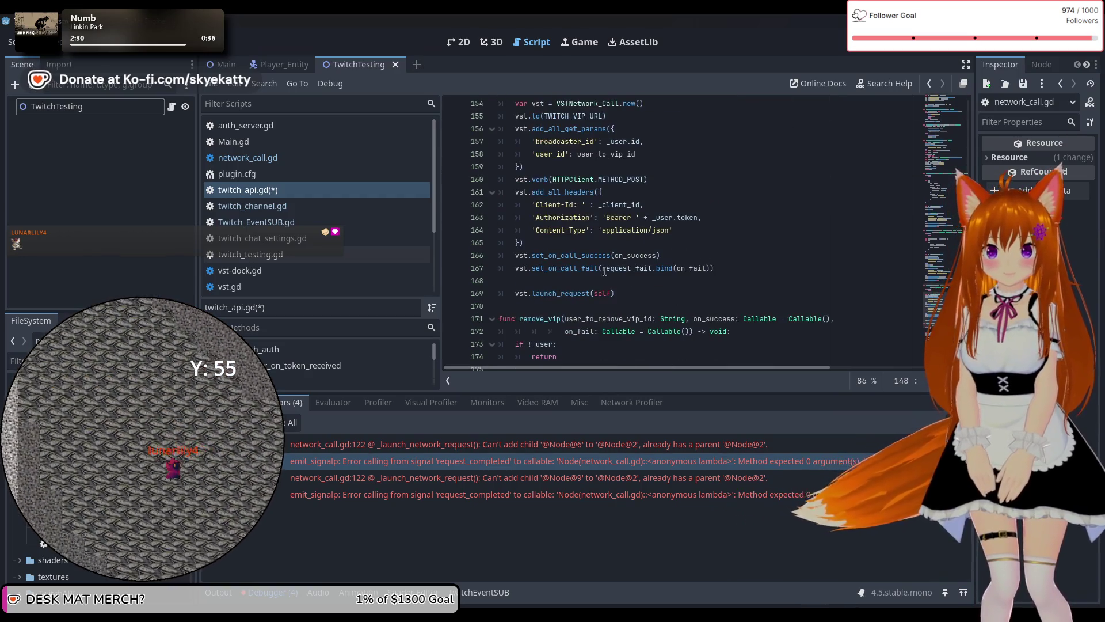
scroll(685, 260, "down", 3)
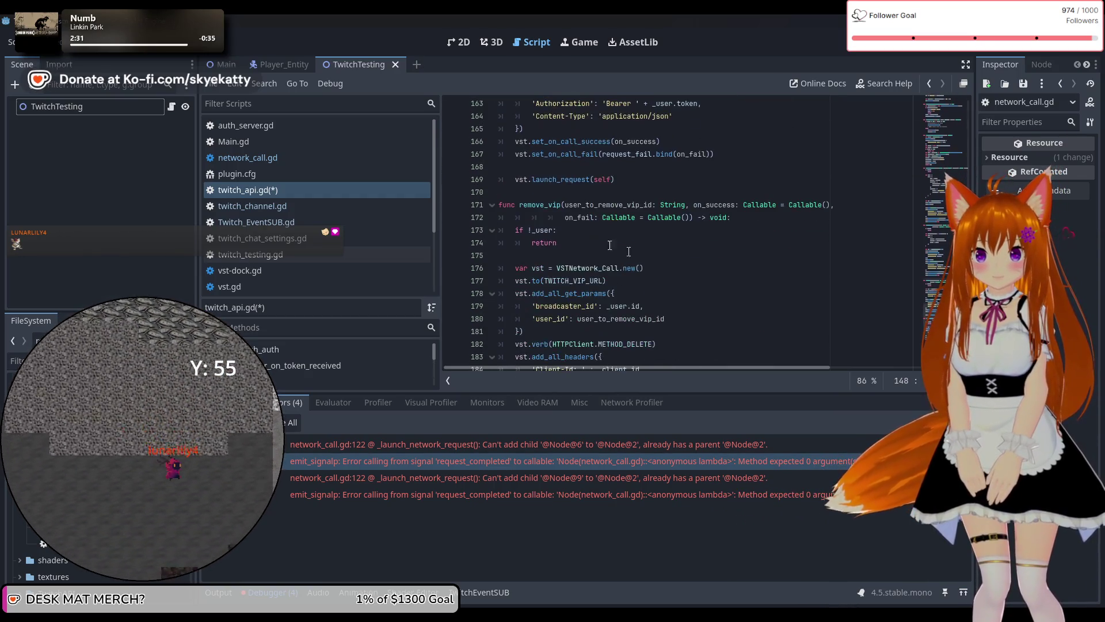
scroll(590, 219, "down", 3)
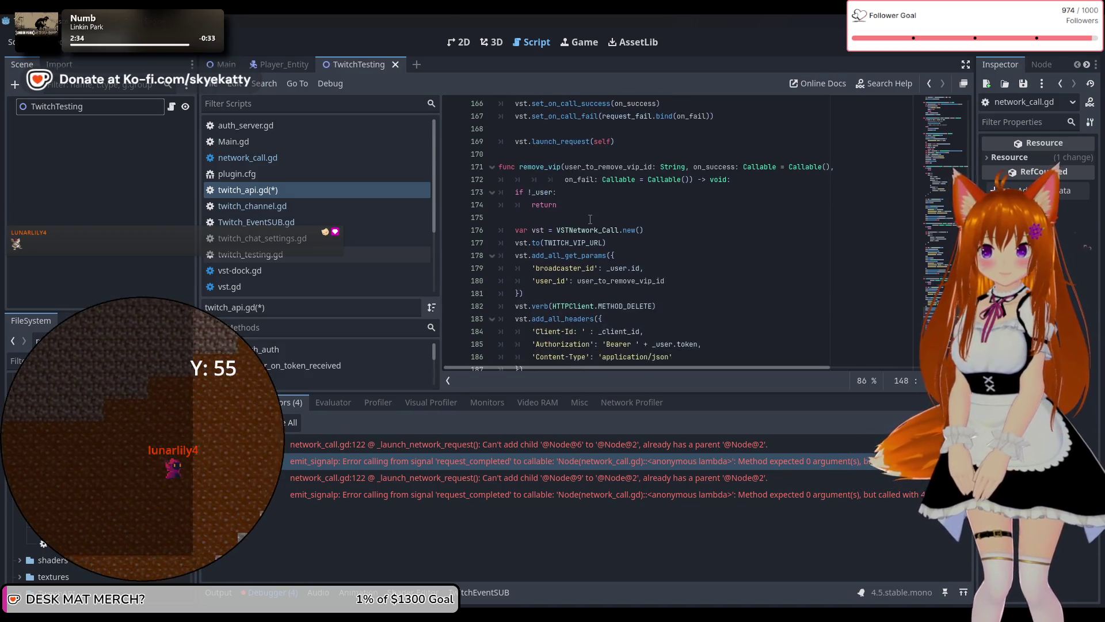
scroll(599, 236, "down", 2)
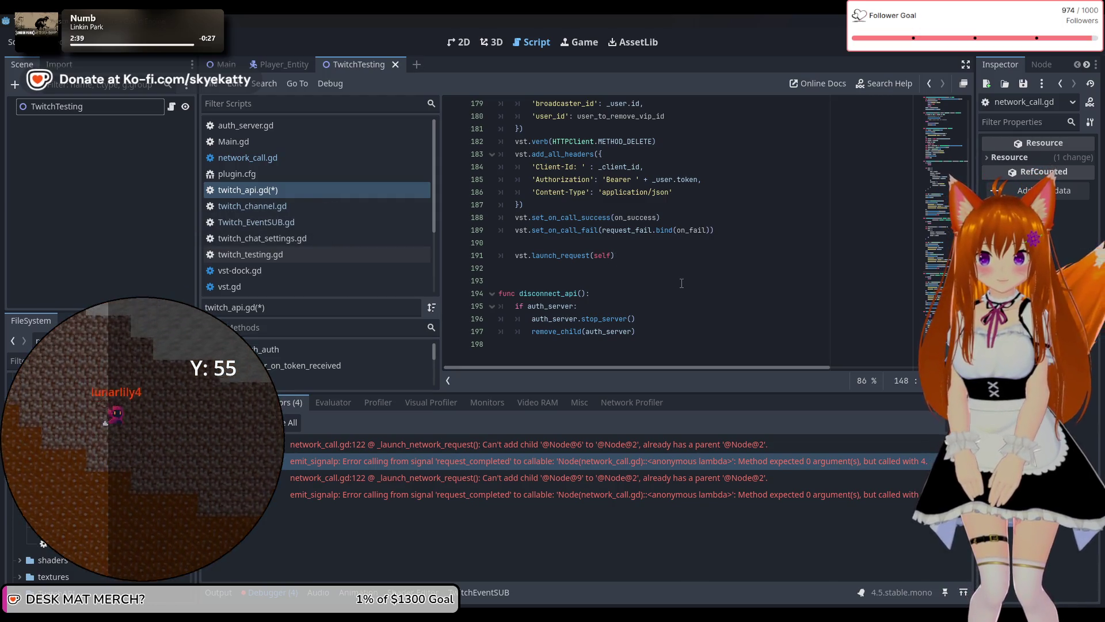
scroll(681, 283, "up", 4)
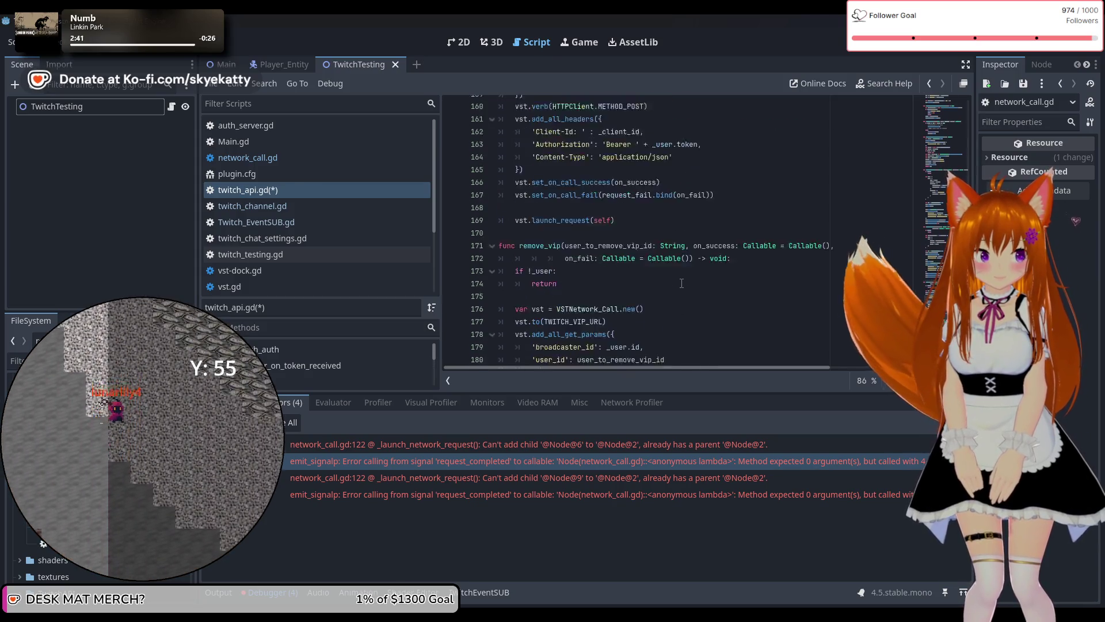
scroll(681, 283, "down", 3)
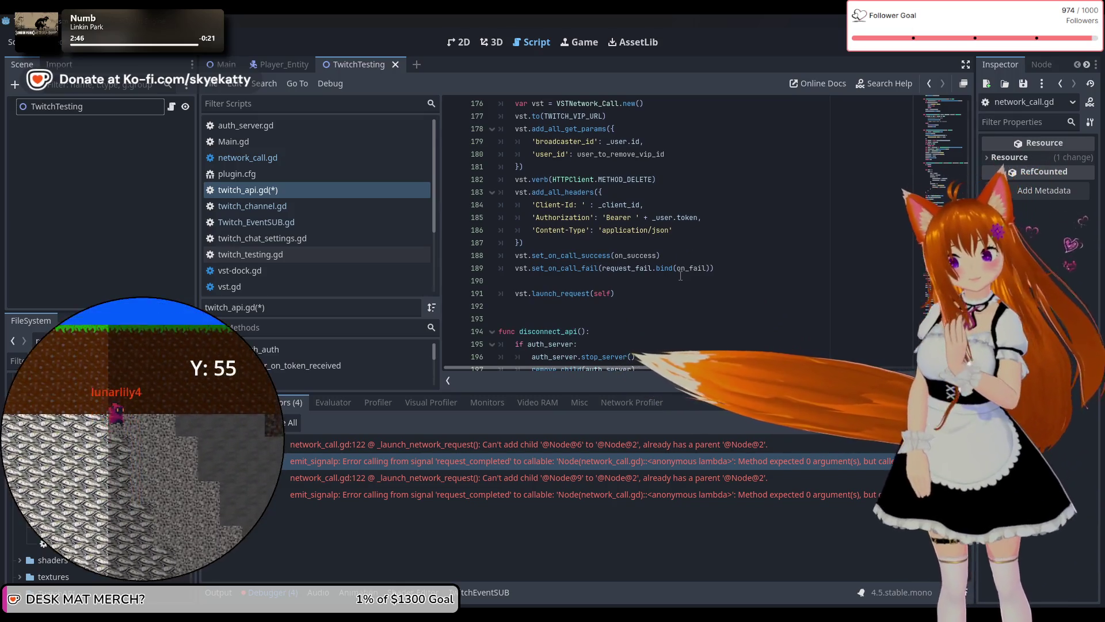
scroll(681, 276, "up", 8)
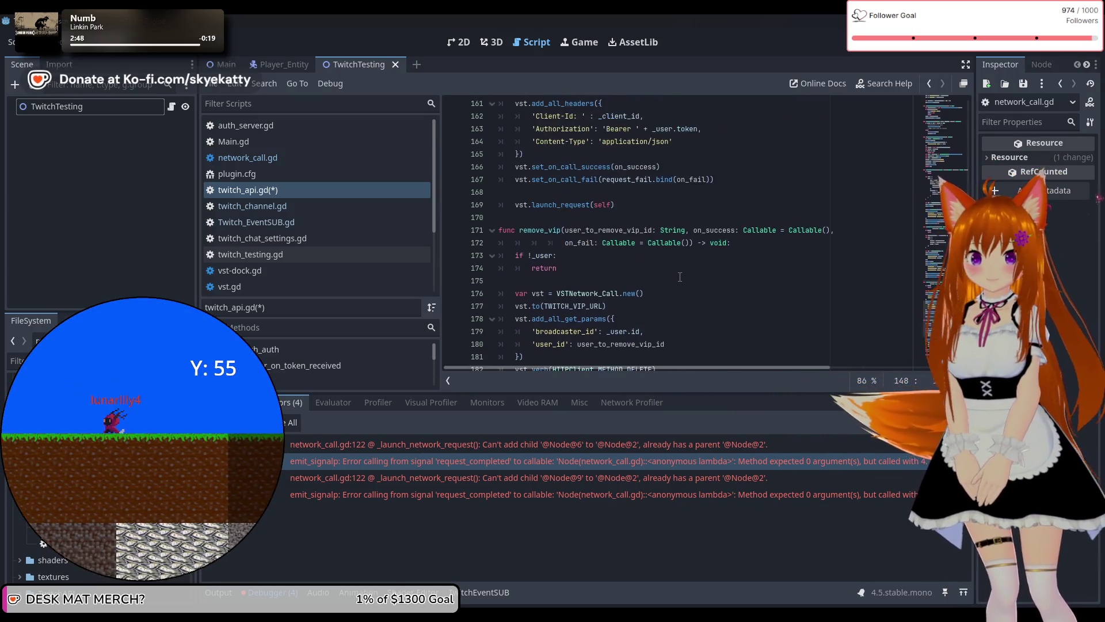
scroll(679, 277, "up", 11)
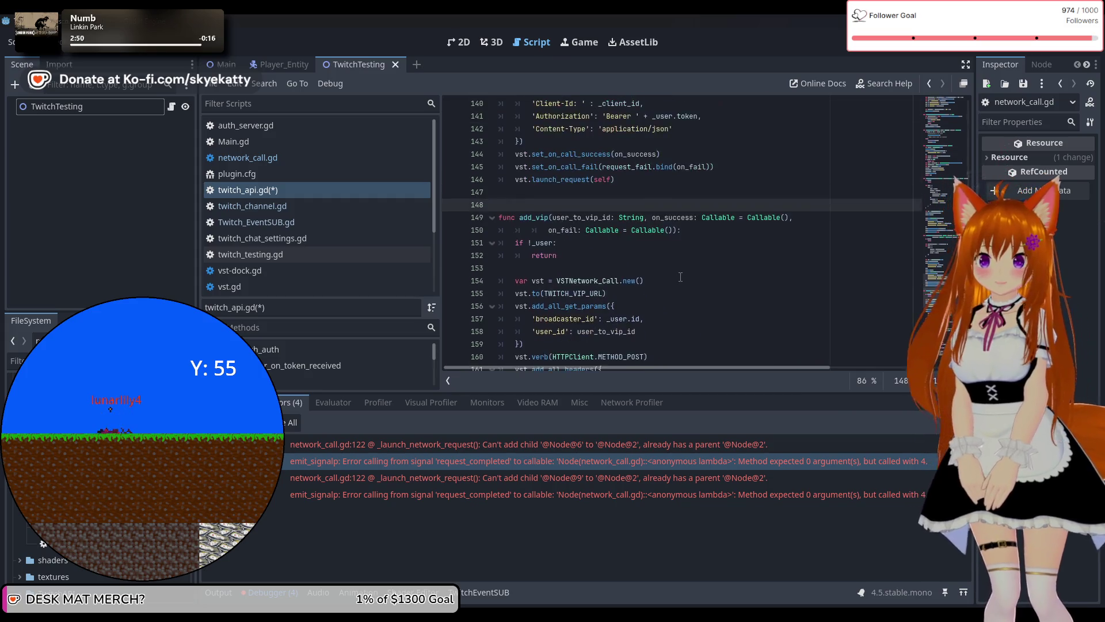
scroll(680, 277, "up", 11)
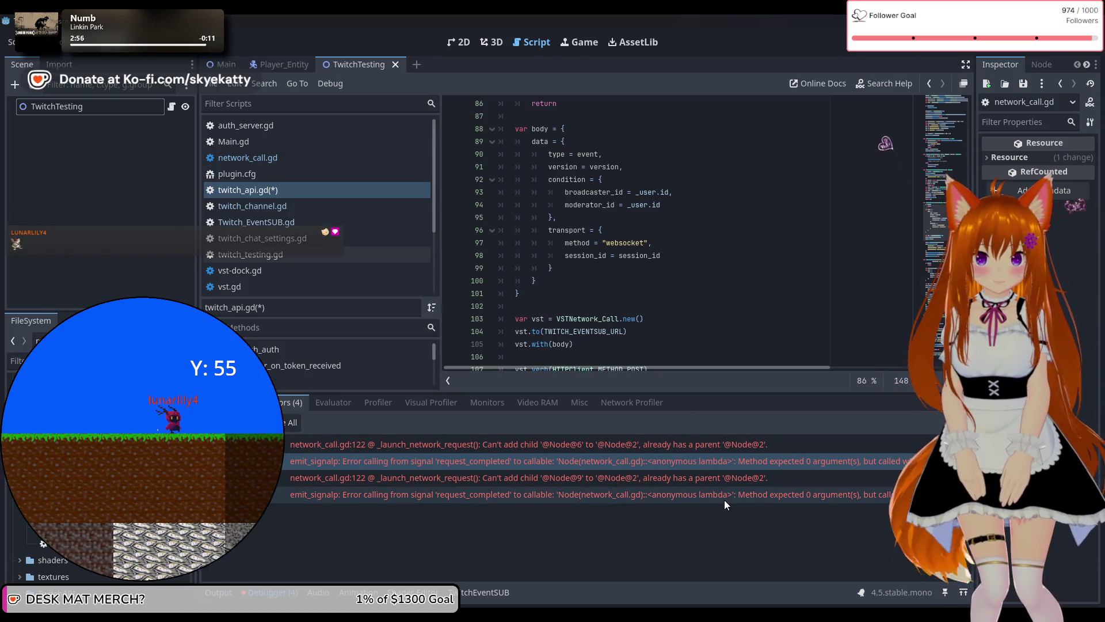
Read the last emit_signalp error, review _compile_url and launch_request in network_call.gd, then jump to line 122.
left_click(724, 500)
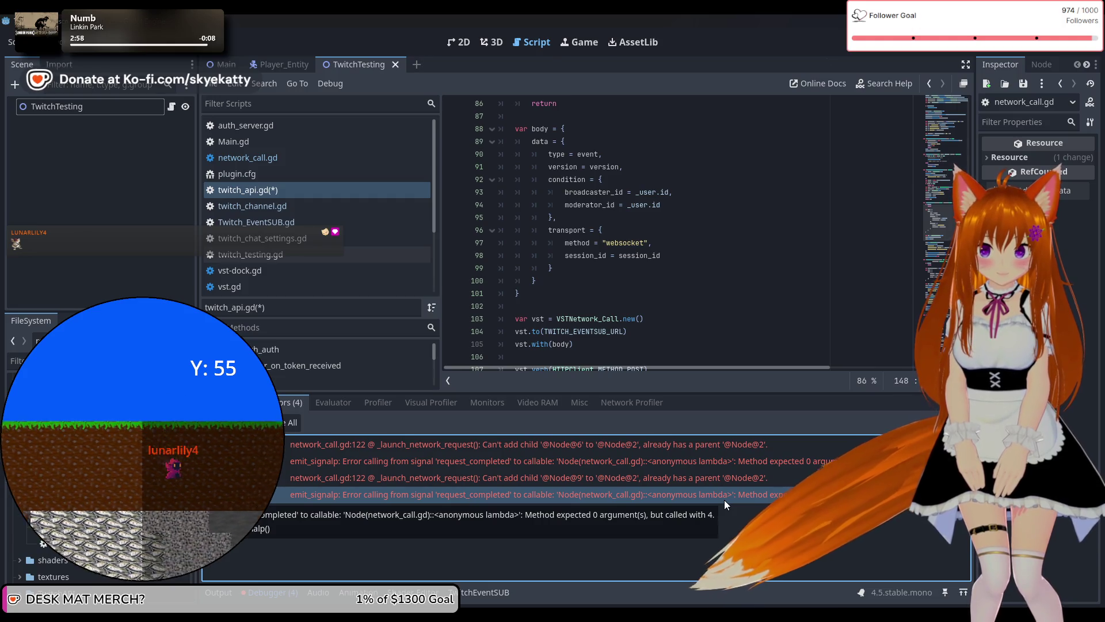
scroll(633, 316, "up", 4)
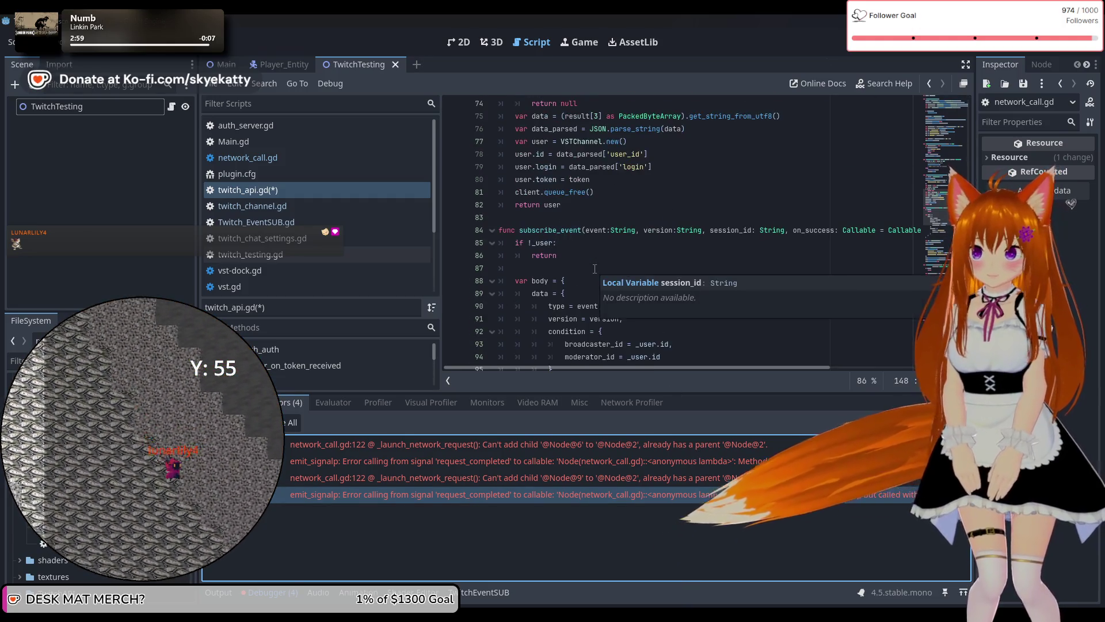
left_click(321, 165)
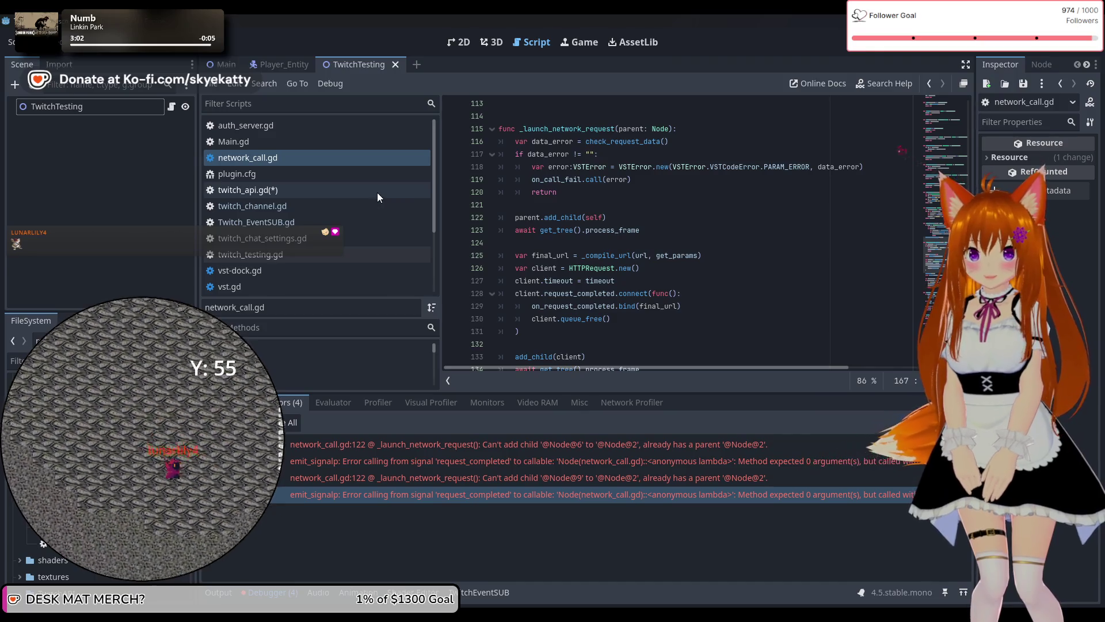
scroll(628, 228, "up", 3)
scroll(629, 229, "up", 5)
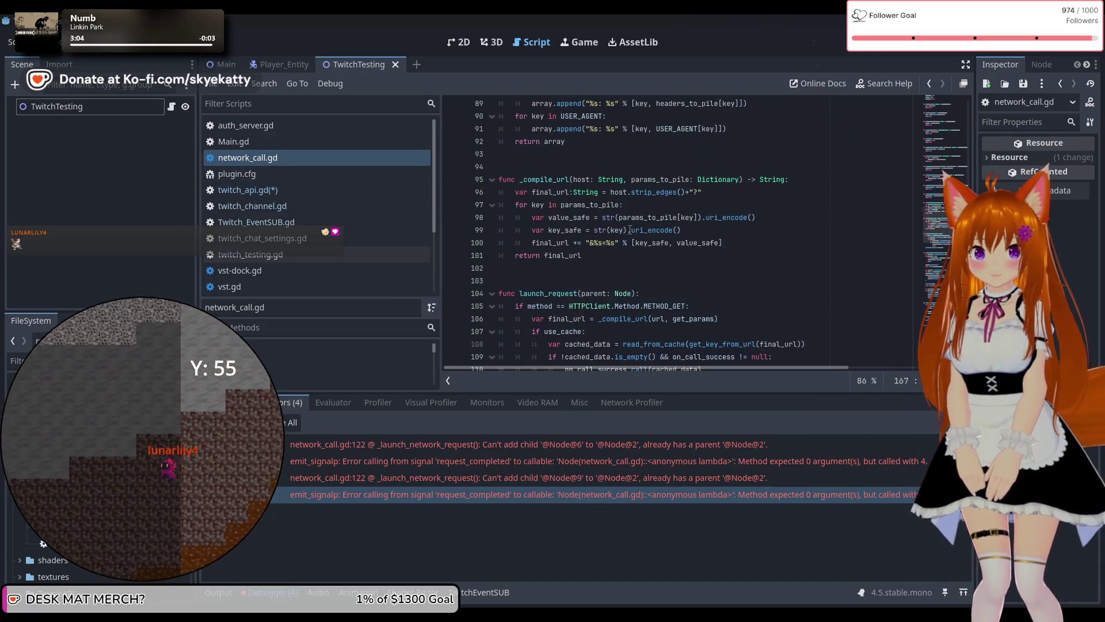
mouse_move(630, 229)
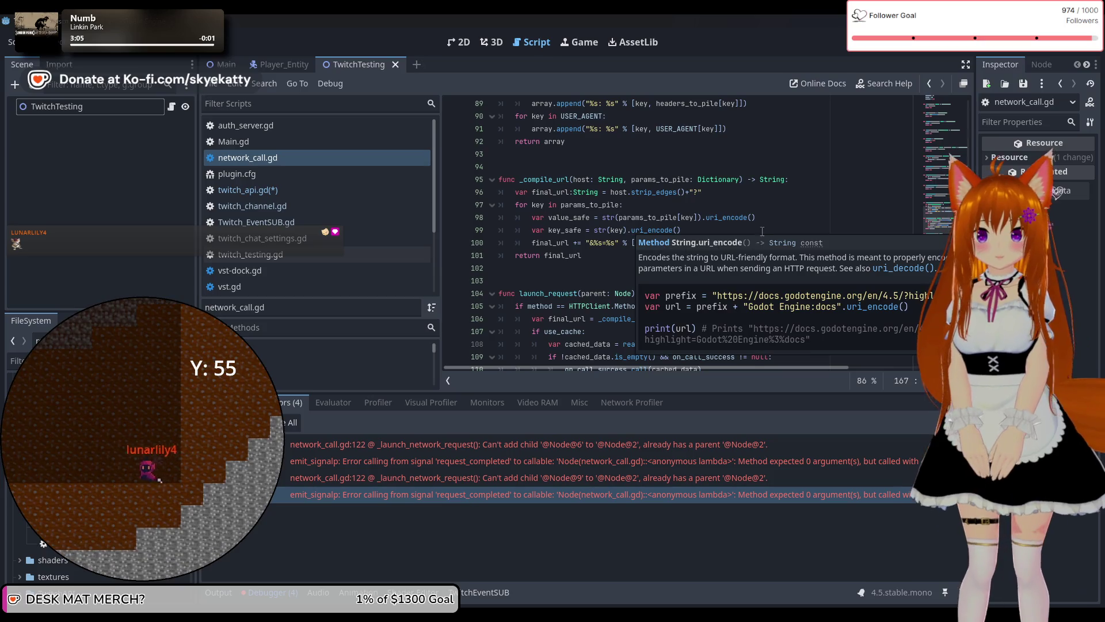
scroll(772, 206, "down", 1)
scroll(771, 205, "down", 2)
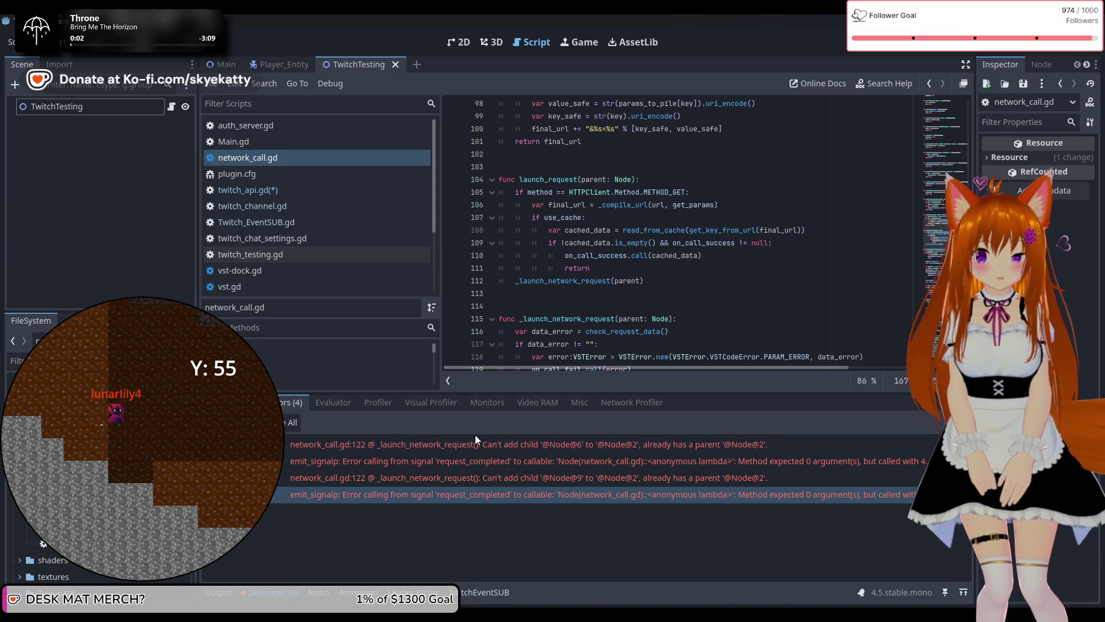
left_click(442, 479)
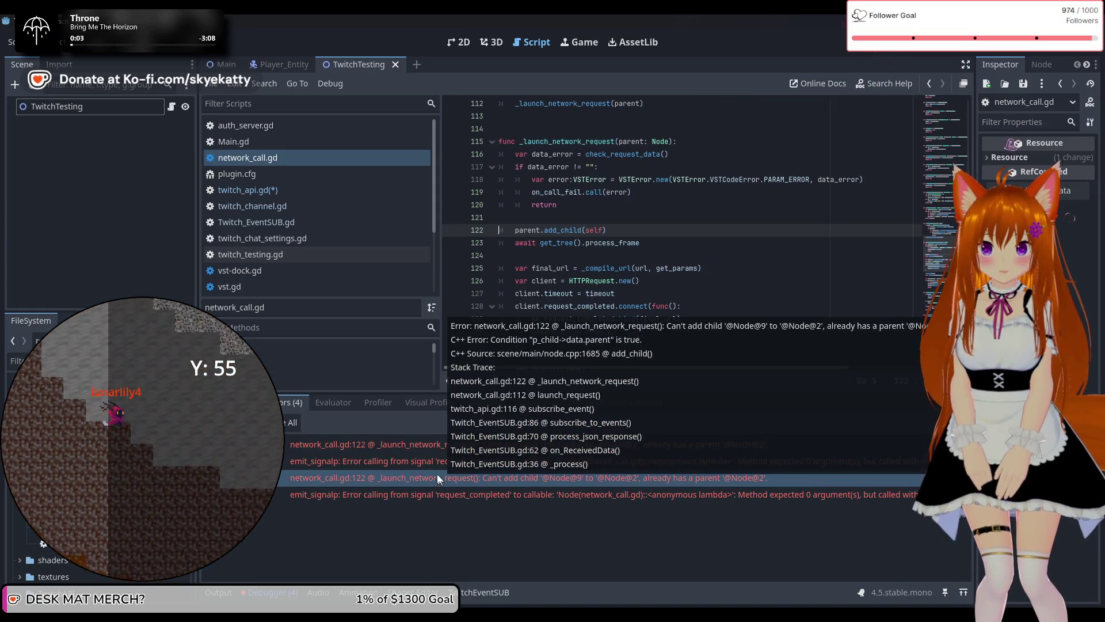
left_click(432, 461)
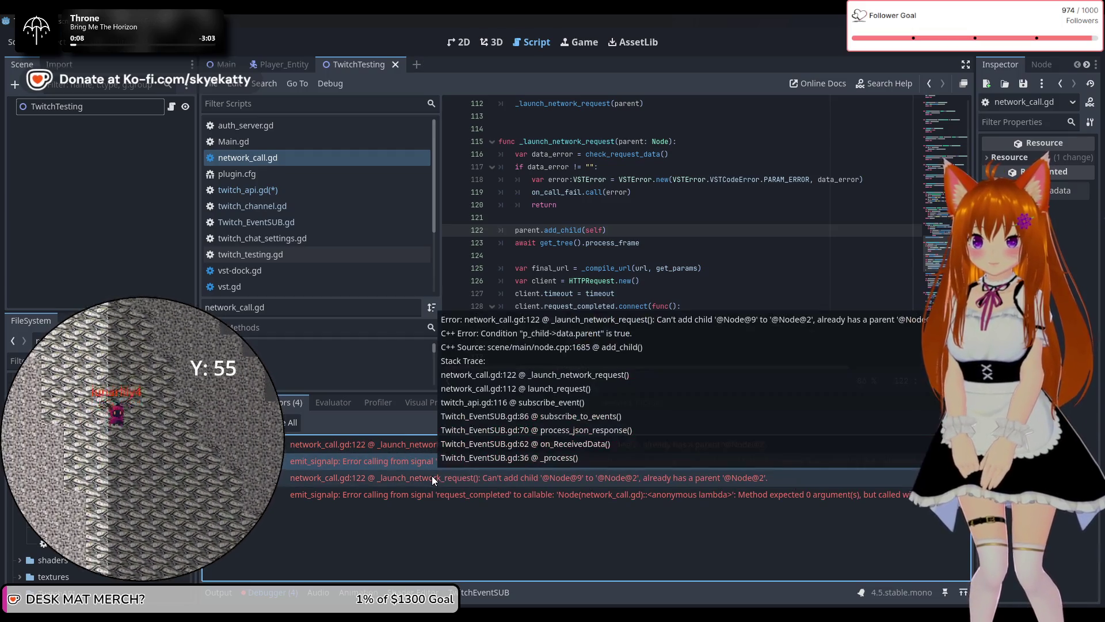
left_click(444, 493)
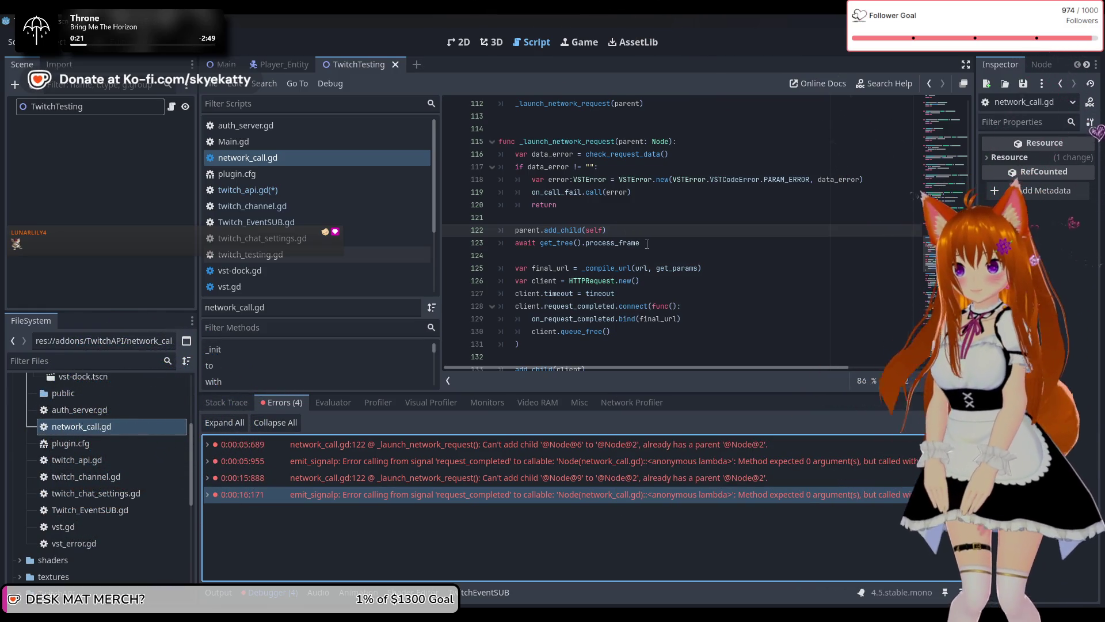
scroll(655, 255, "down", 1)
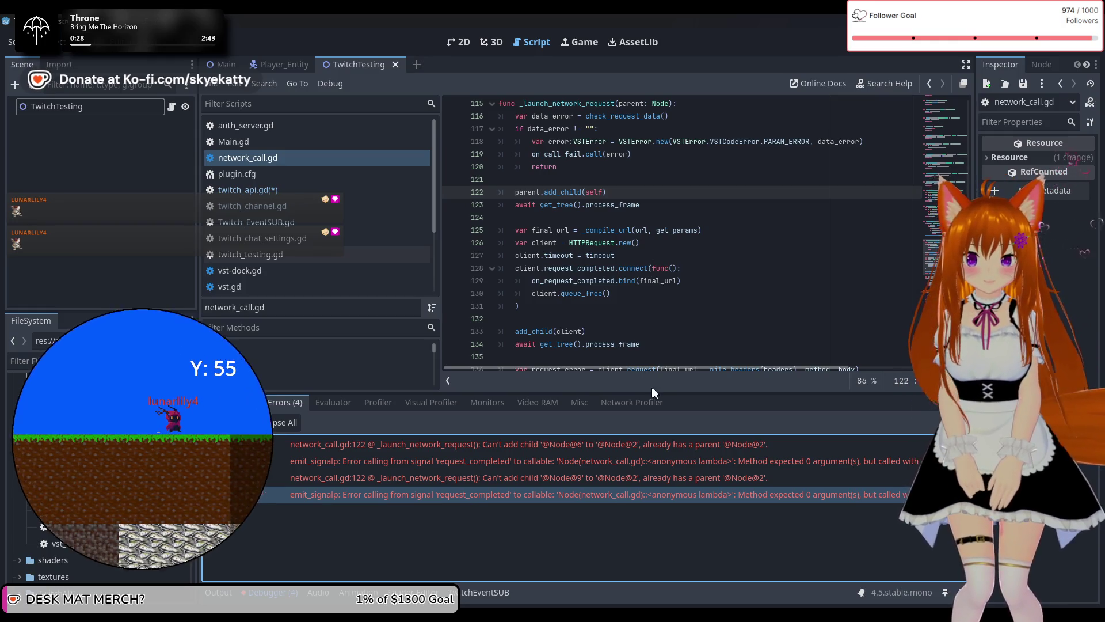
left_click(691, 444)
left_click(704, 464)
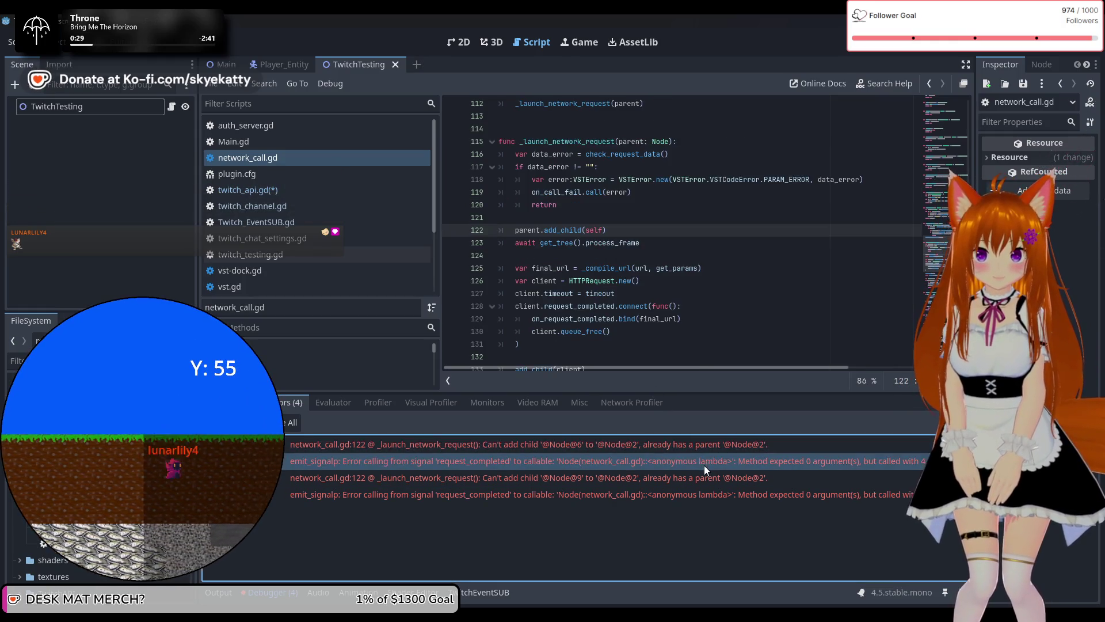
left_click(701, 478)
left_click(683, 446)
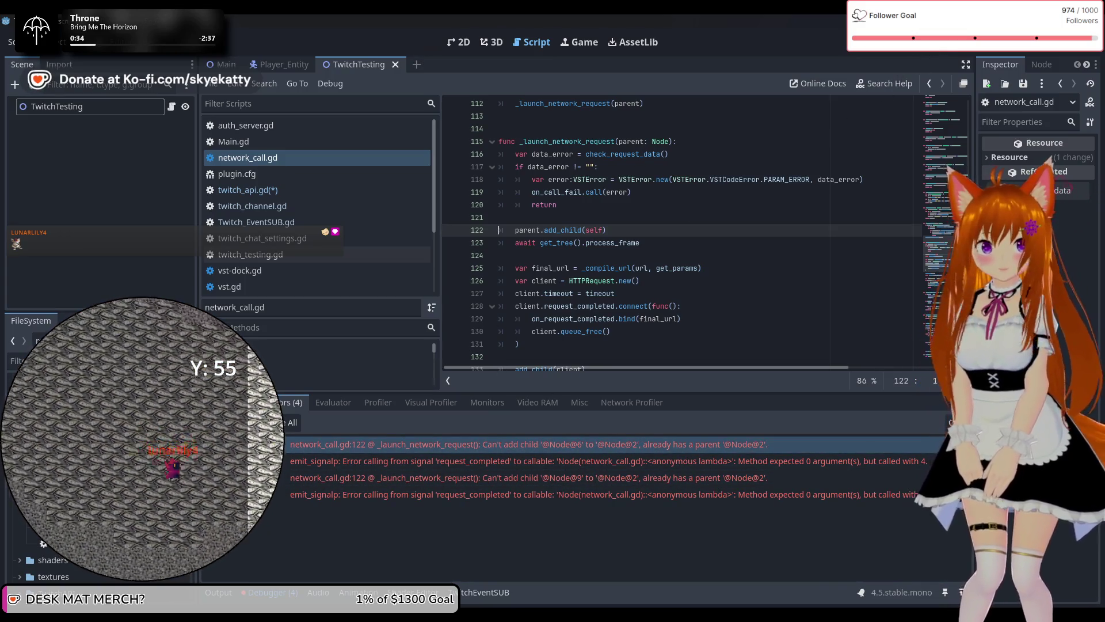
Rerun the project and expand the request_completed error to see its engine source line.
left_click(912, 51)
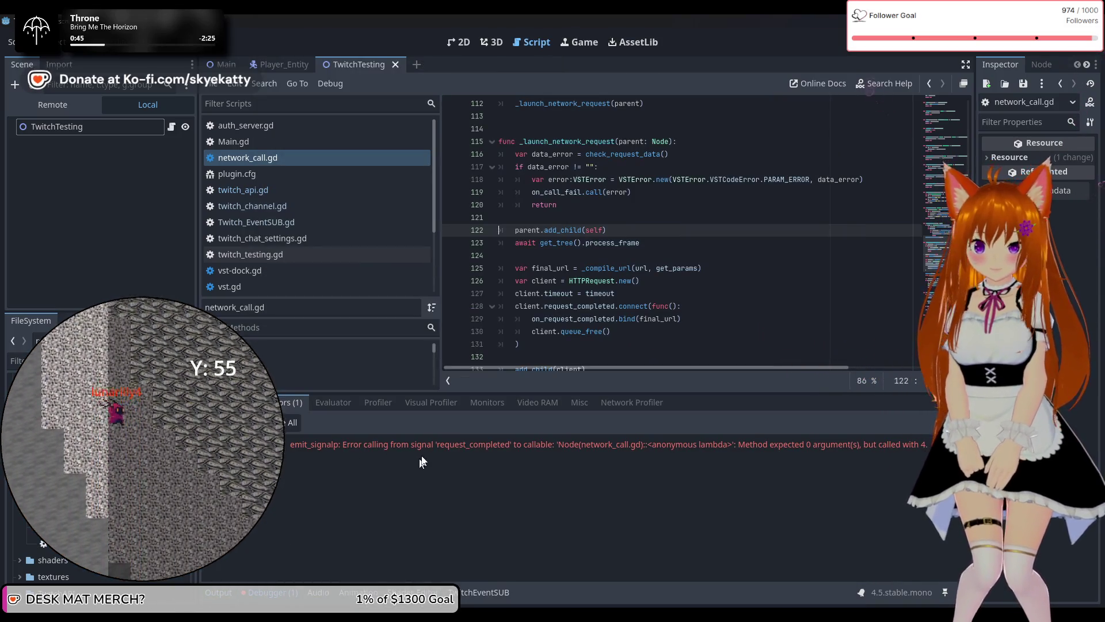
double_click(585, 444)
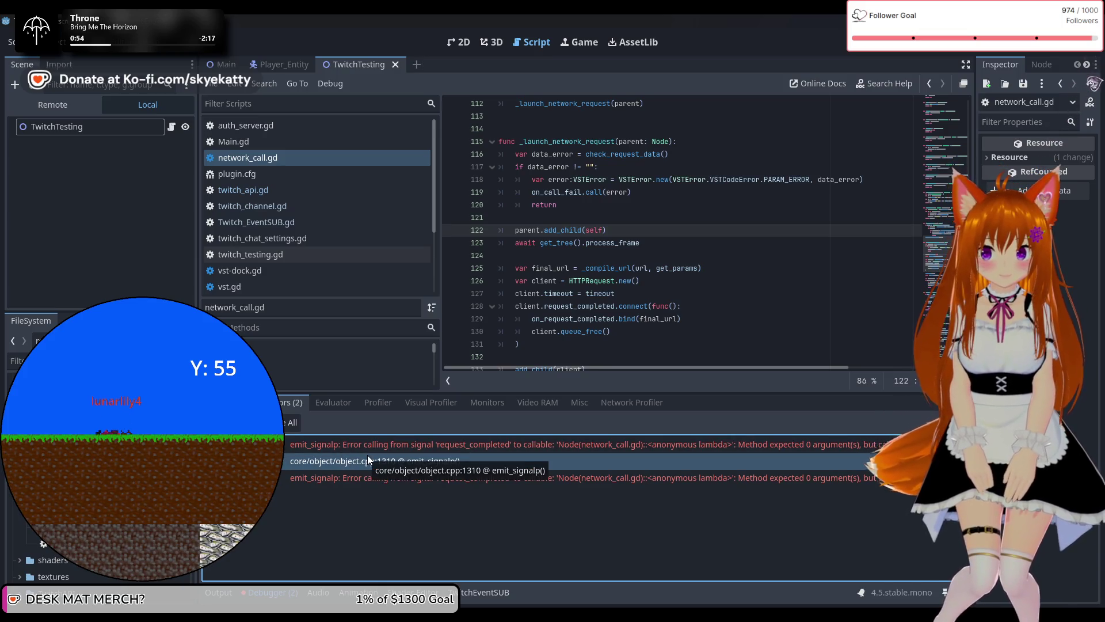
left_click(570, 268)
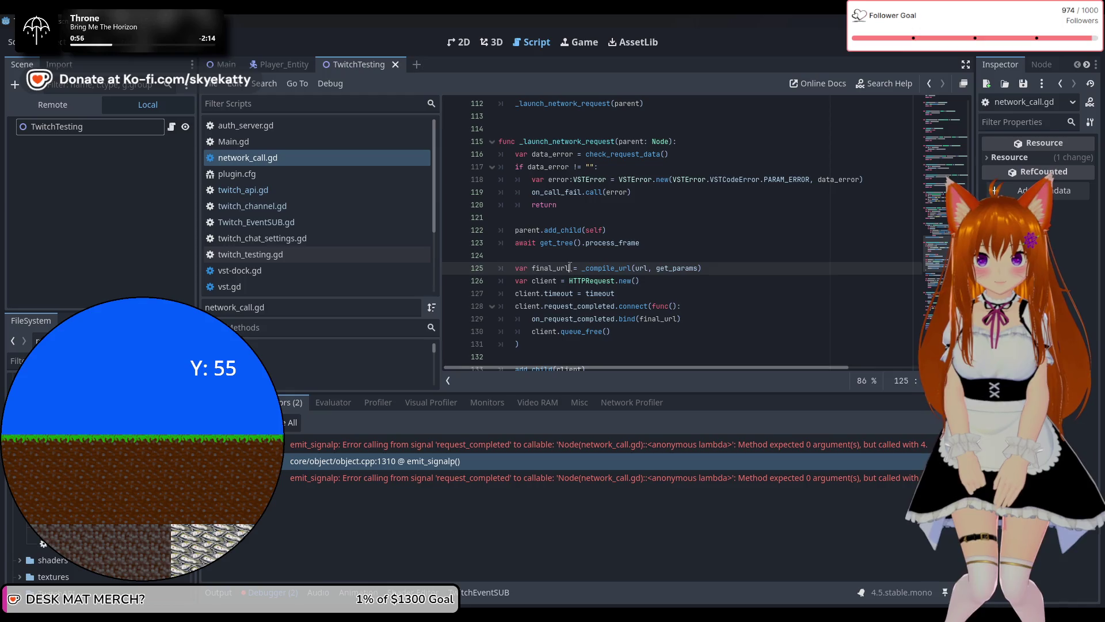
Search network_call.gd for 'emit' and browse the surrounding code.
key("ctrl+f")
type("emit")
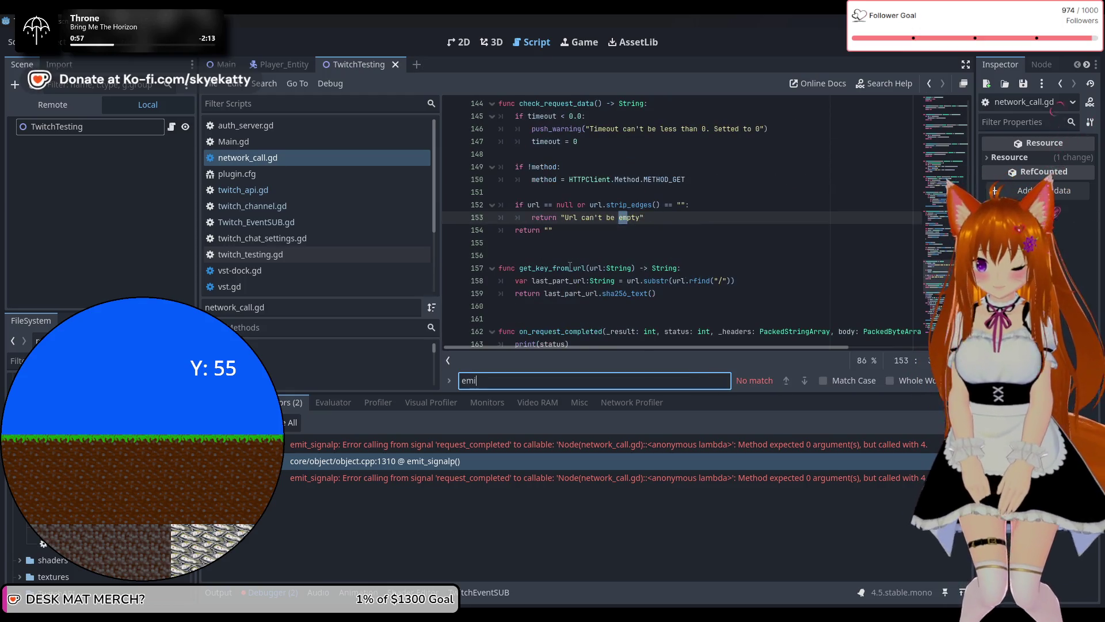
mouse_move(672, 266)
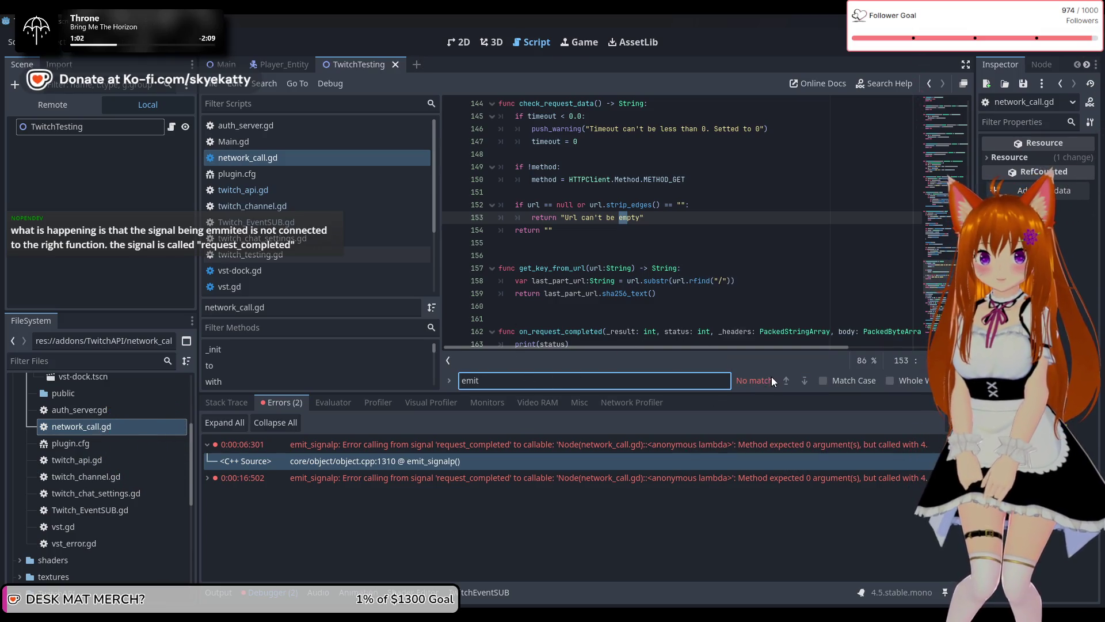
left_click(352, 165)
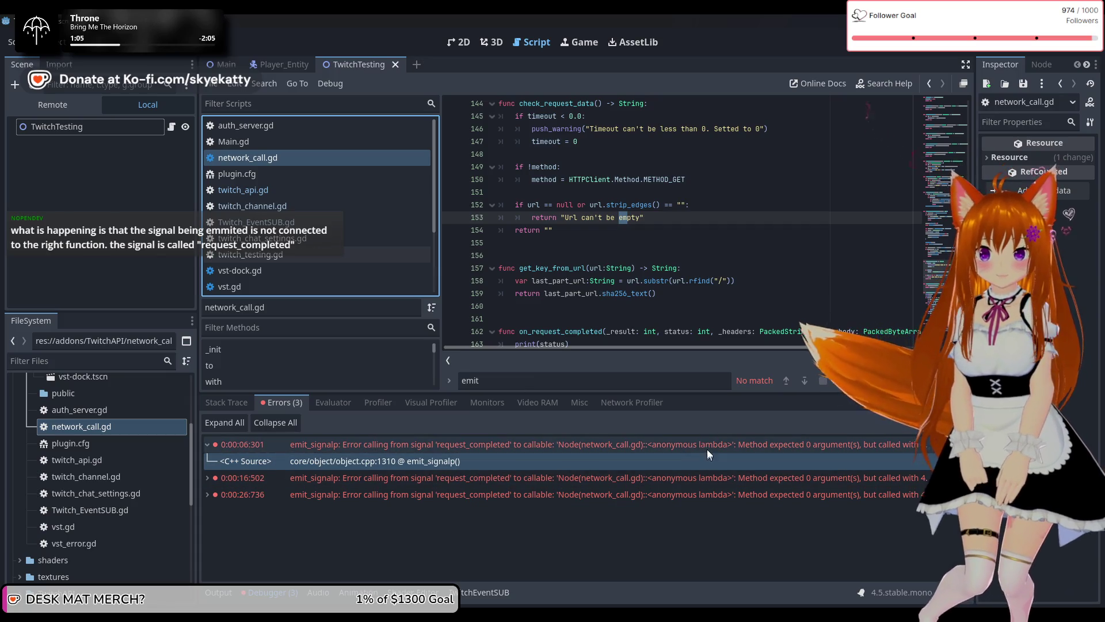
scroll(706, 276, "down", 6)
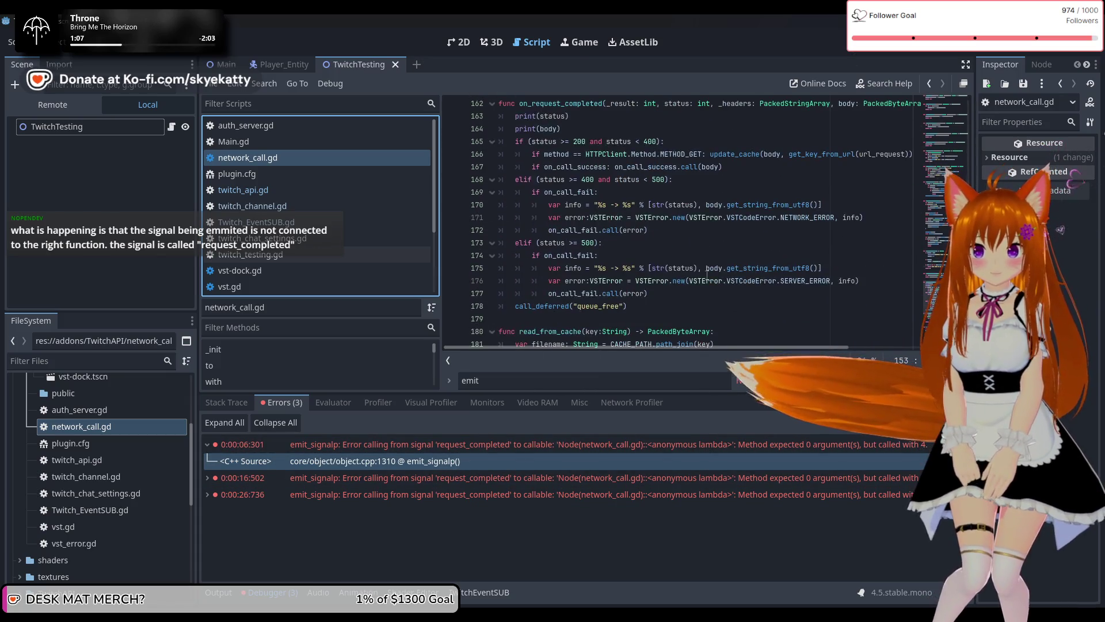
scroll(707, 276, "down", 3)
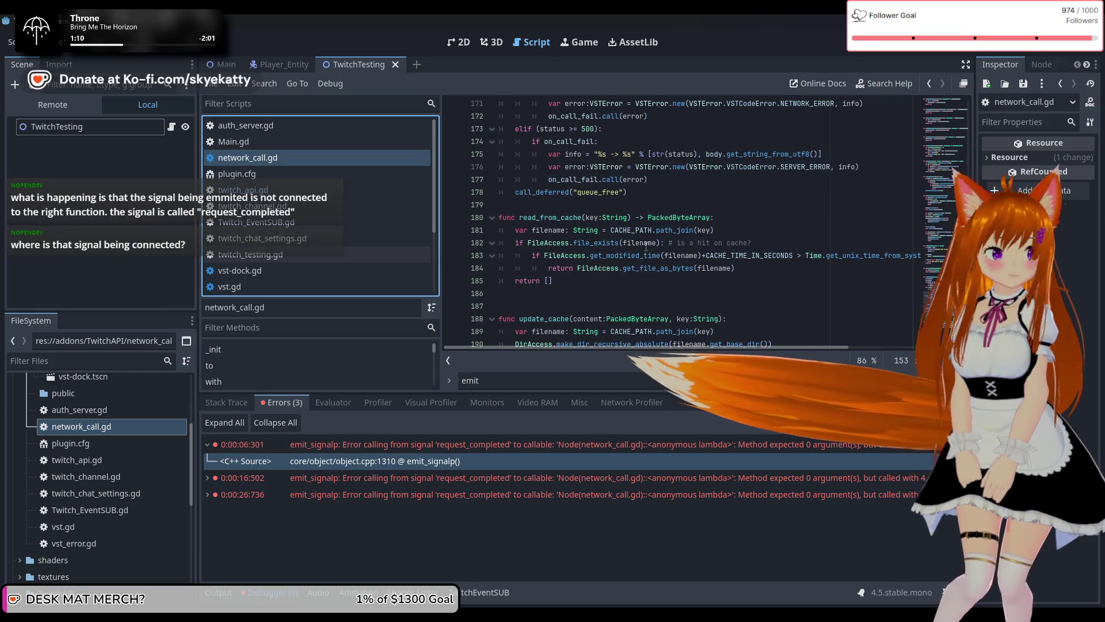
mouse_move(612, 260)
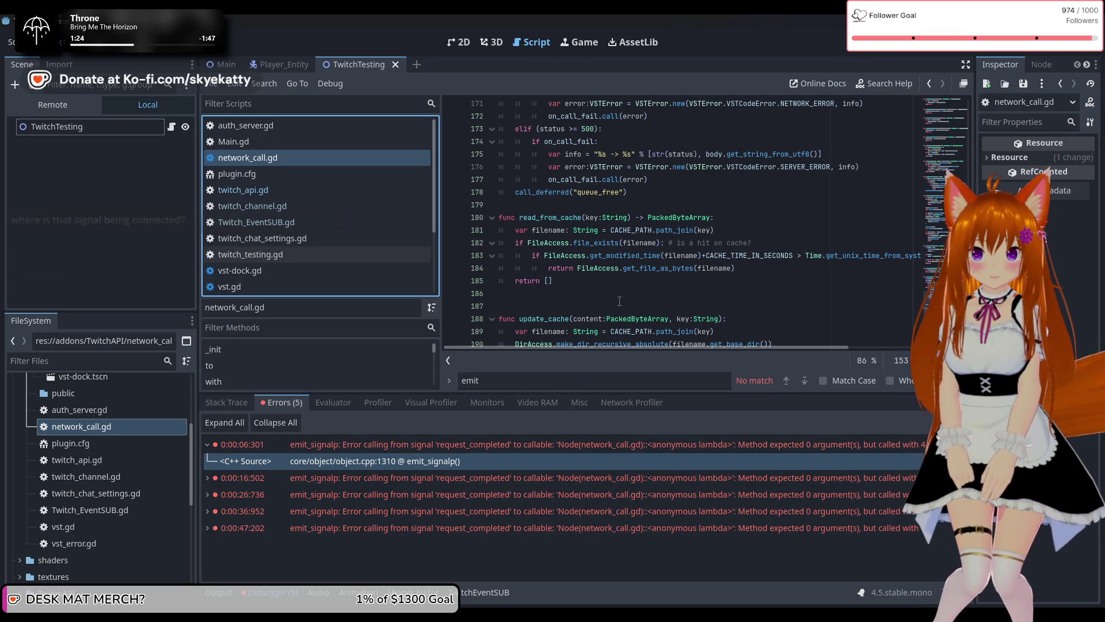
Change the search term to 'request', landing on the first of 26 matches near line 29.
scroll(619, 301, "down", 4)
scroll(619, 301, "up", 4)
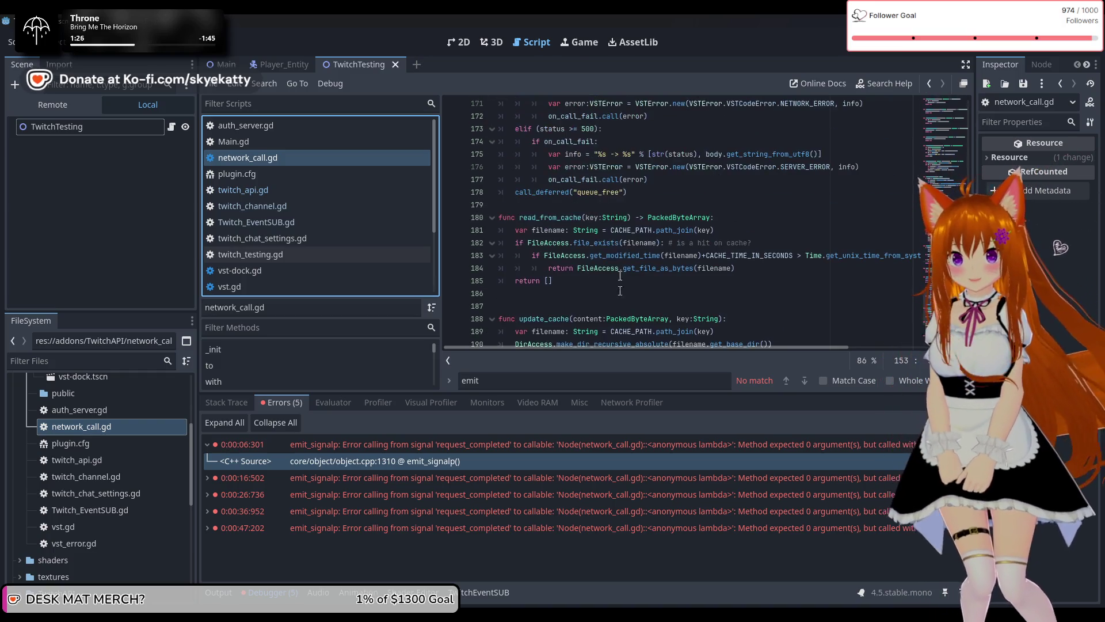
left_click(611, 243)
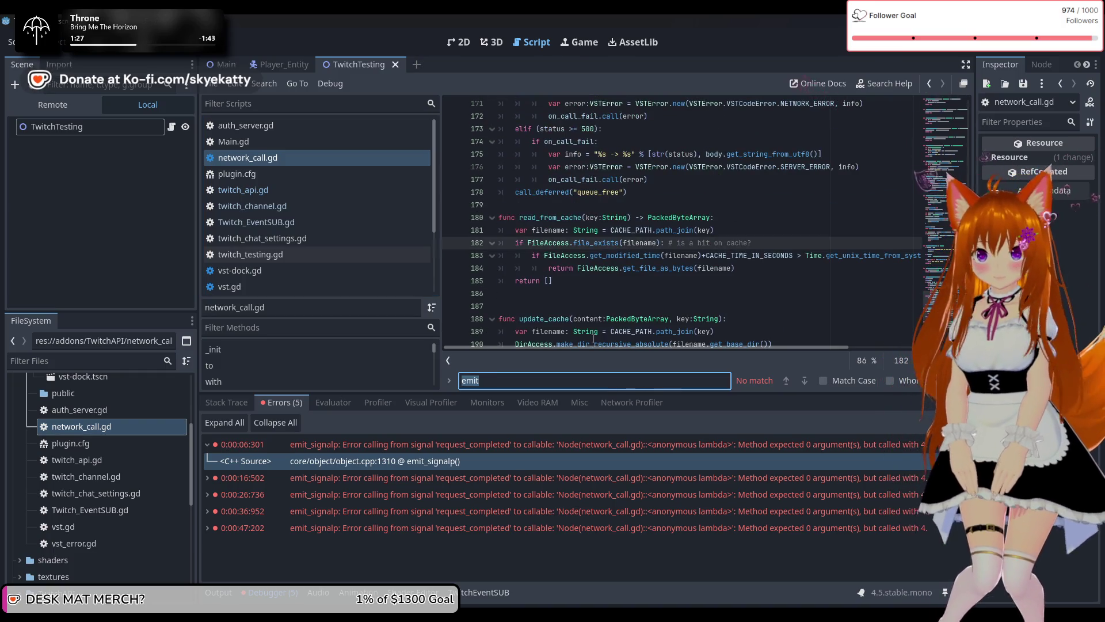
type("reques")
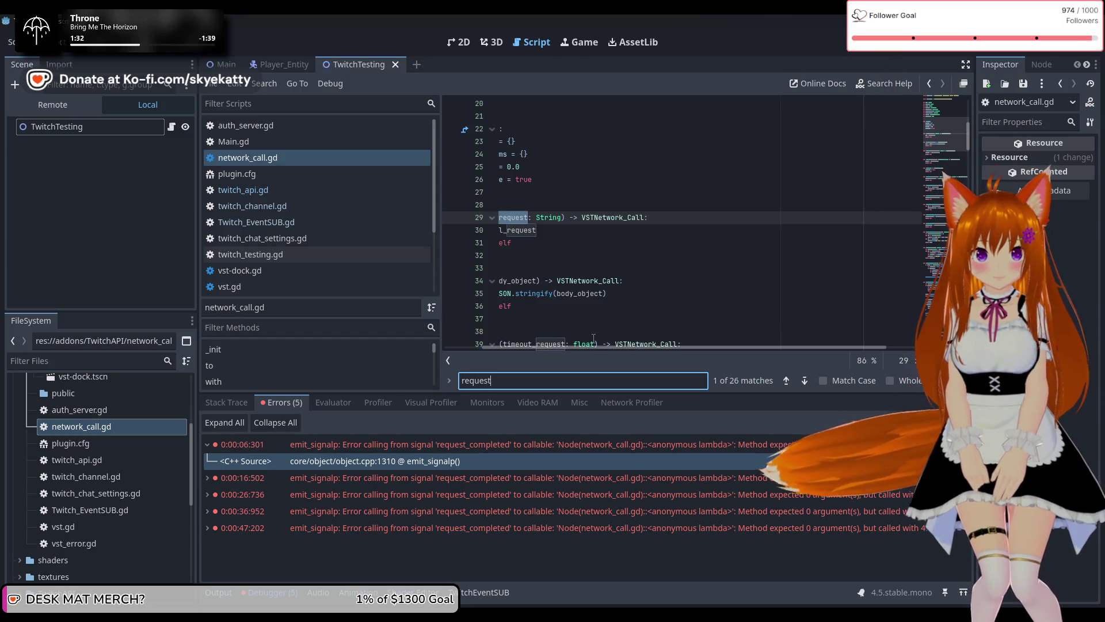
type("t+")
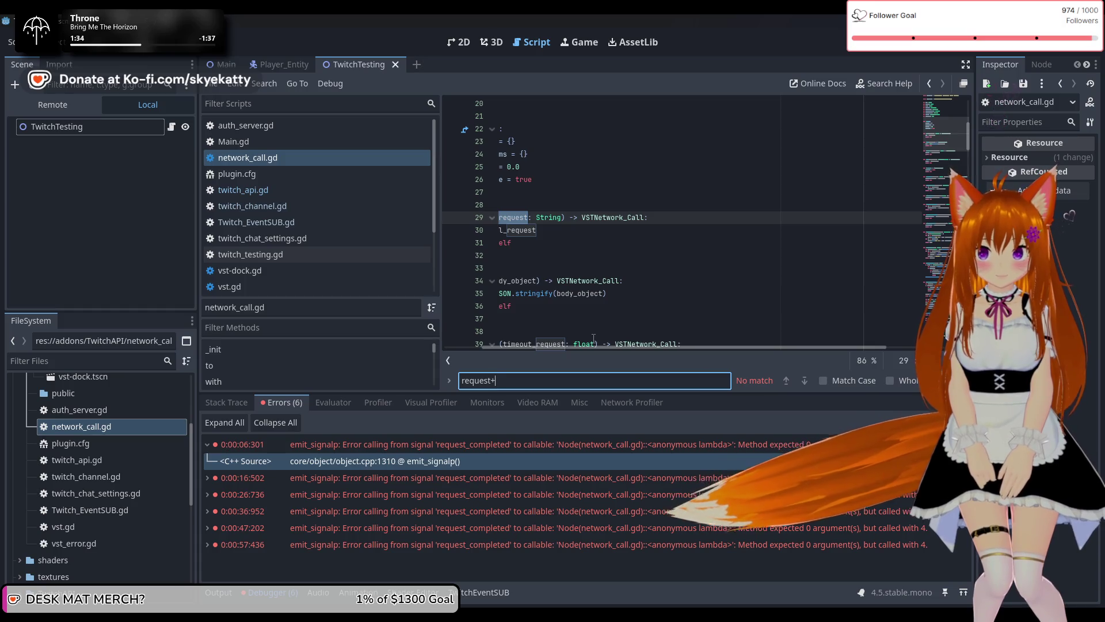
Narrow the search to 'request_com' and go to the request_completed connection on line 128.
key("BackSpace")
type("_com")
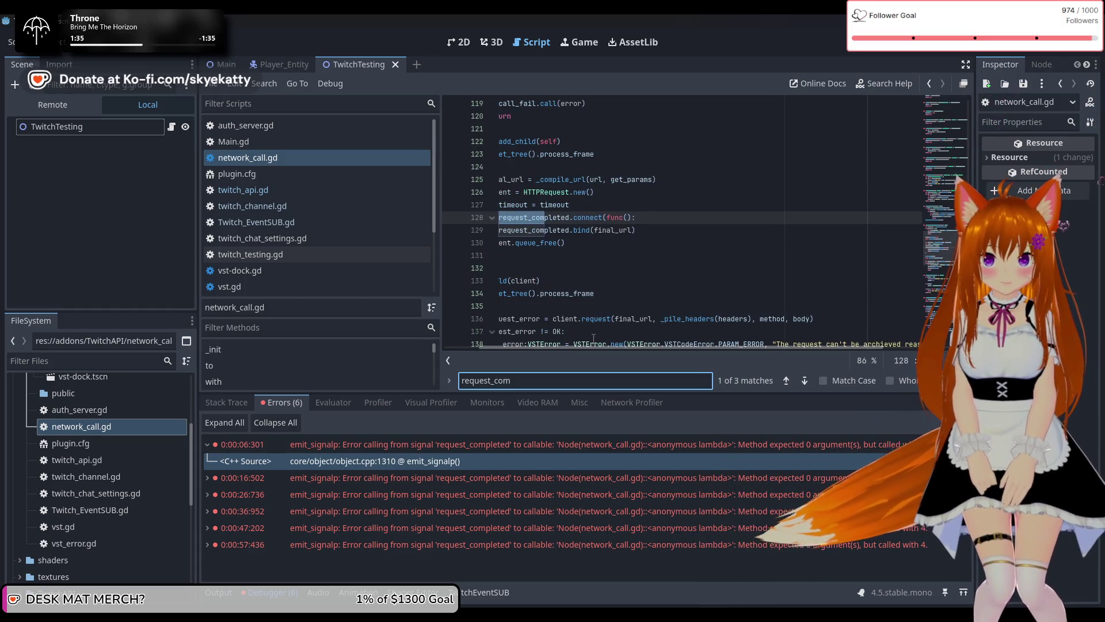
left_click(564, 243)
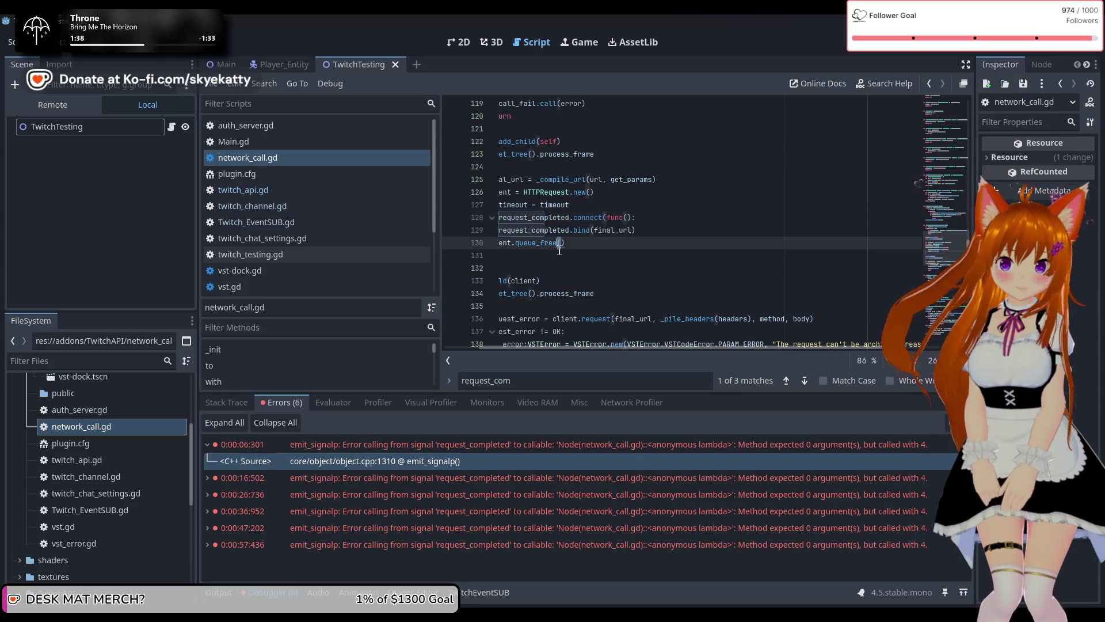
left_click(644, 198)
left_click(603, 219)
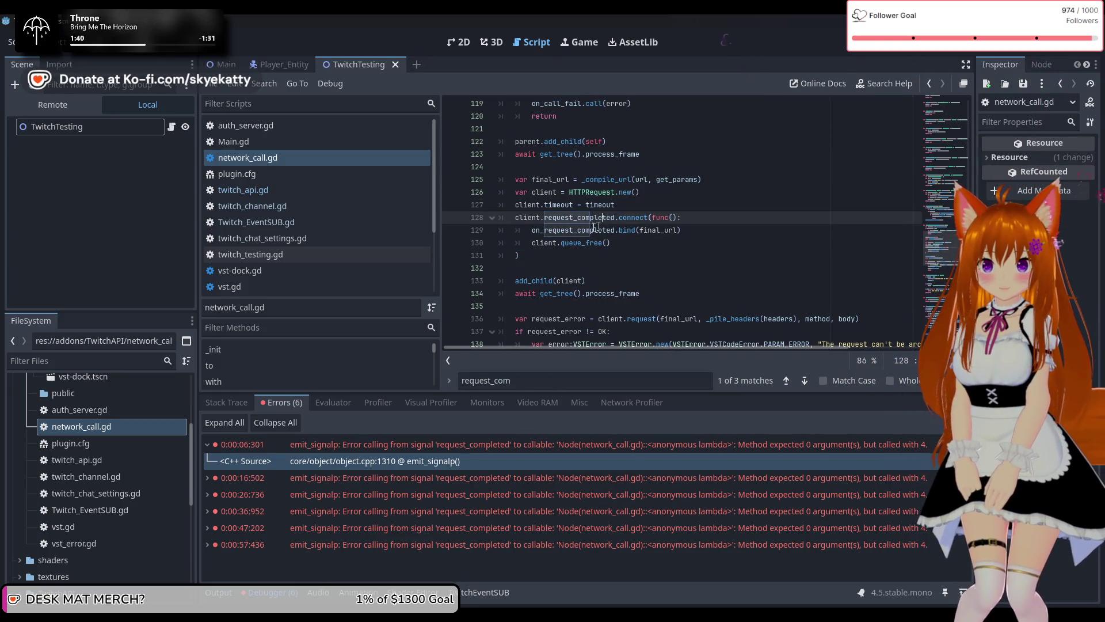
Inspect lines 125–134 of the connect lambda, from final_url through queue_free and get_tree.
left_click(527, 243)
left_click(578, 293)
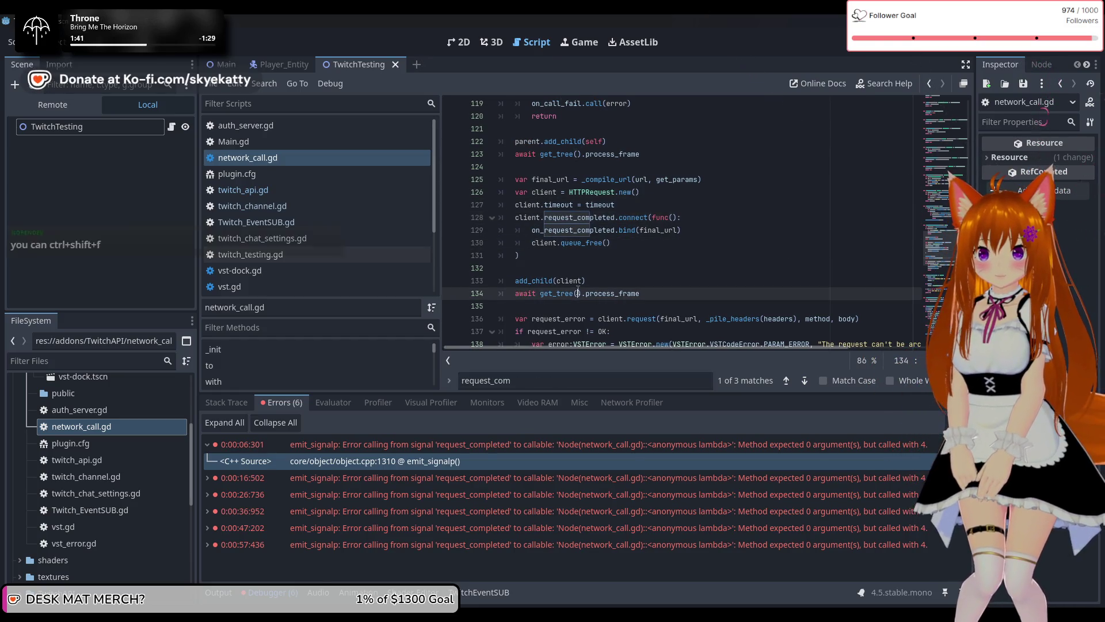
left_click(580, 254)
left_click(647, 243)
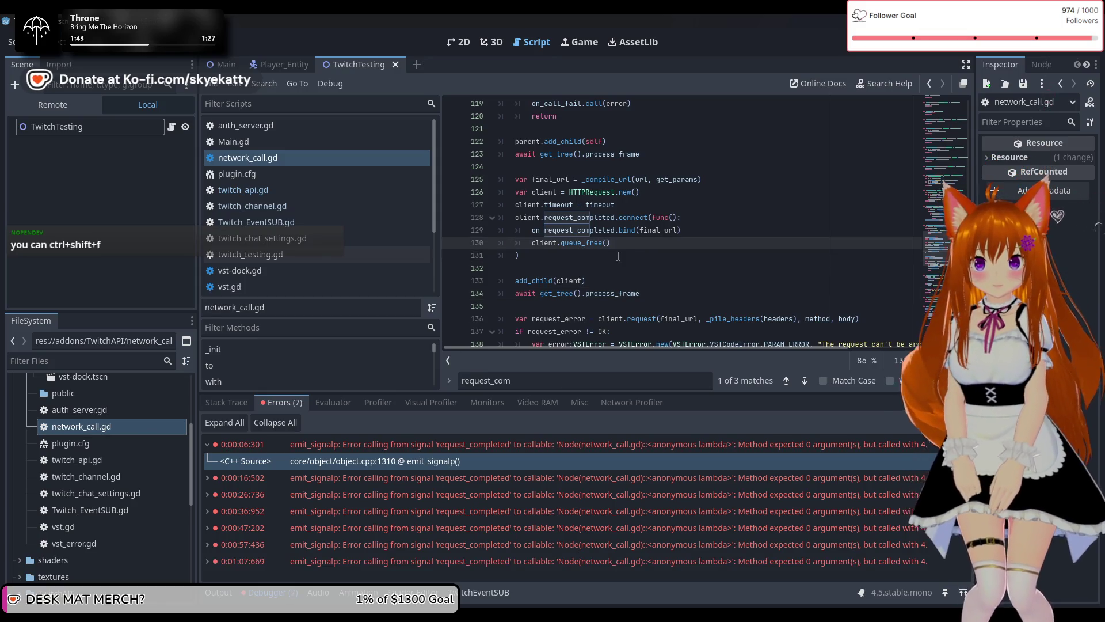
left_click_drag(576, 248, 574, 251)
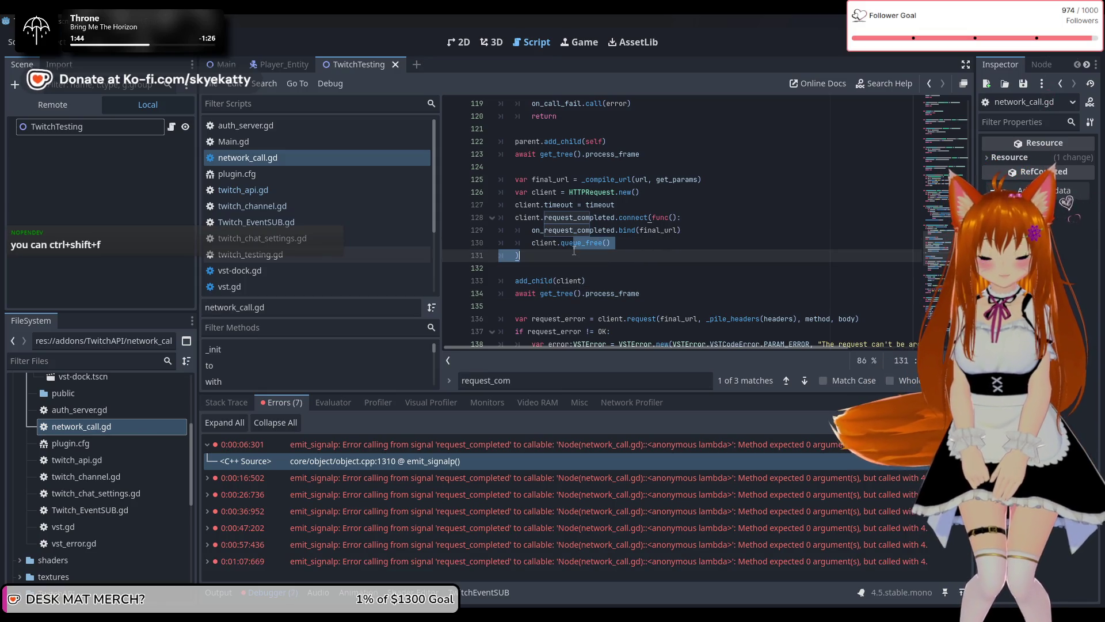
left_click(668, 244)
left_click(634, 179)
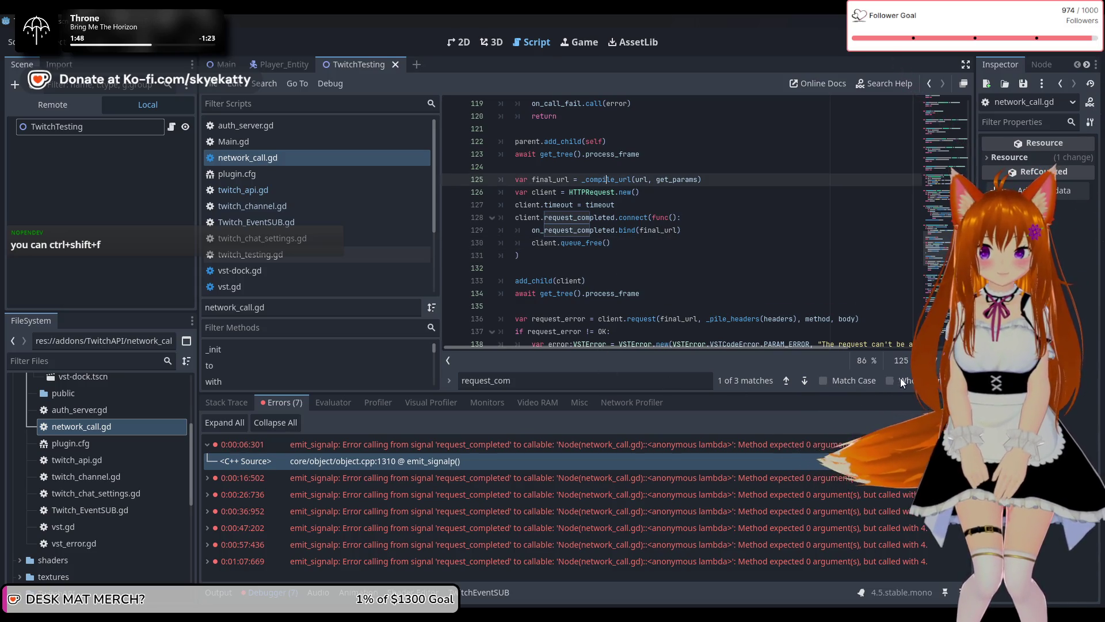
left_click(493, 269)
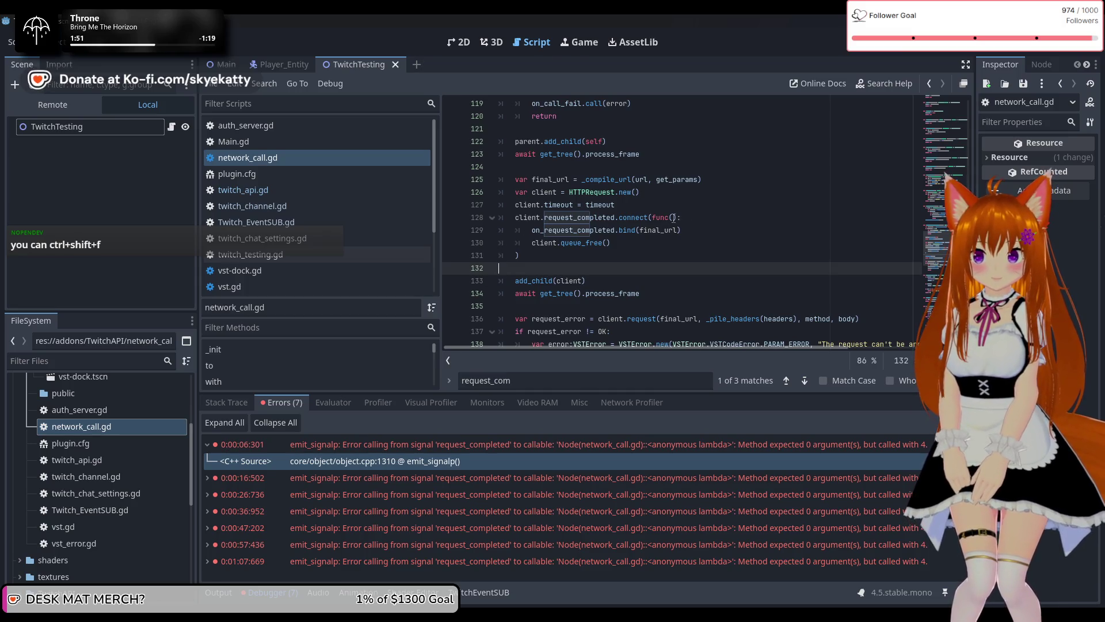
Review the connect and bind lines 128–129 and select the request_completed signal name.
mouse_move(662, 237)
left_click(698, 219)
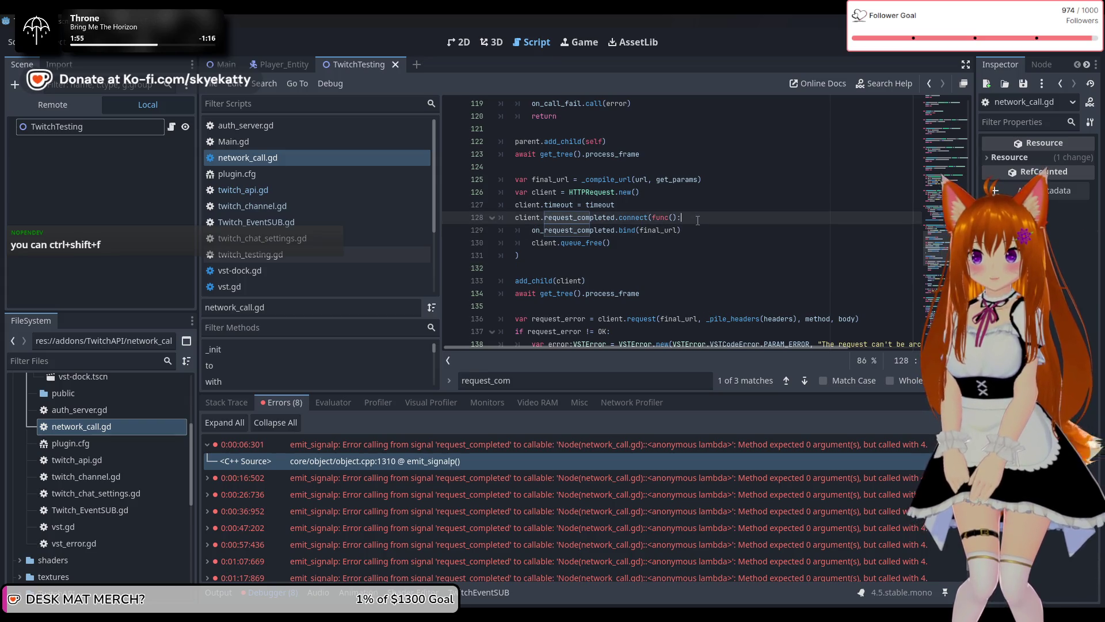
left_click(700, 231)
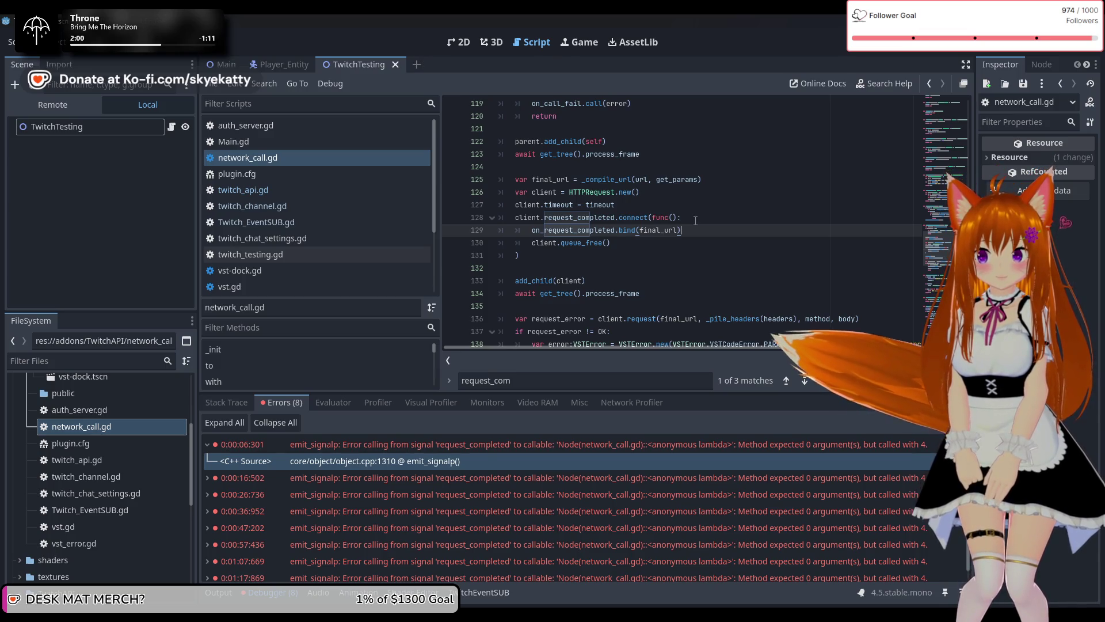
left_click(600, 219)
double_click(599, 219)
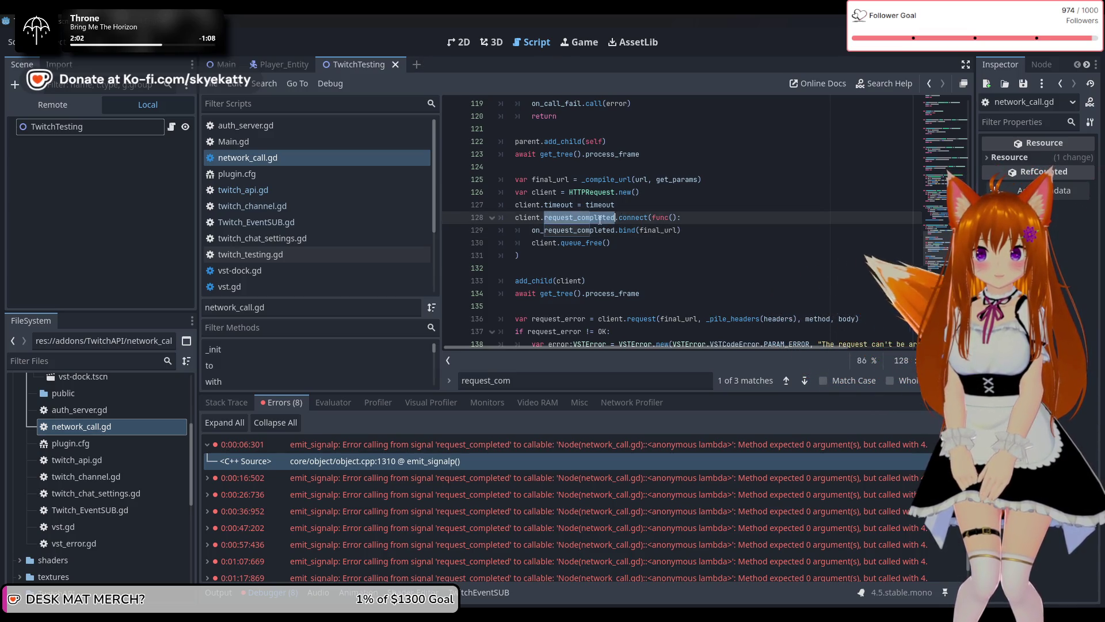
mouse_move(600, 219)
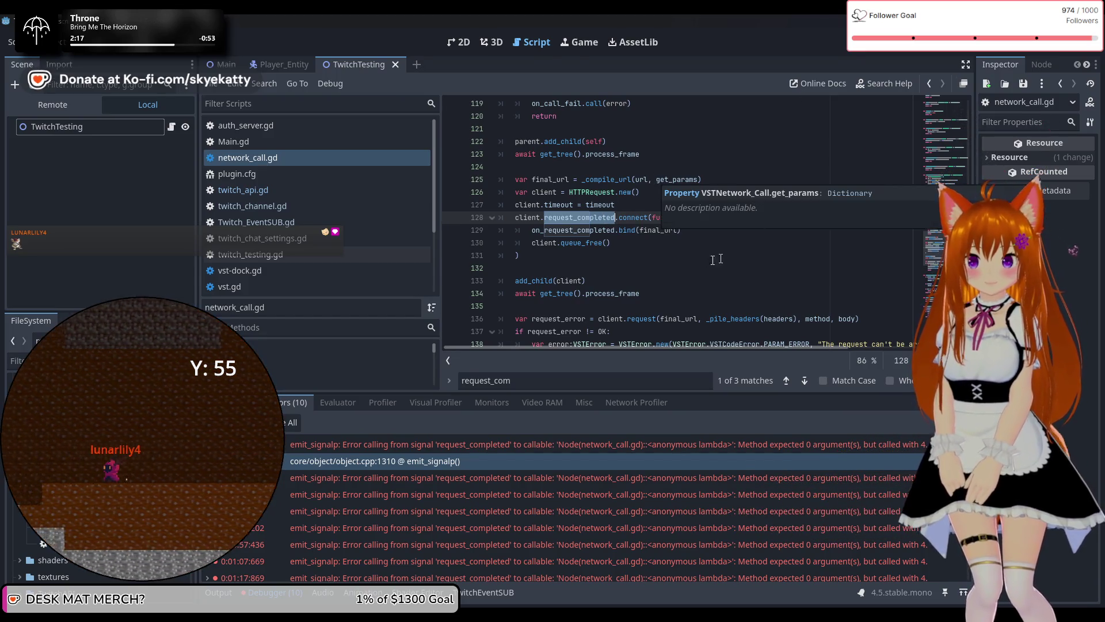
Examine the lambda body, including add_child(client), queue_free and the func keyword.
left_click(685, 281)
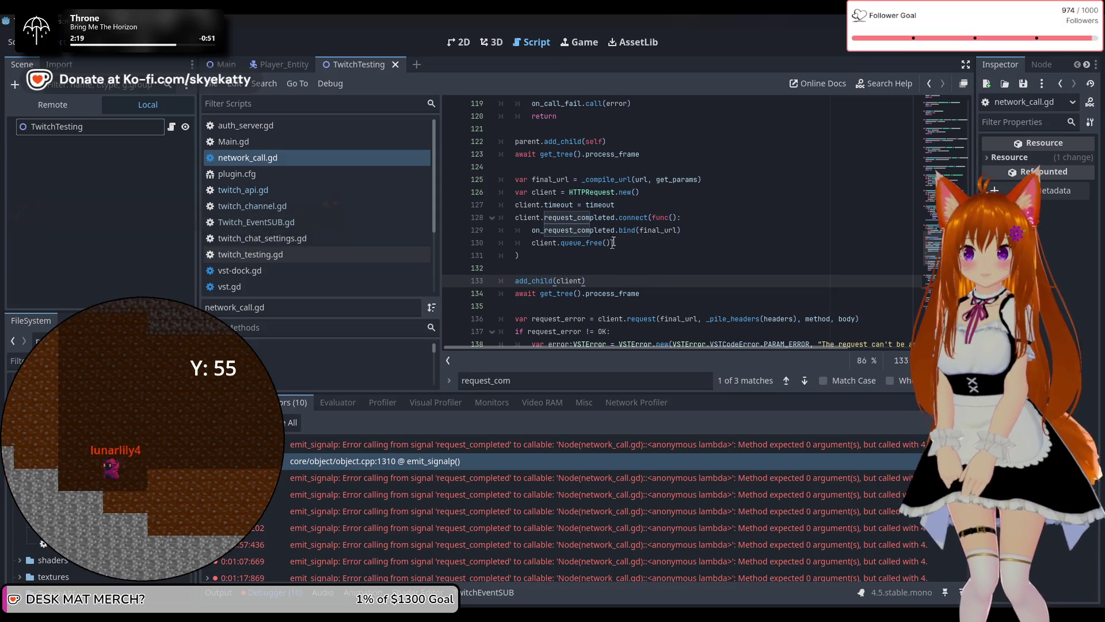
mouse_move(636, 234)
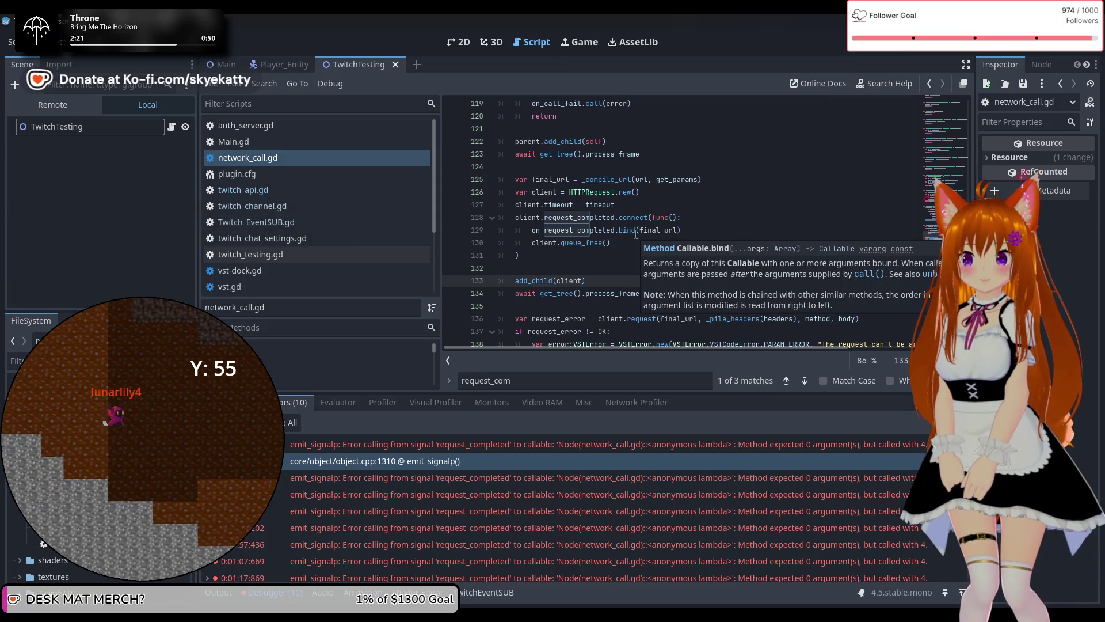
left_click(591, 258)
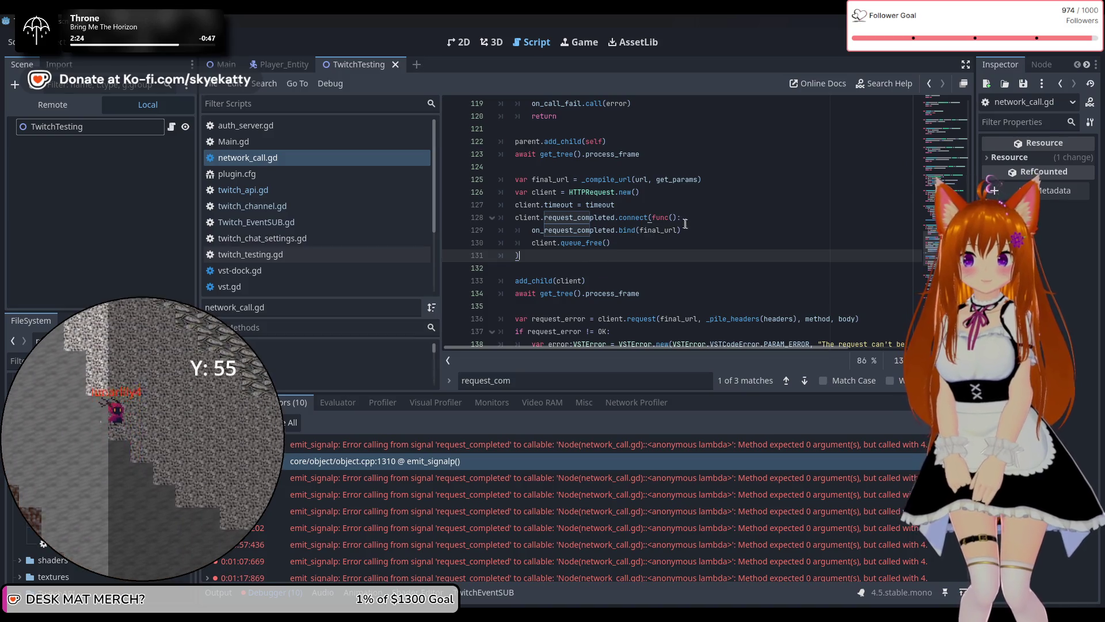
left_click(637, 248)
double_click(666, 219)
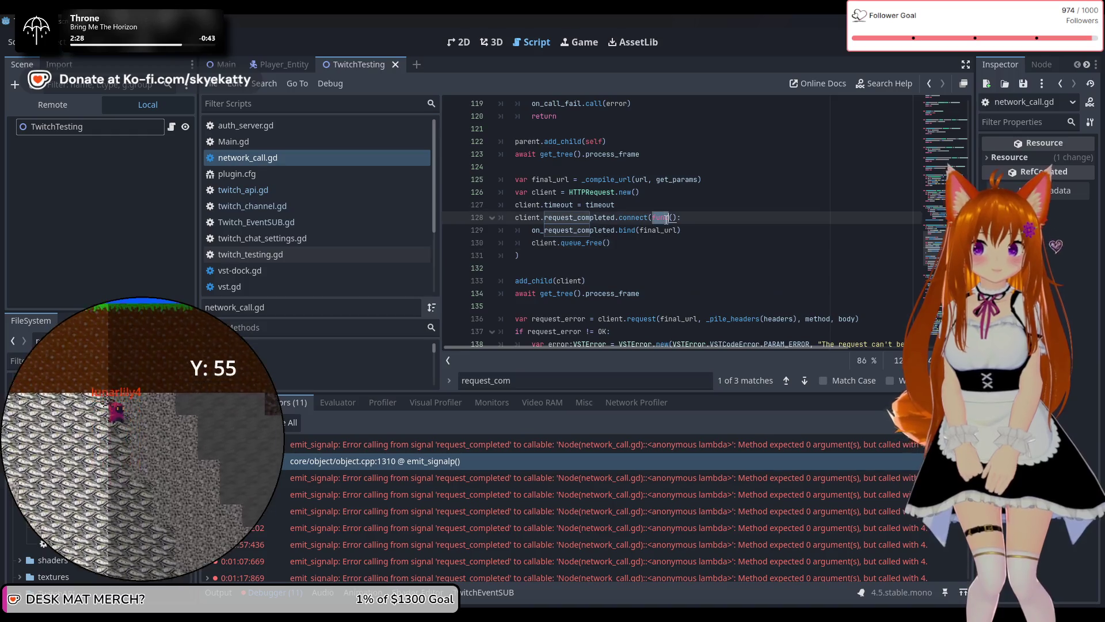
left_click(643, 238)
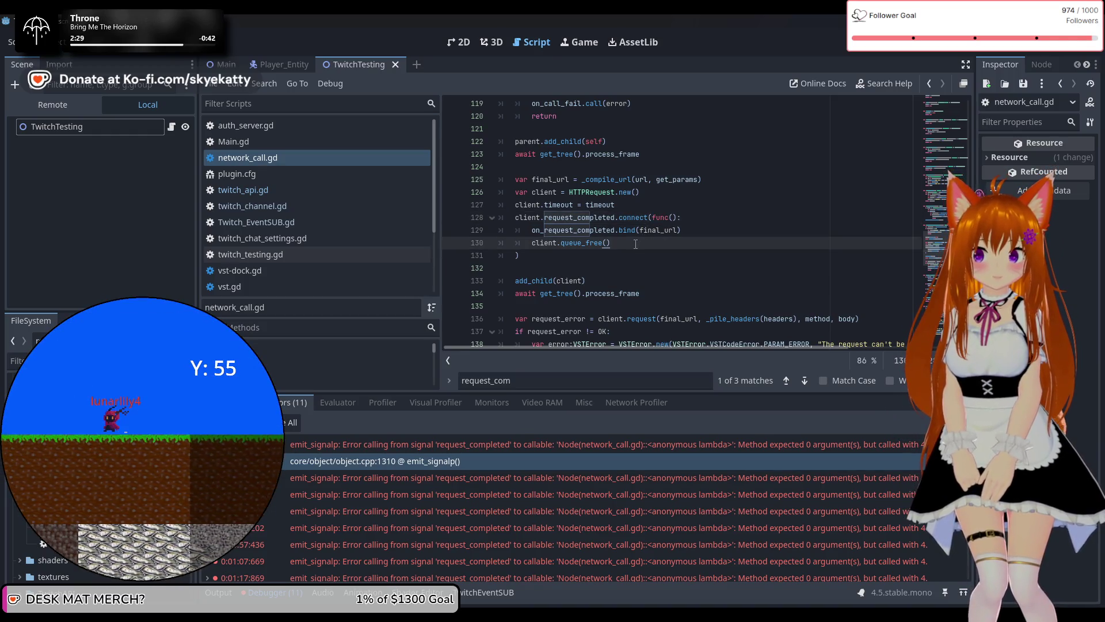
left_click(677, 261)
left_click(604, 257)
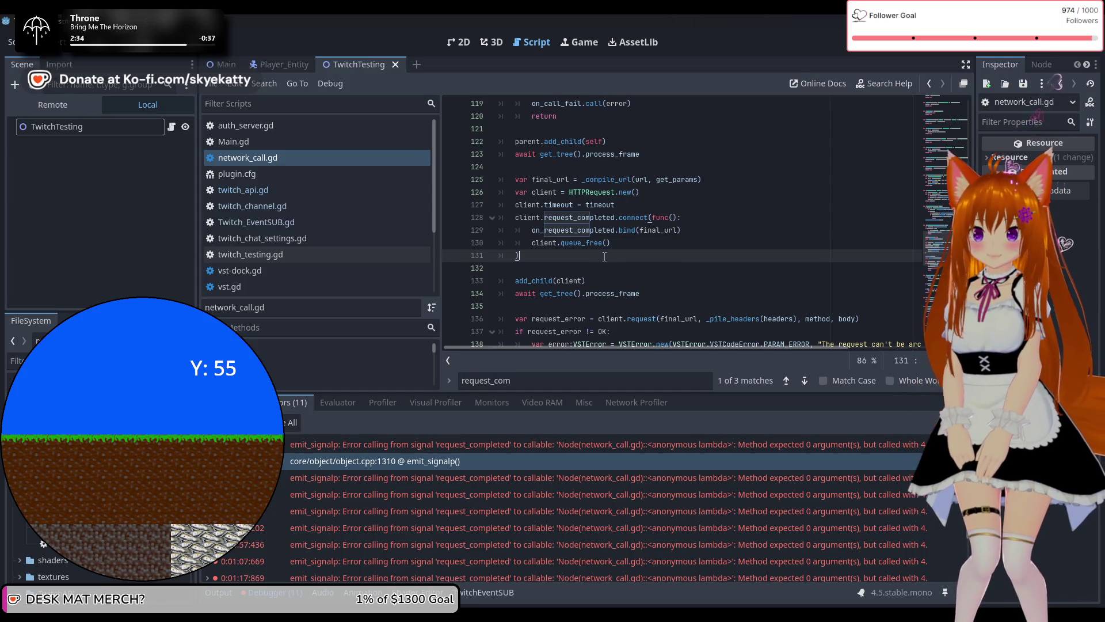
scroll(688, 216, "up", 1)
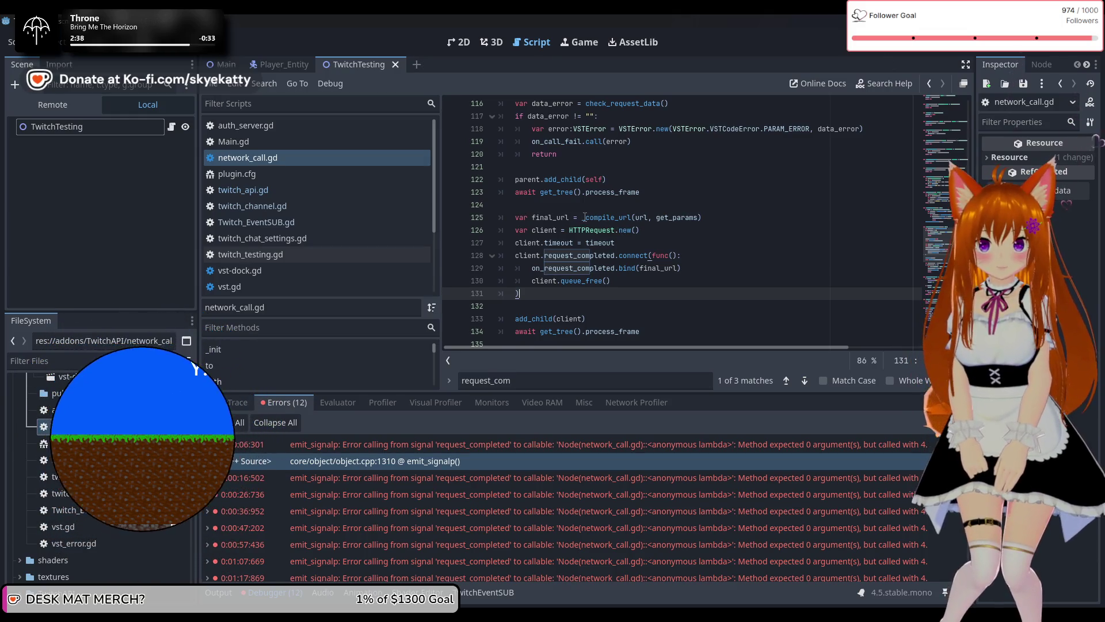
scroll(584, 227, "down", 1)
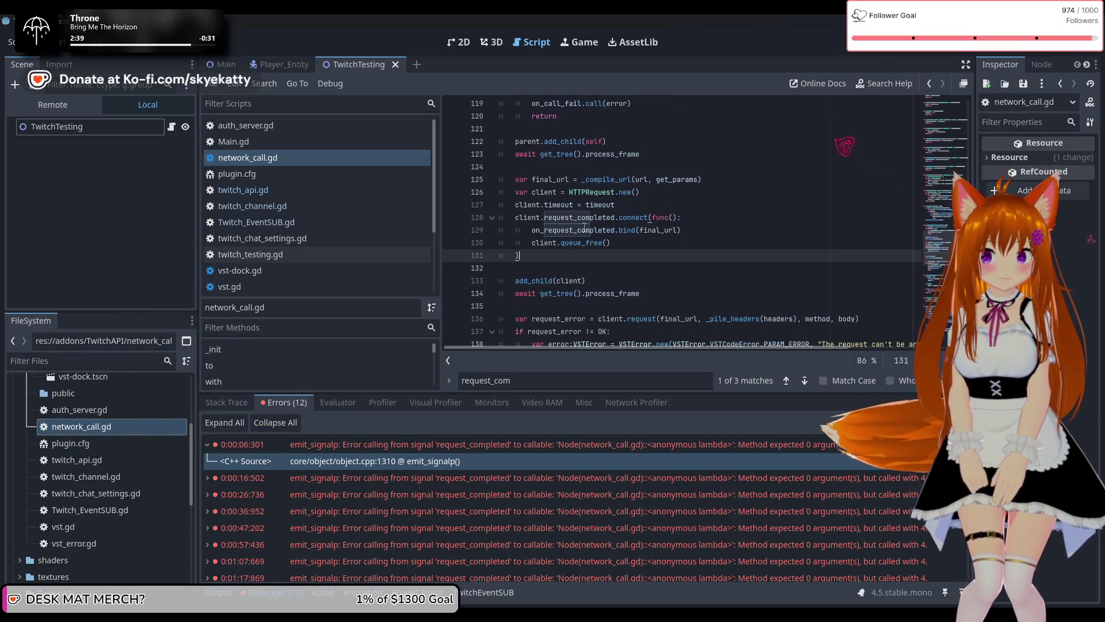
Select on_request_completed on line 129 and search for it, reaching its definition at line 162.
left_click(578, 218)
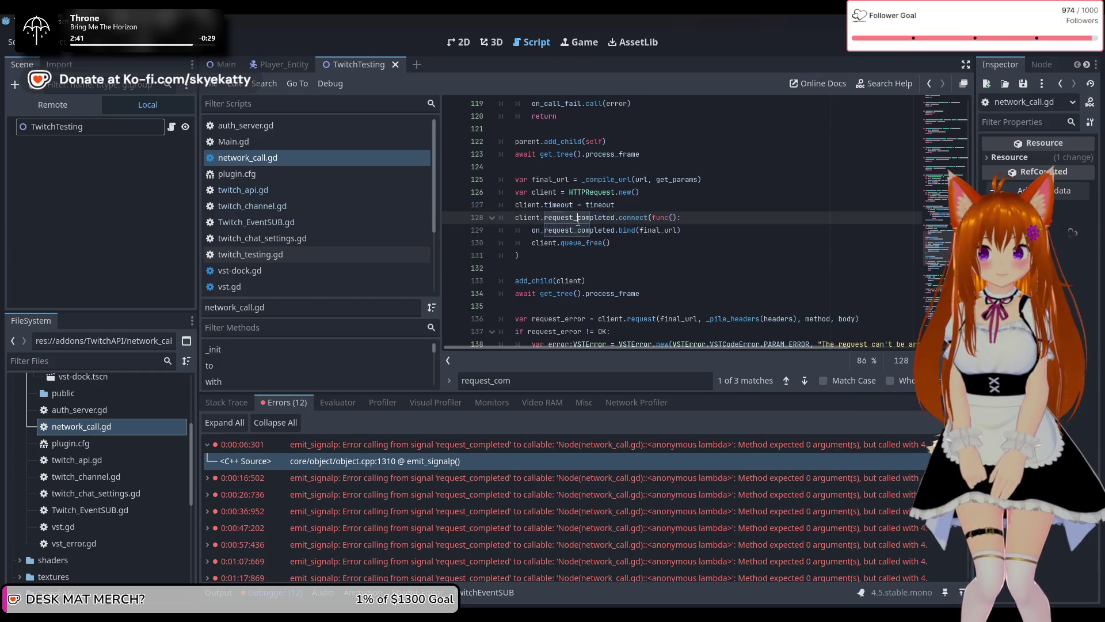
double_click(645, 219)
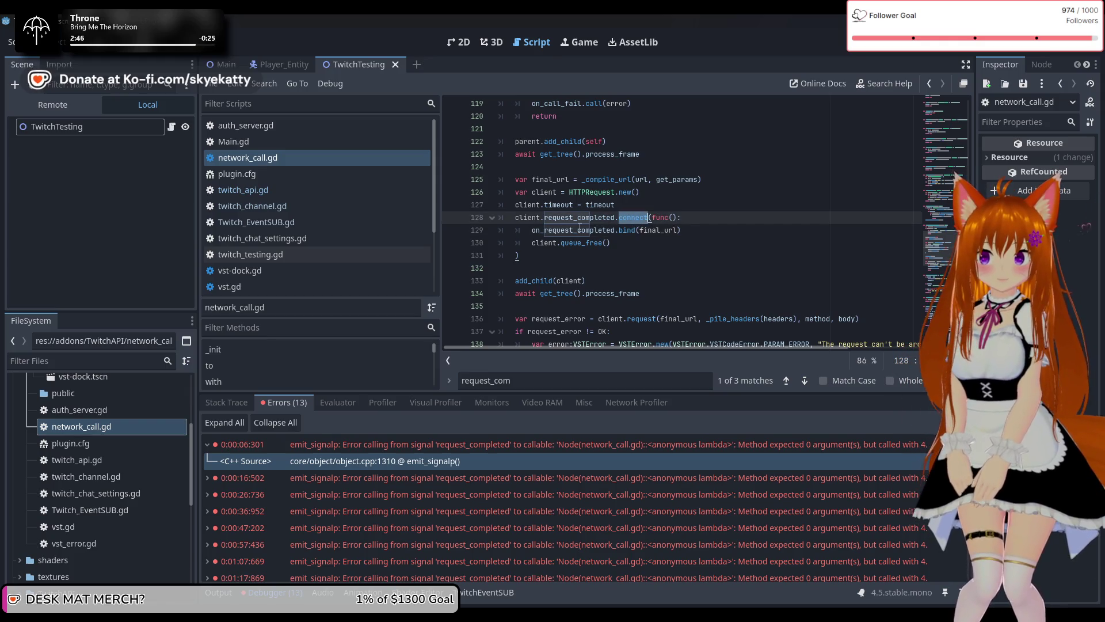
double_click(597, 231)
mouse_move(622, 230)
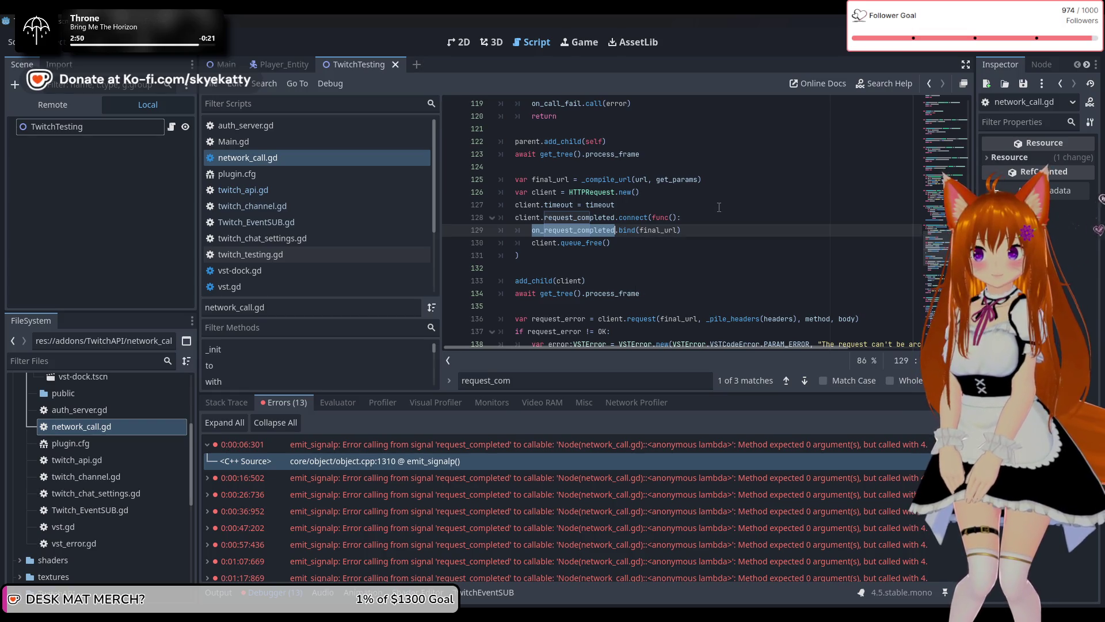
double_click(560, 231)
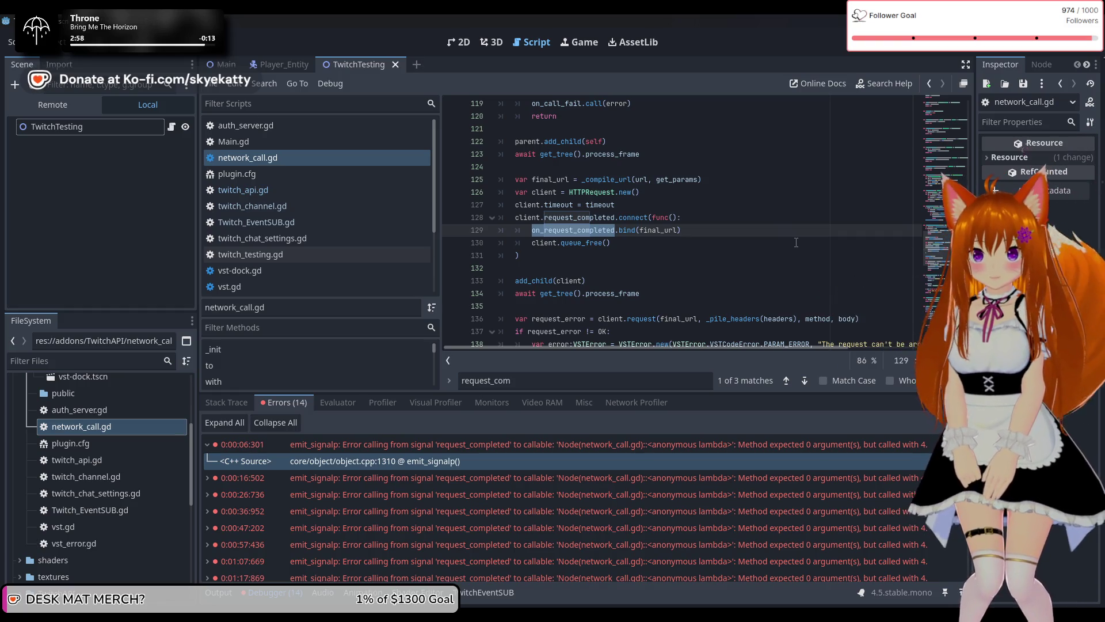
key("ctrl+f")
left_click(786, 380)
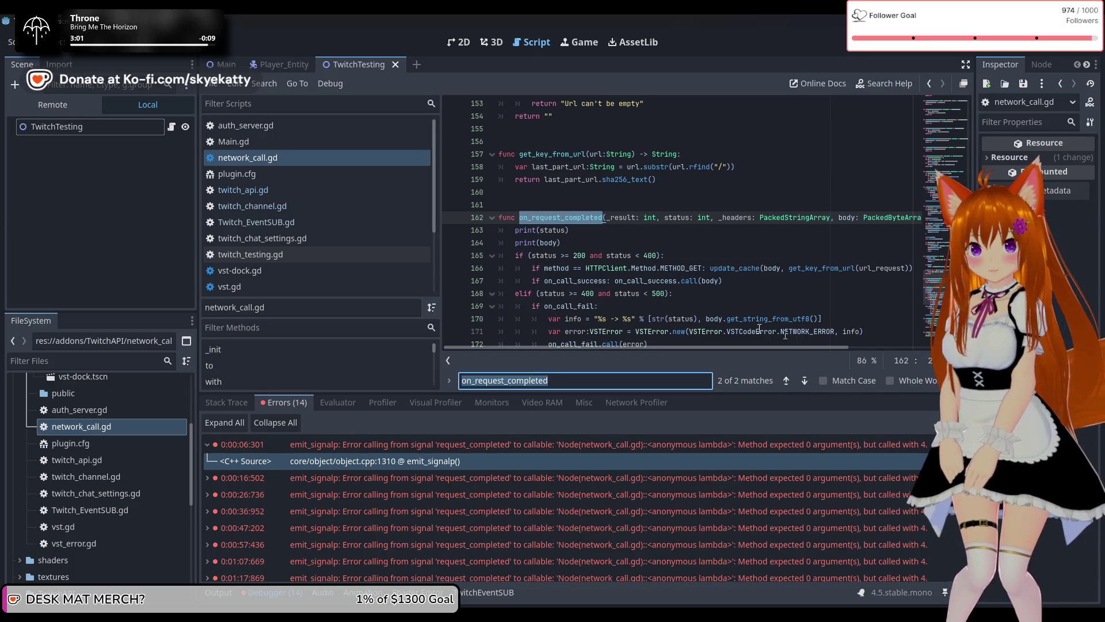
mouse_move(715, 349)
left_mouse_down()
mouse_move(837, 364)
mouse_move(662, 359)
mouse_move(648, 347)
mouse_move(903, 365)
mouse_move(519, 319)
left_mouse_up()
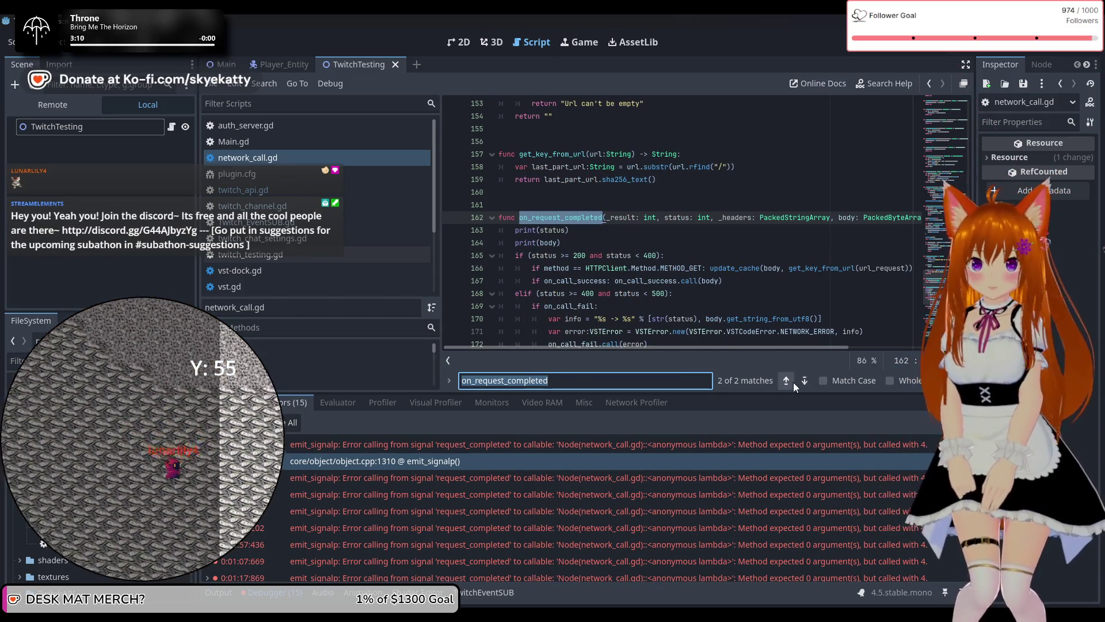
left_click(792, 381)
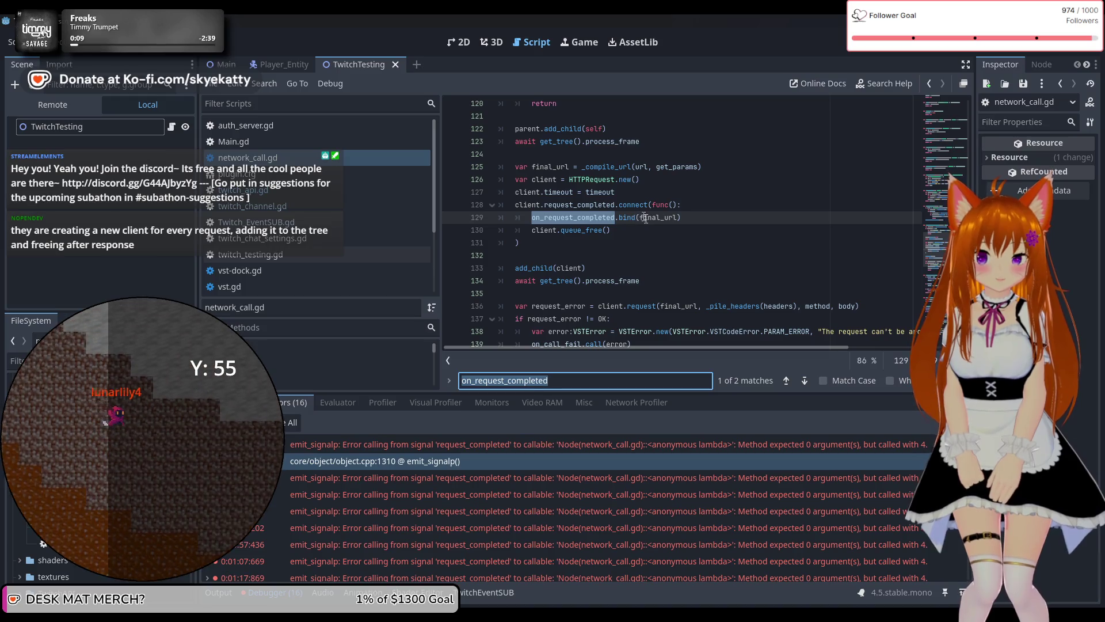
double_click(646, 217)
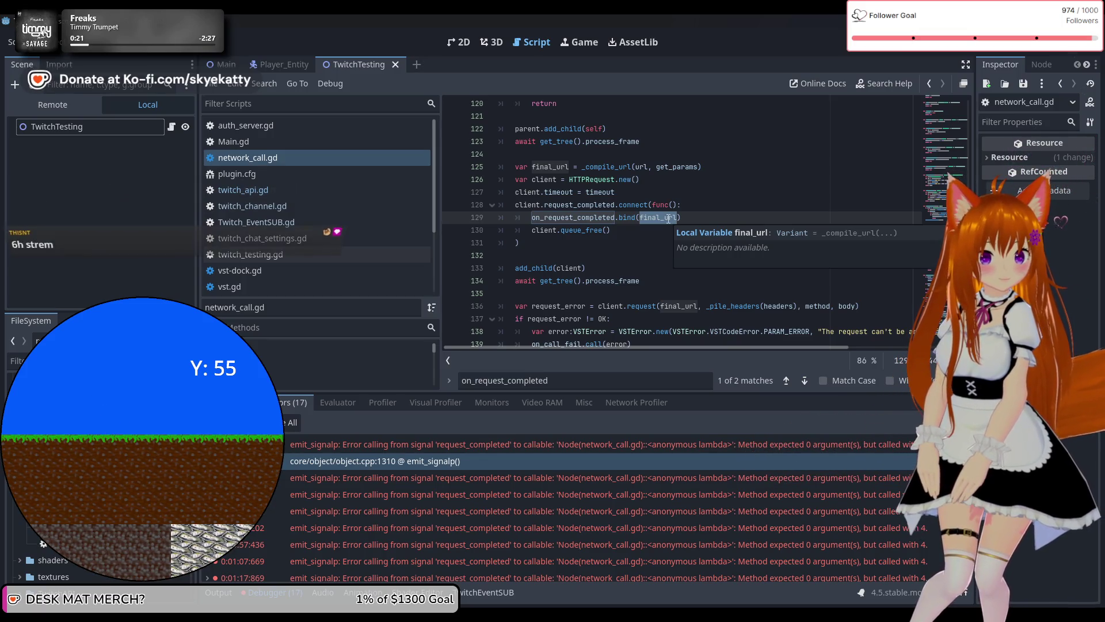
left_click(624, 231)
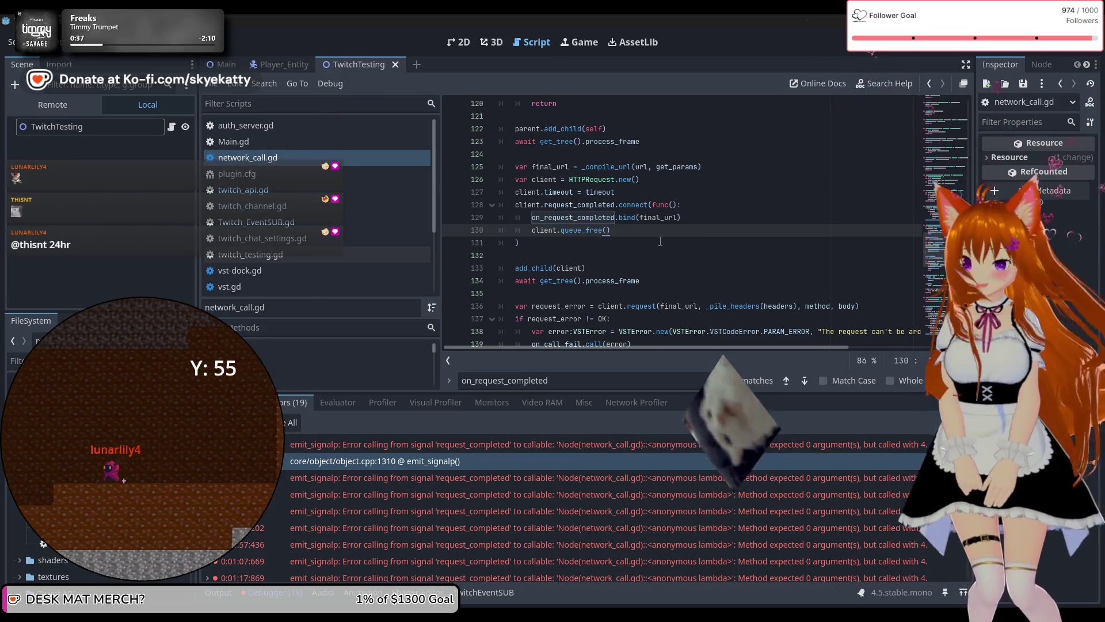
scroll(660, 242, "down", 1)
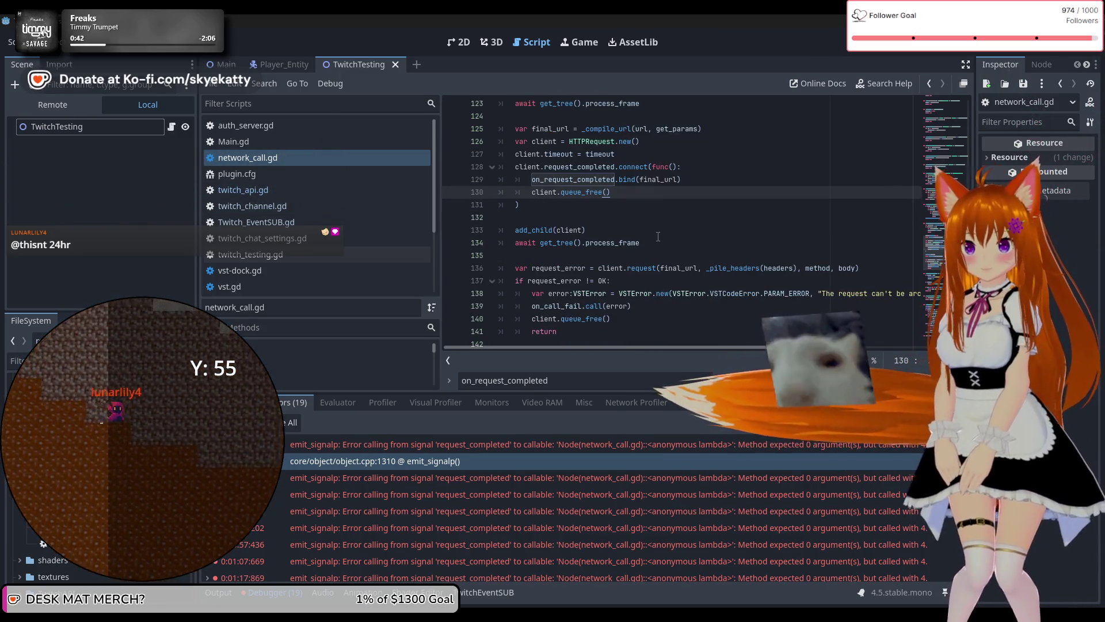
scroll(658, 237, "up", 1)
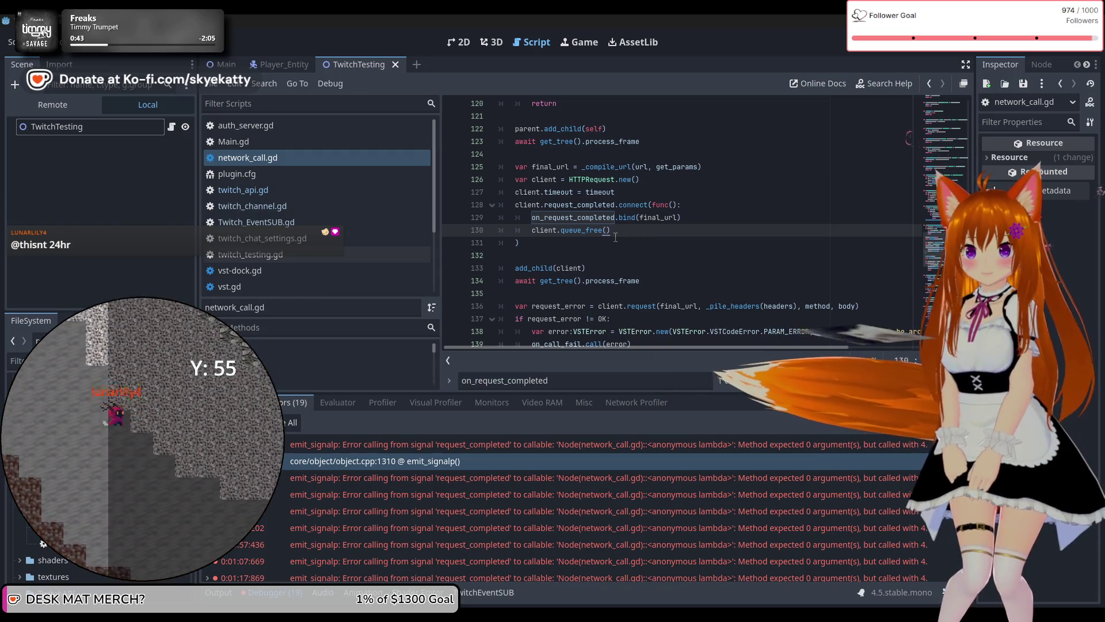
left_click(629, 242)
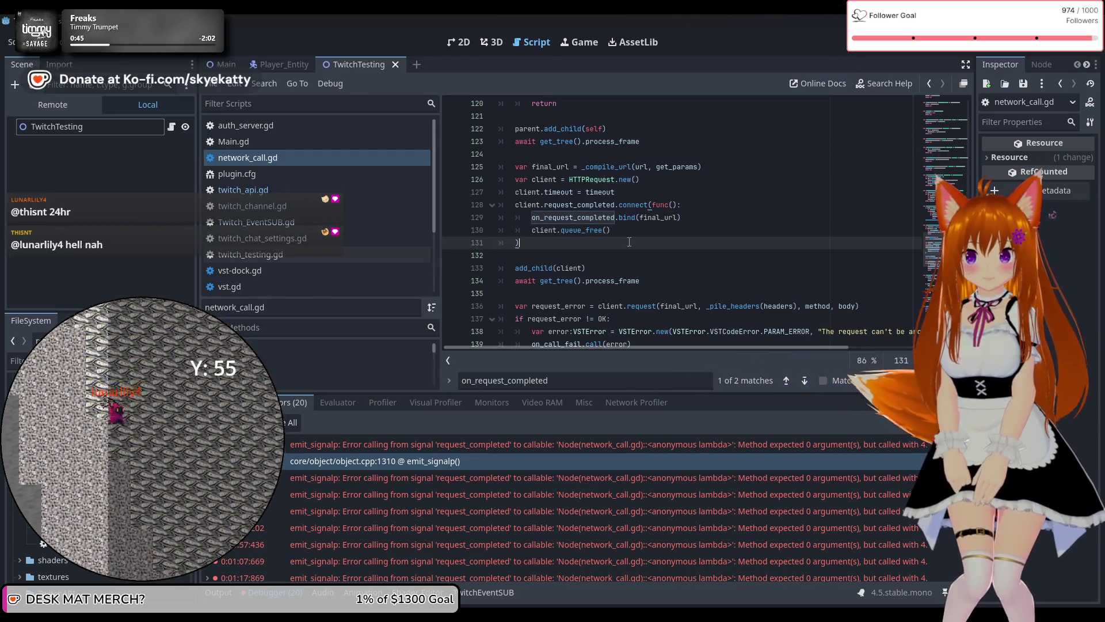
scroll(630, 242, "up", 20)
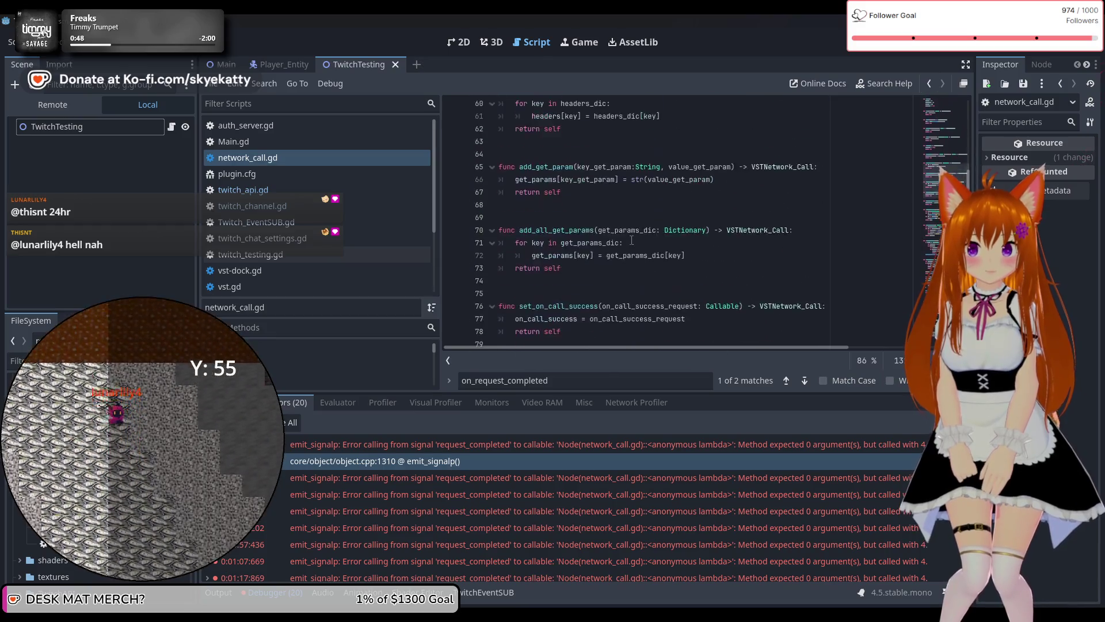
scroll(631, 240, "up", 13)
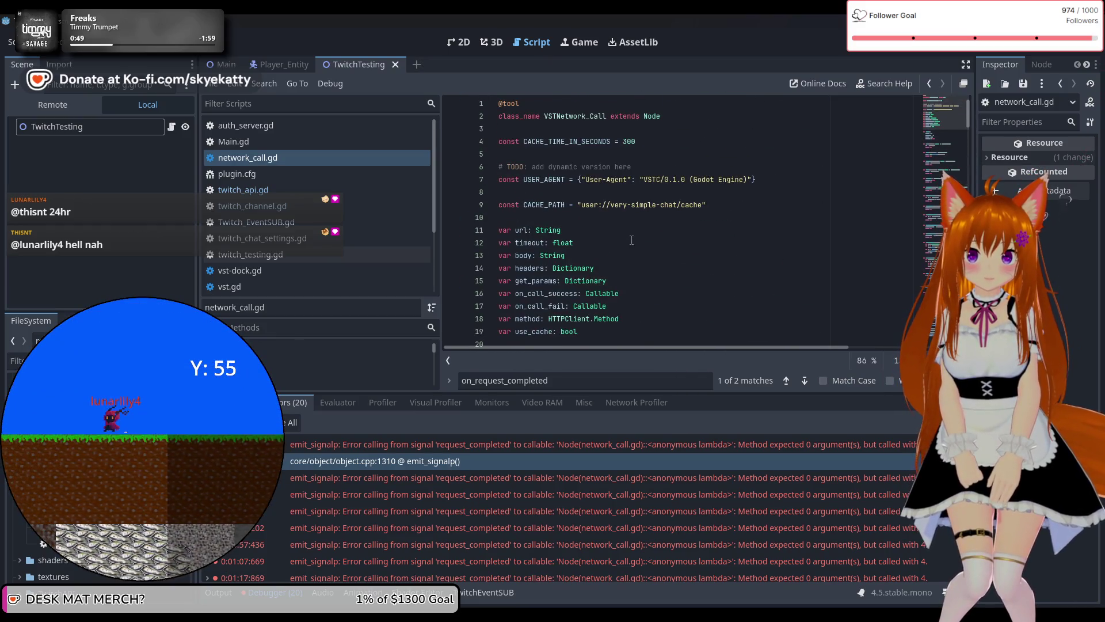
scroll(632, 240, "down", 3)
scroll(632, 240, "up", 3)
scroll(632, 240, "down", 15)
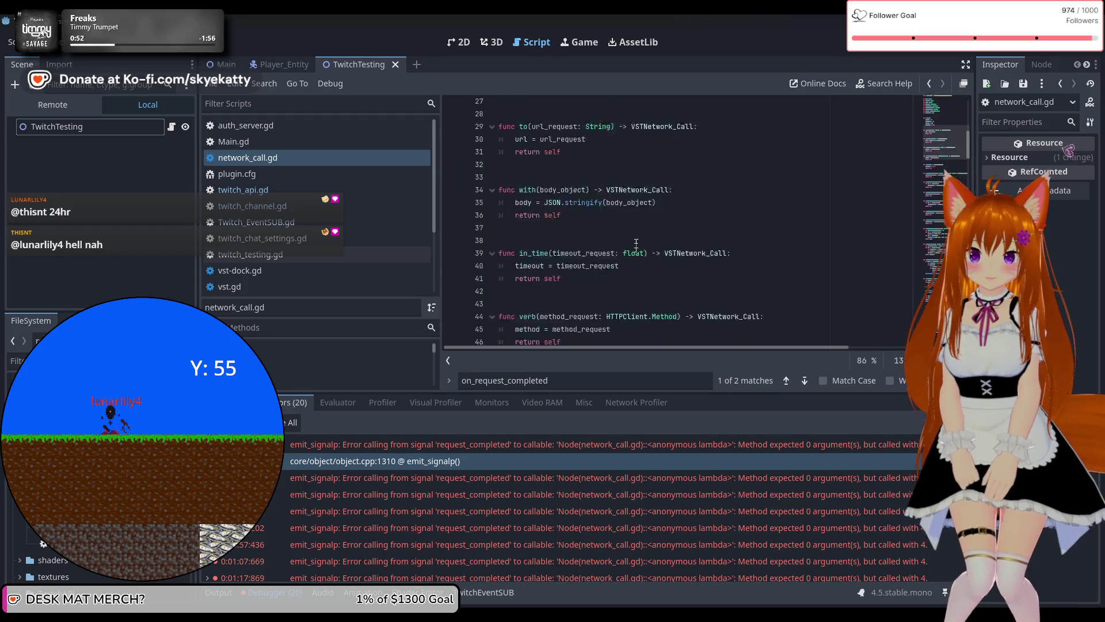
scroll(633, 240, "up", 13)
scroll(636, 240, "down", 20)
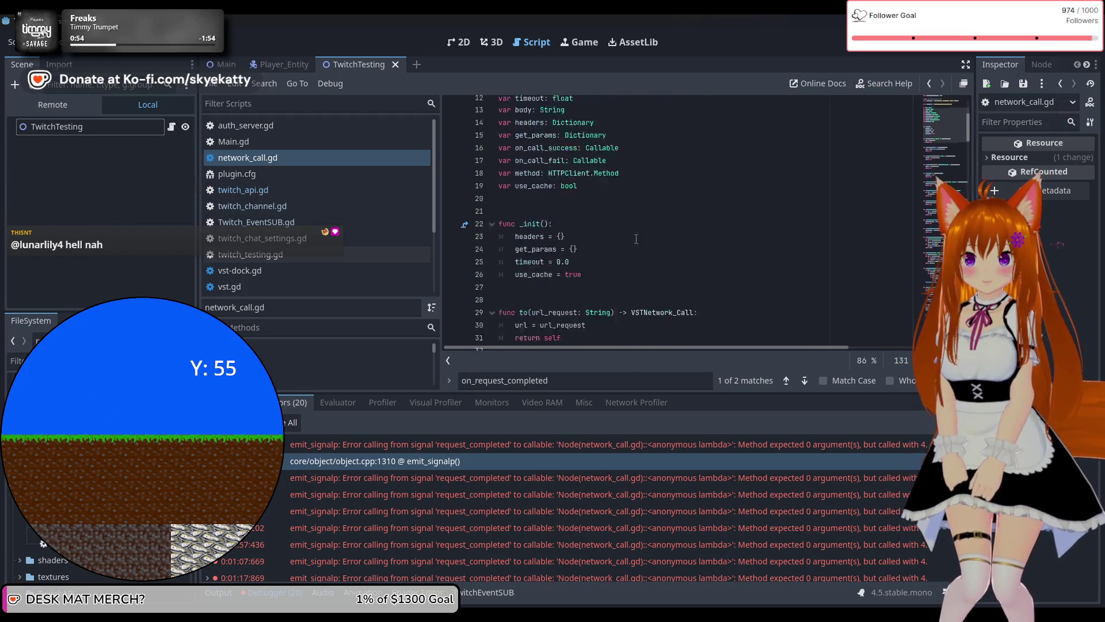
scroll(637, 237, "down", 20)
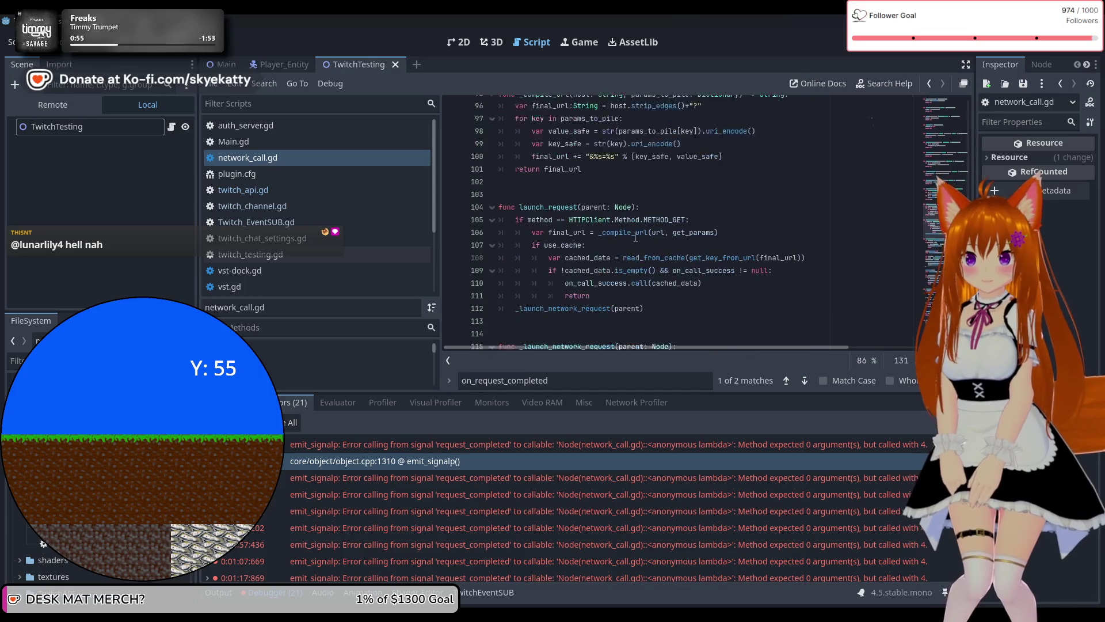
left_click(805, 381)
left_click(788, 381)
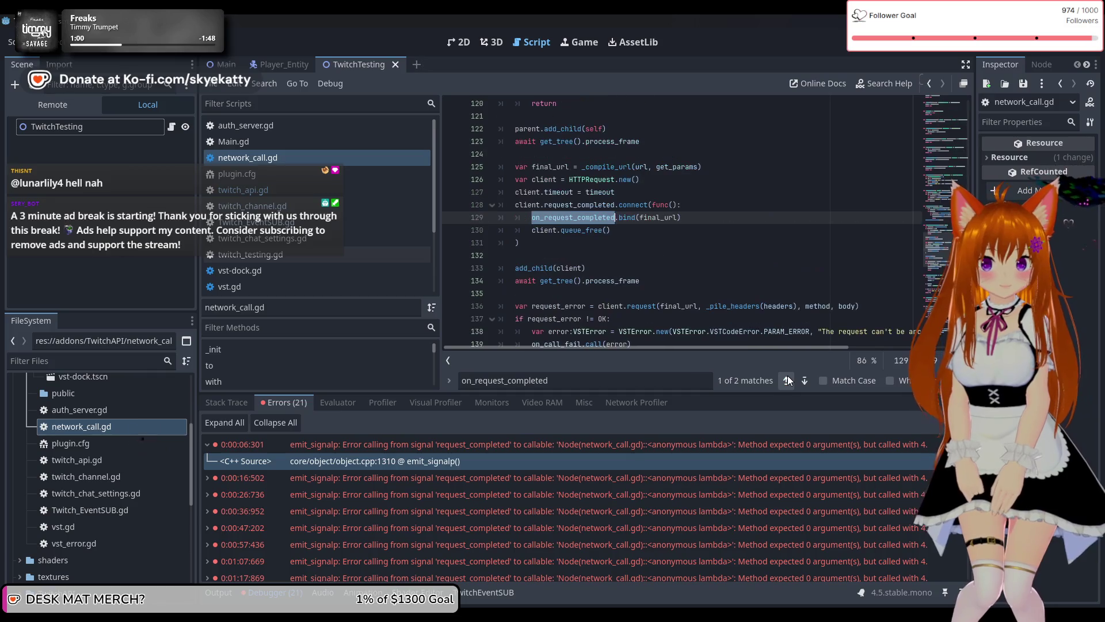
left_click(673, 206)
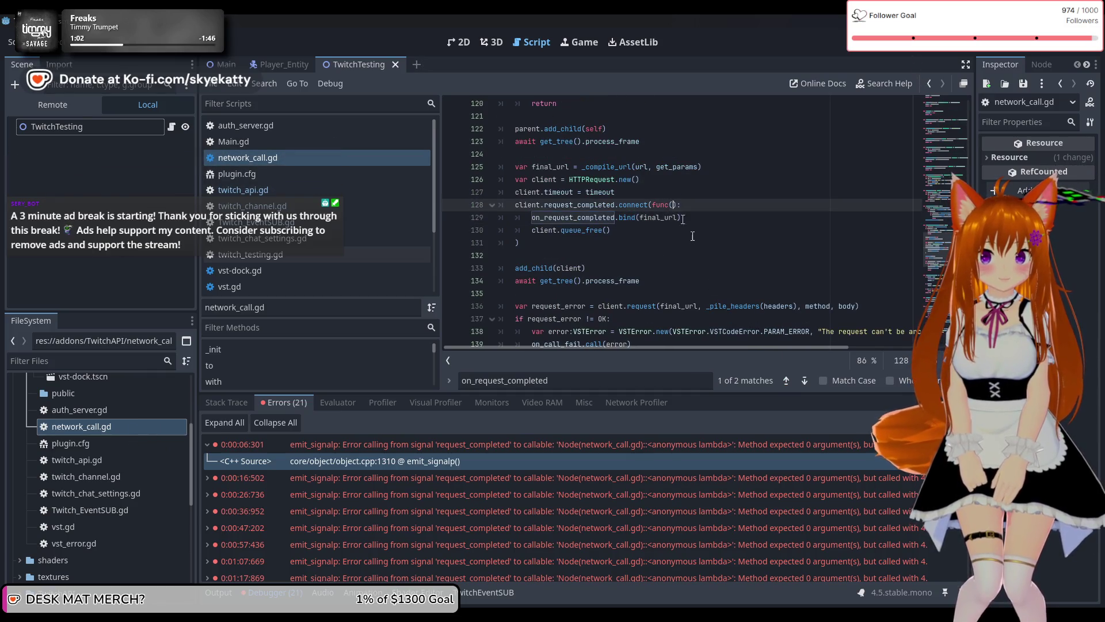
left_click(581, 205, "ctrl")
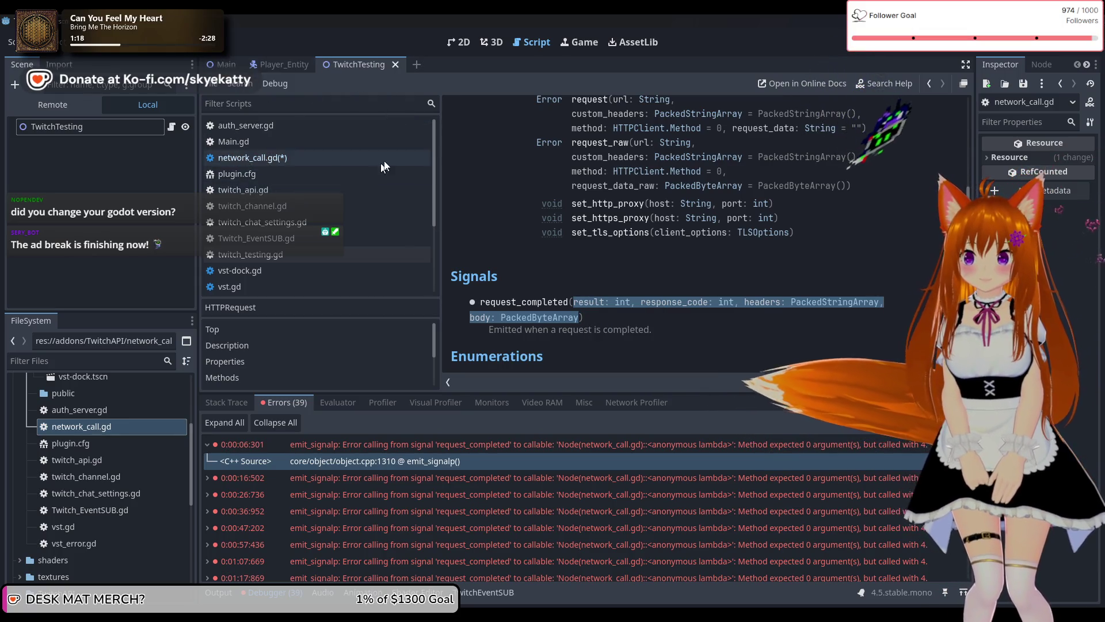
left_click(297, 156)
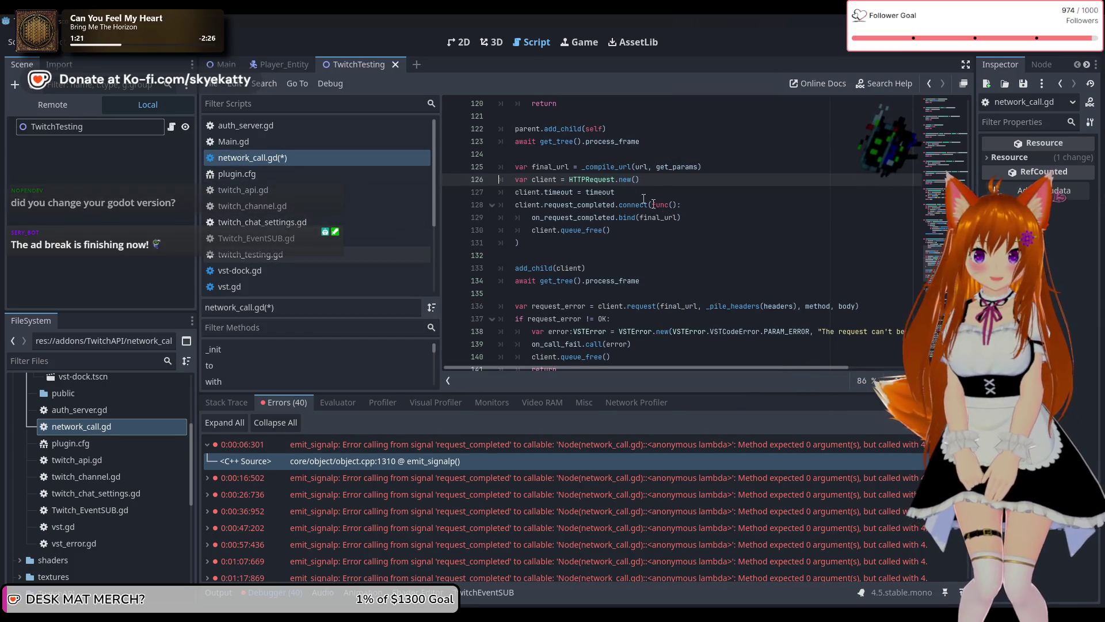
left_click(673, 204)
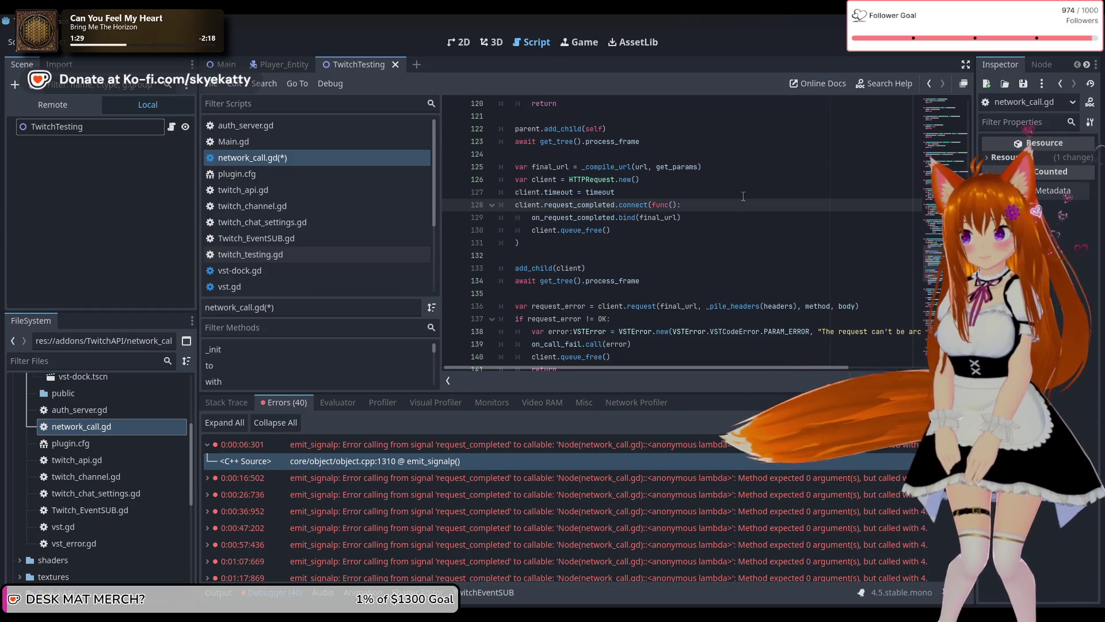
Paste result, response_code, headers and body into line 128's lambda, then run the project with F5.
type("result: int, response_code: int, headers: PackedStringArray, body: PackedByteArray")
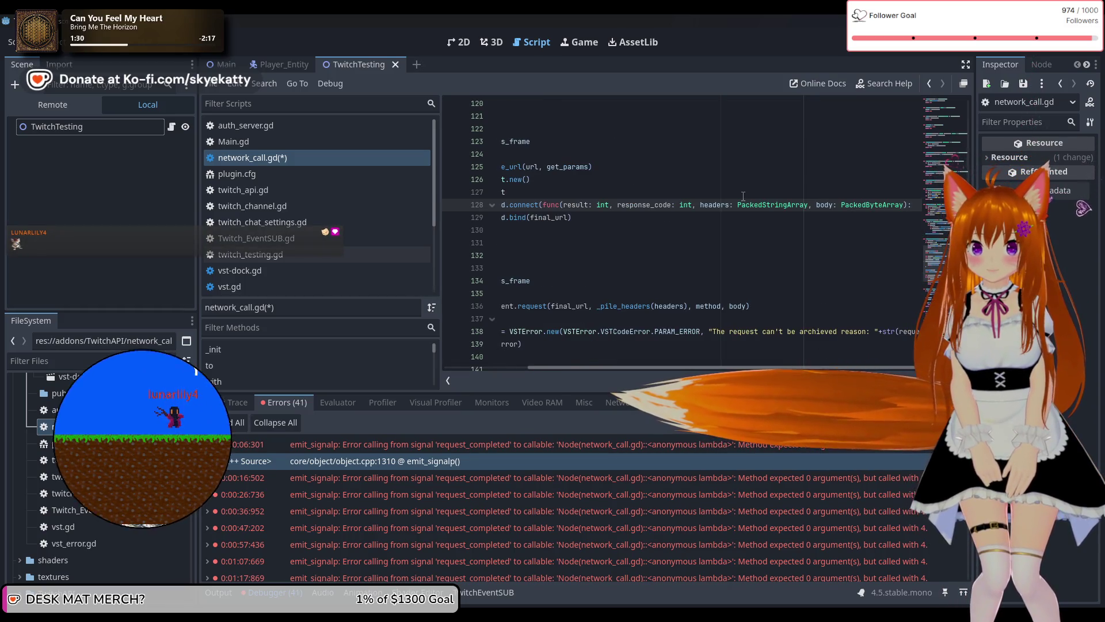
mouse_move(647, 369)
left_mouse_down()
mouse_move(582, 368)
mouse_move(660, 367)
mouse_move(622, 382)
mouse_move(691, 378)
mouse_move(652, 392)
mouse_move(664, 386)
left_mouse_up()
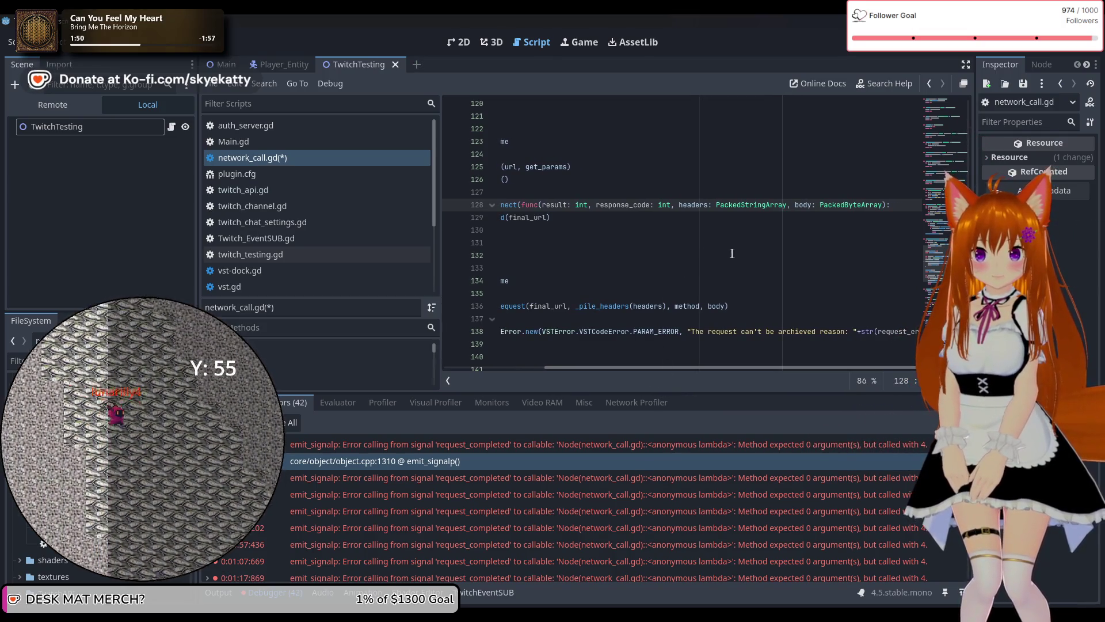
left_click(820, 206)
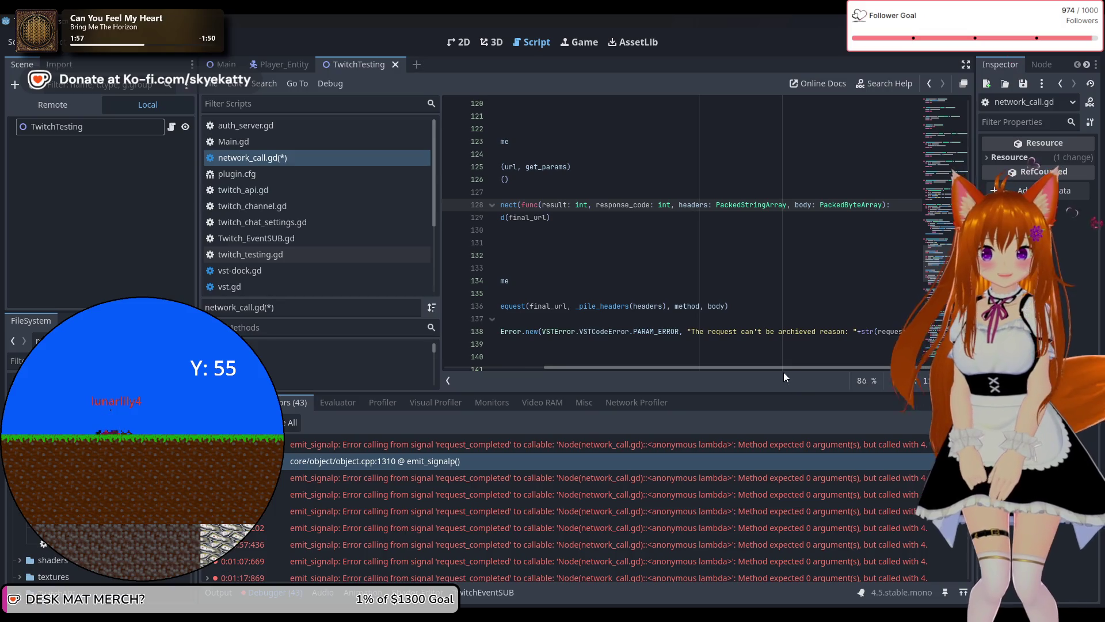
left_click_drag(789, 367, 527, 367)
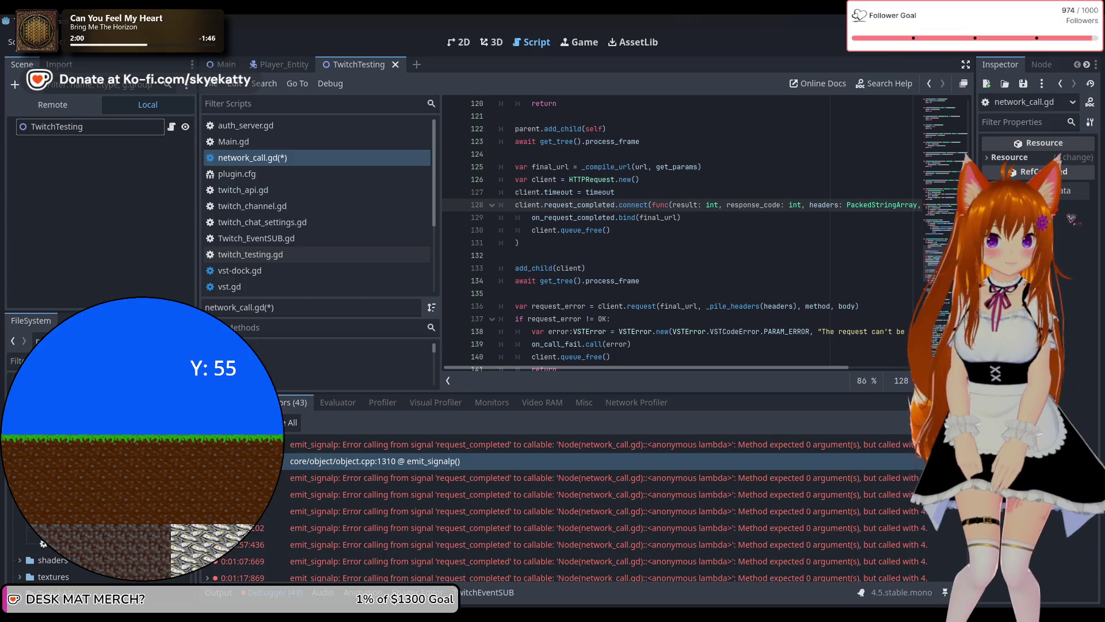
key("F5")
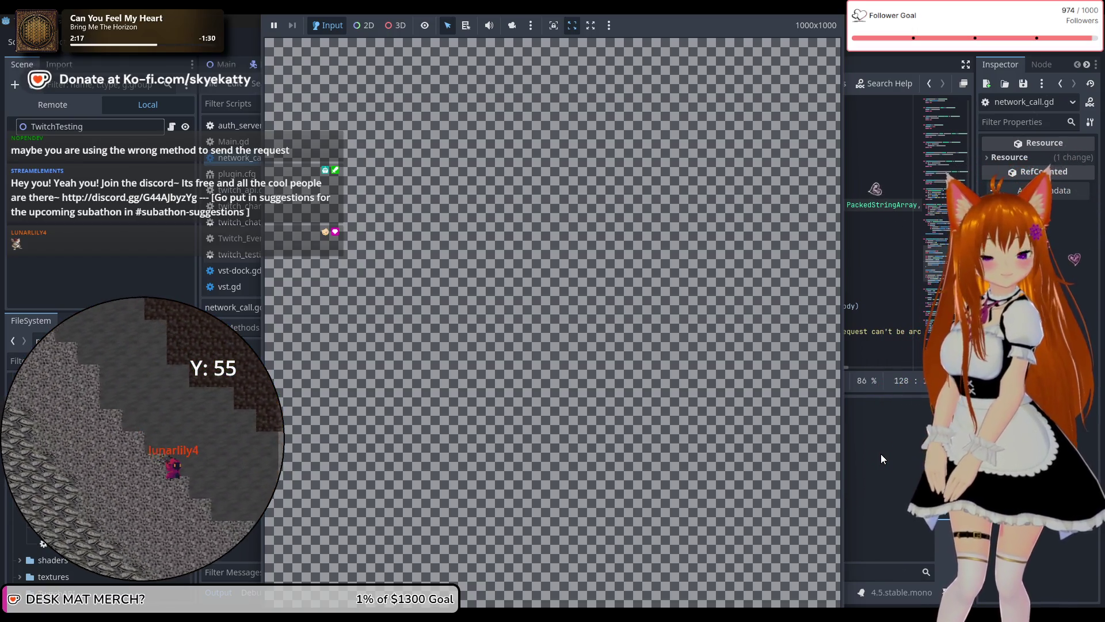
Stop the running game with F8 and show the Debugger panel to check for errors.
key("F8")
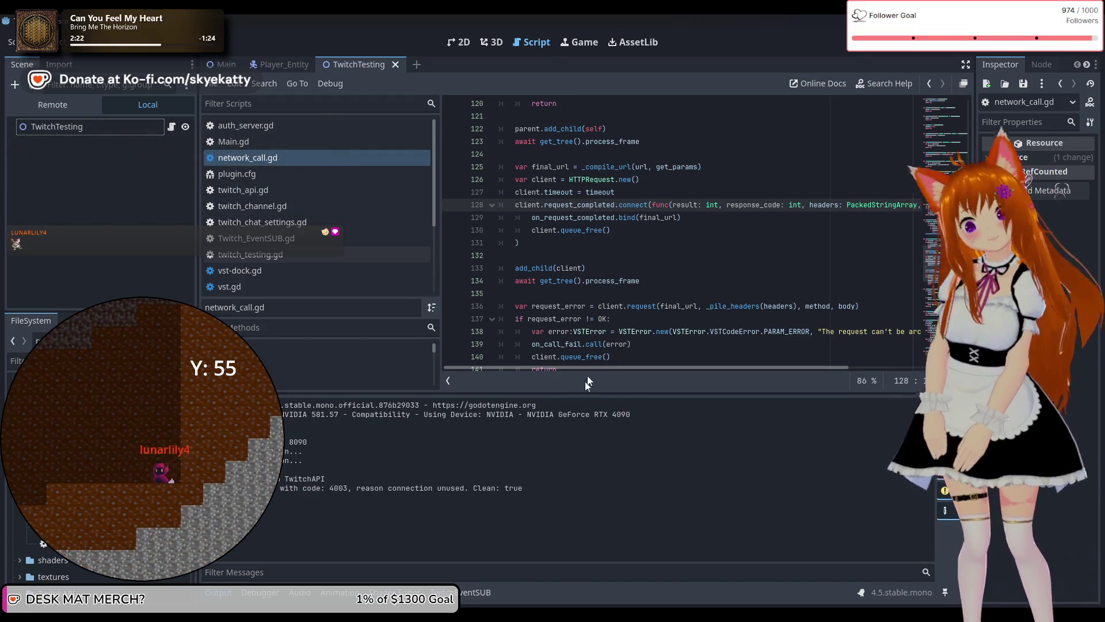
left_click(259, 601)
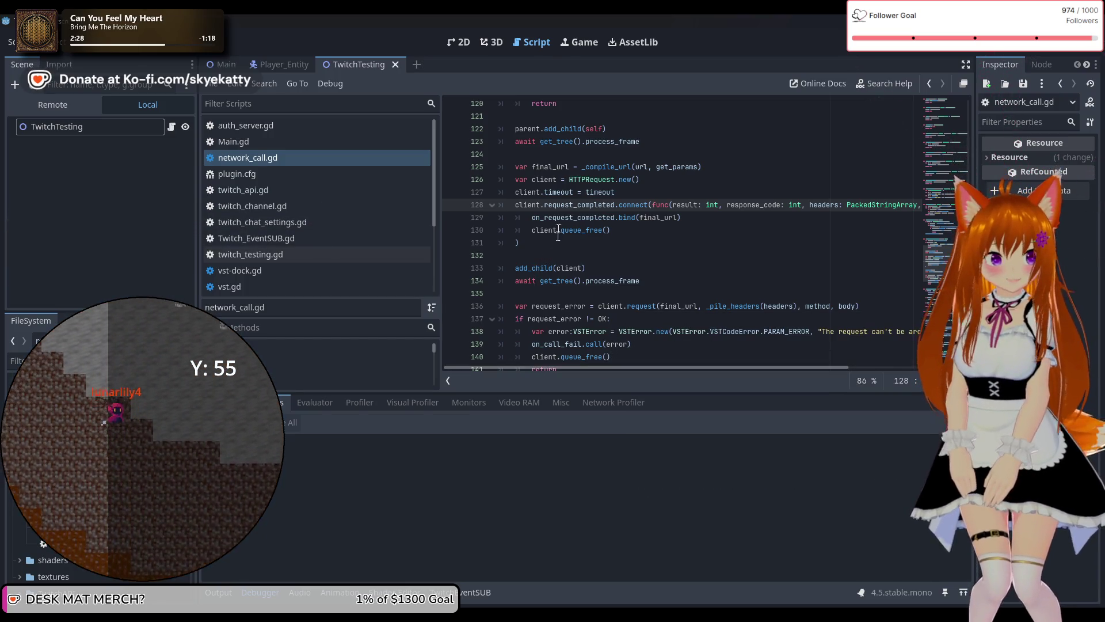
scroll(557, 204, "up", 3)
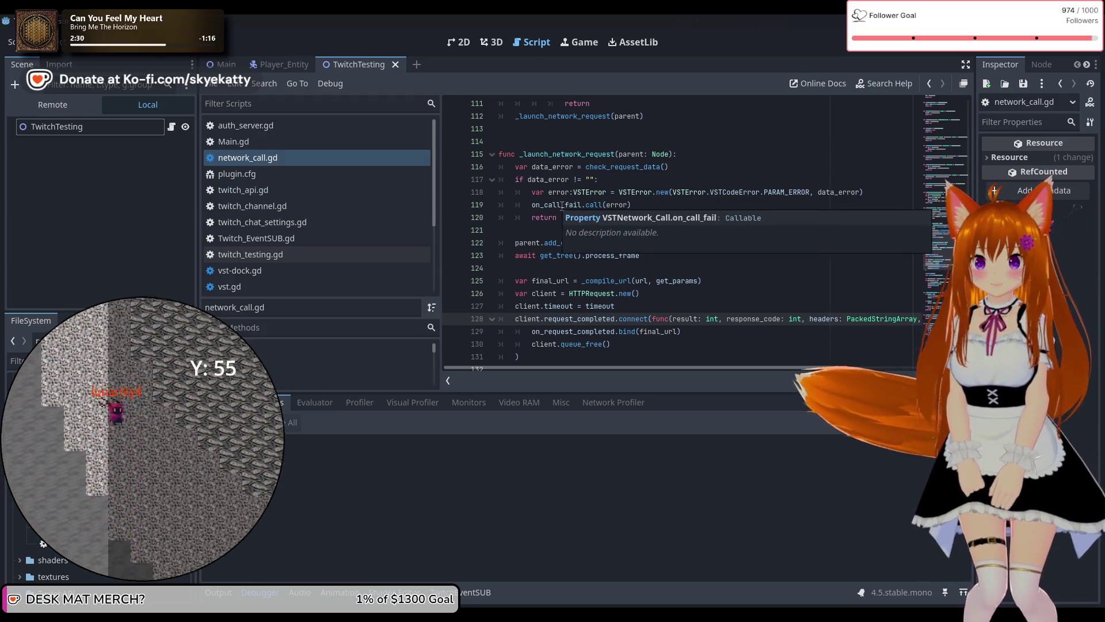
scroll(690, 172, "up", 1)
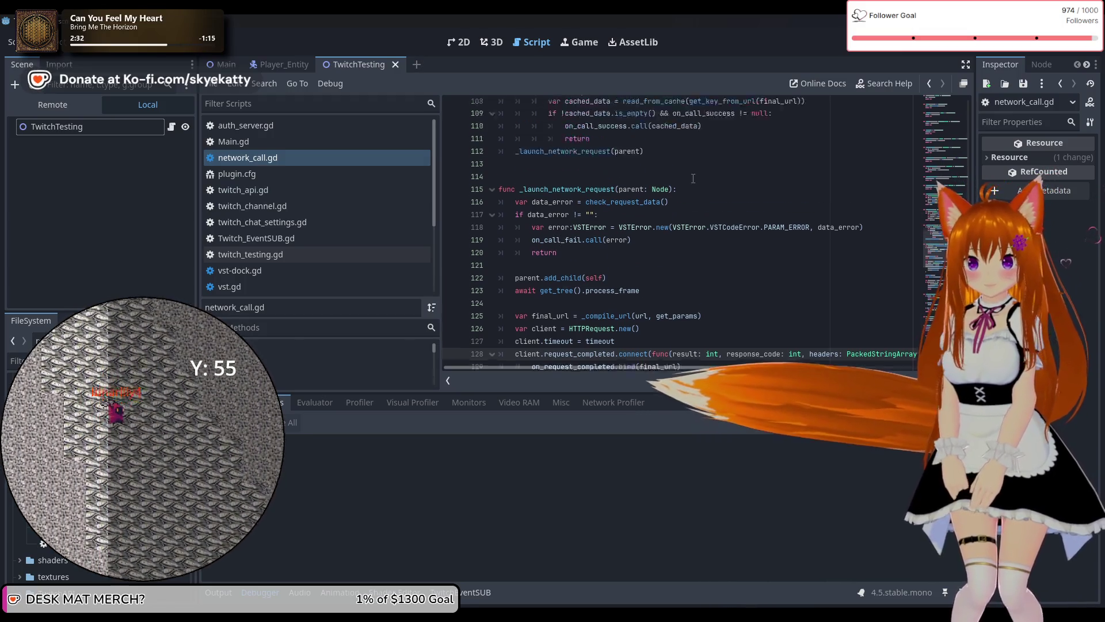
scroll(671, 183, "down", 3)
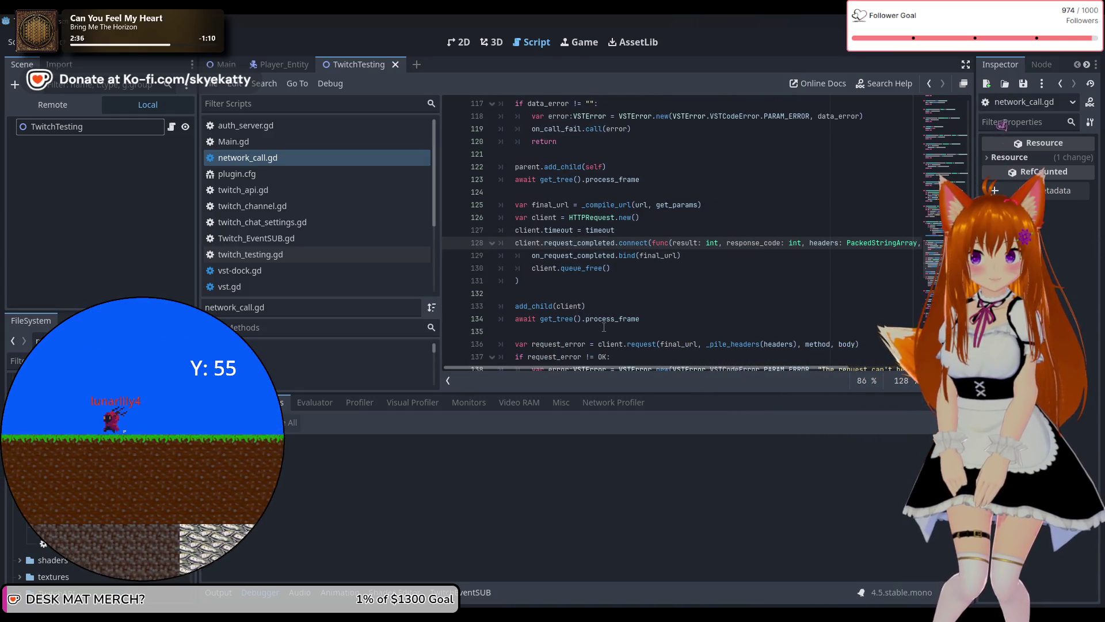
mouse_move(609, 369)
left_mouse_down()
mouse_move(741, 371)
mouse_move(564, 374)
left_mouse_up()
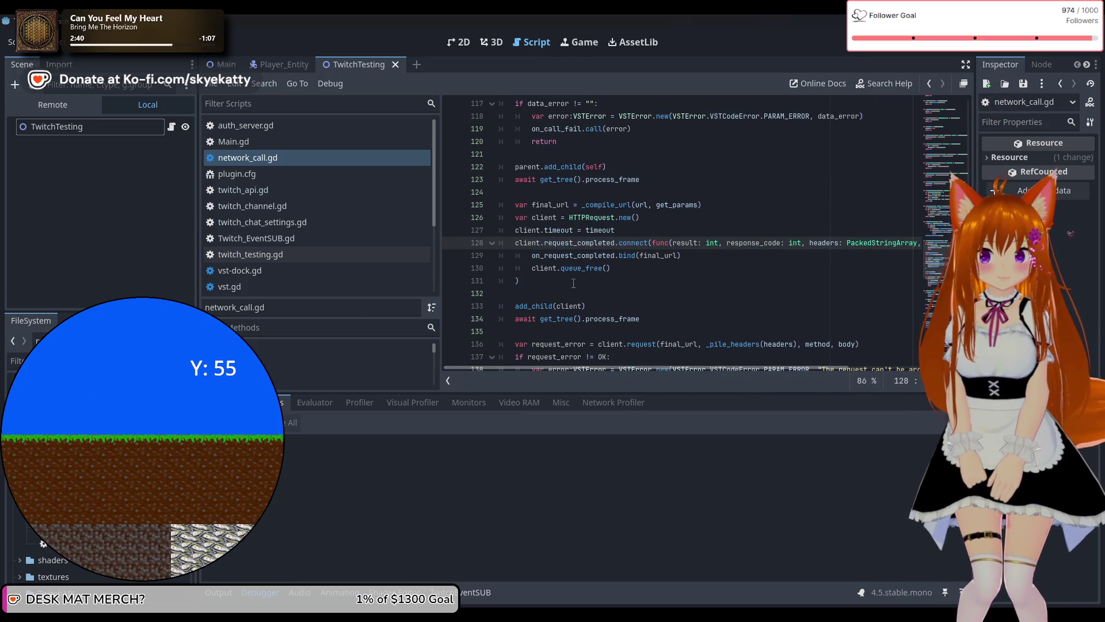
scroll(574, 283, "down", 12)
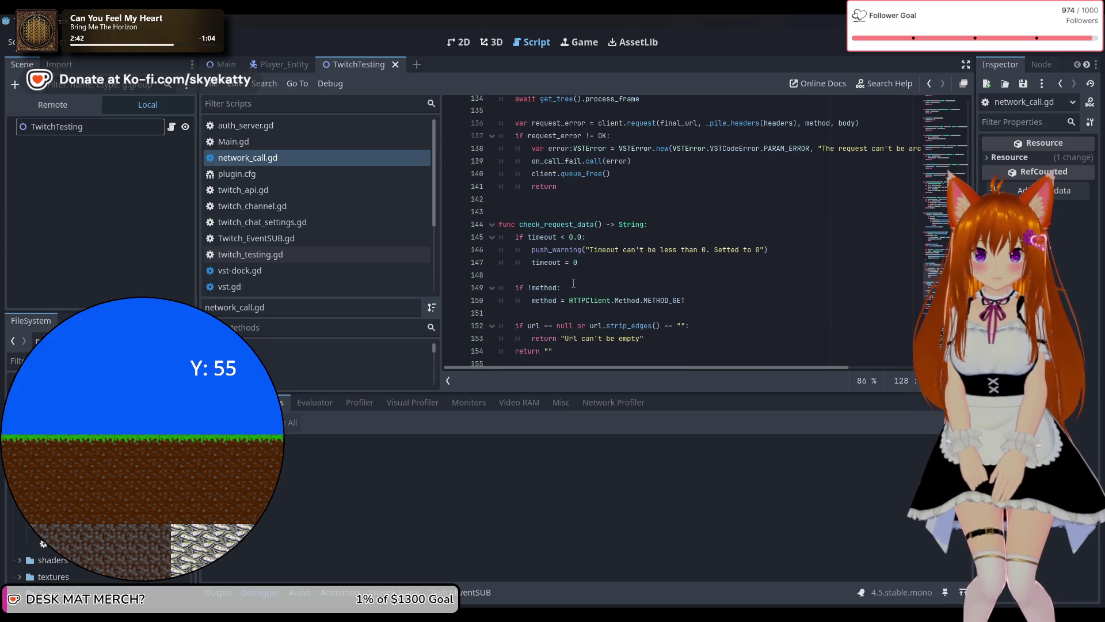
scroll(574, 282, "up", 13)
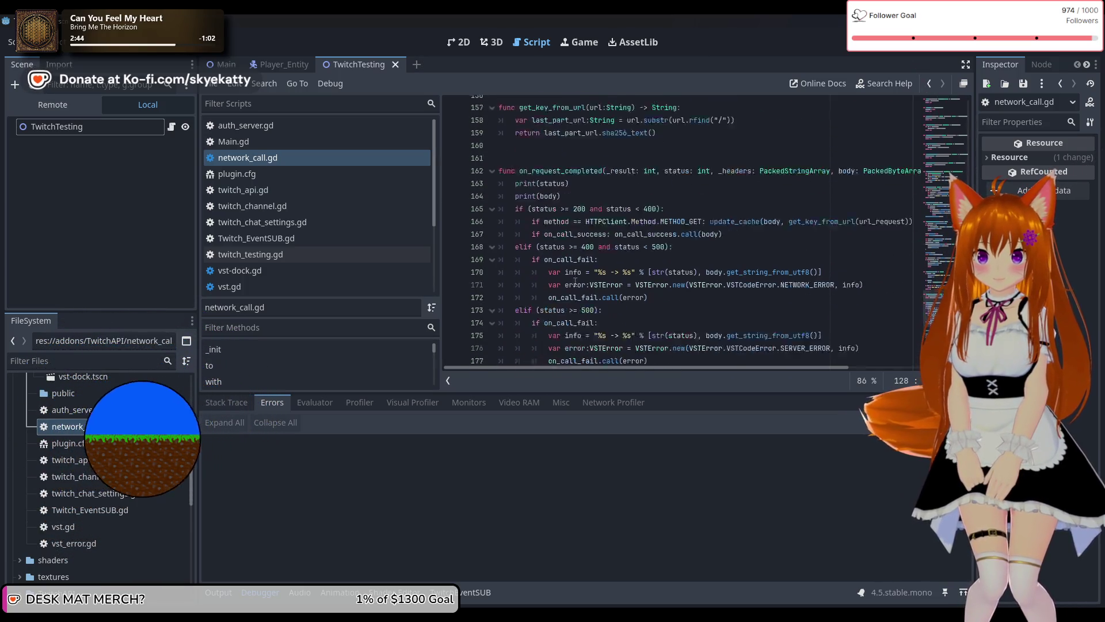
scroll(577, 281, "down", 1)
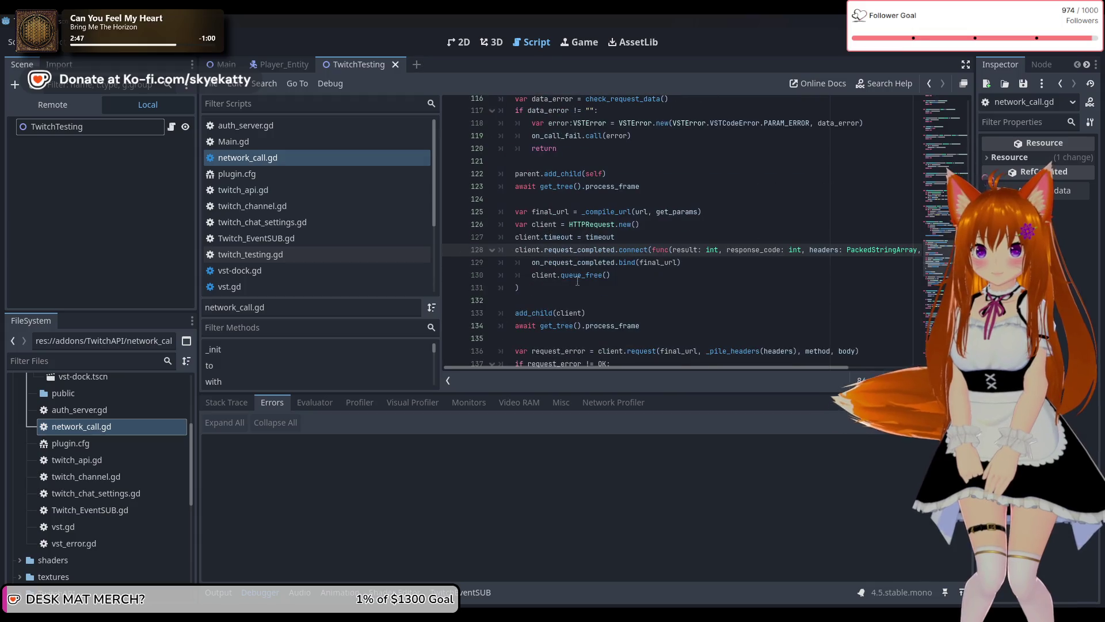
scroll(577, 281, "down", 2)
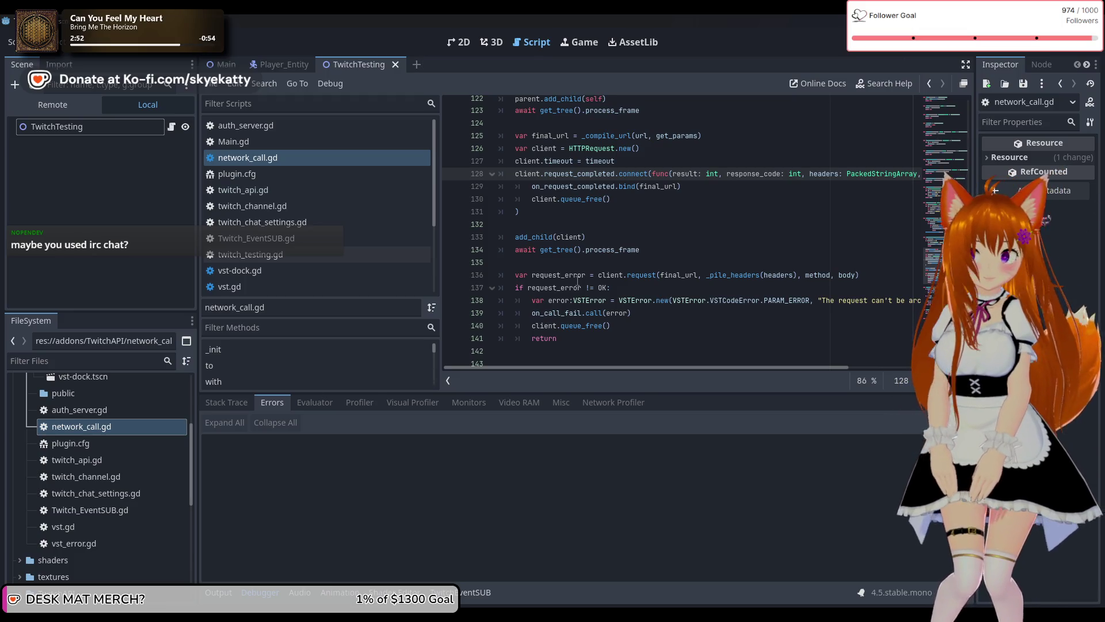
scroll(577, 281, "down", 1)
scroll(577, 281, "up", 3)
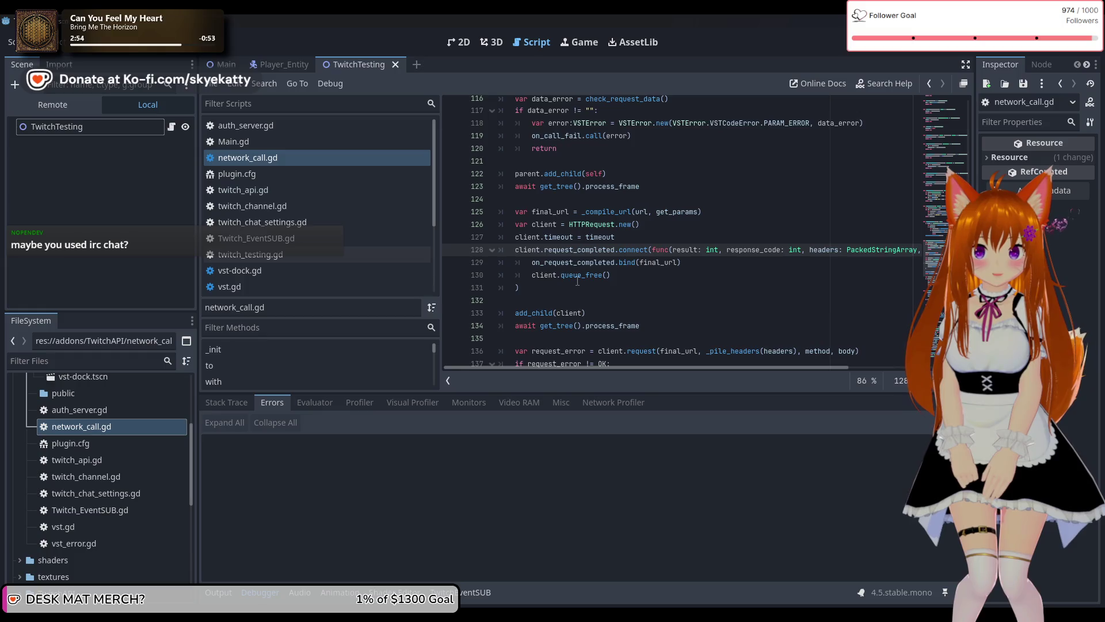
scroll(577, 281, "down", 1)
left_click(655, 291)
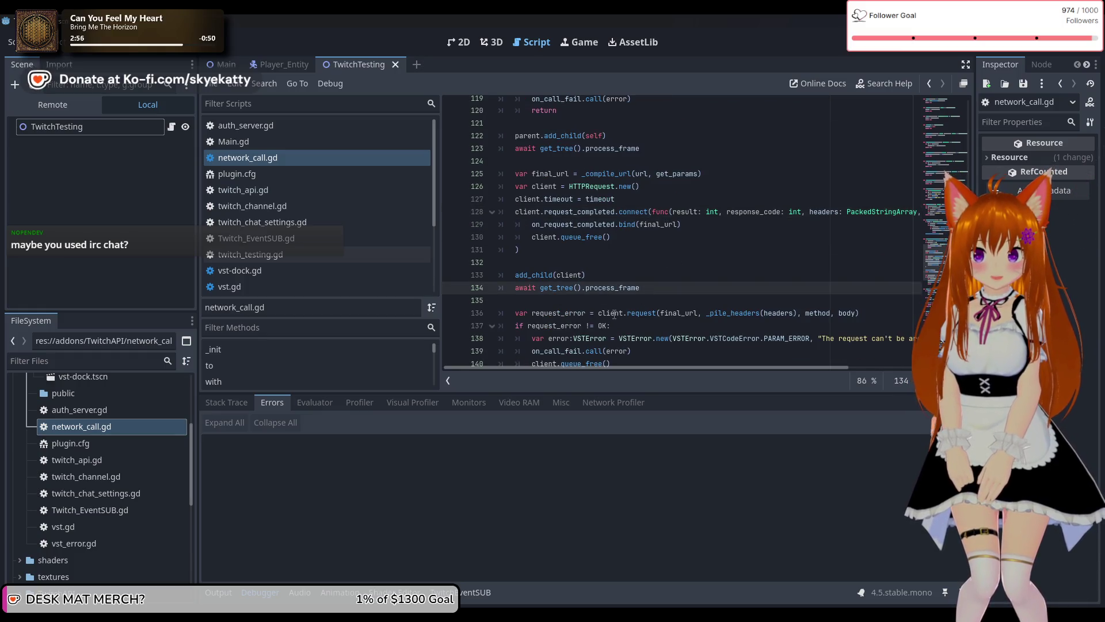
scroll(575, 279, "down", 6)
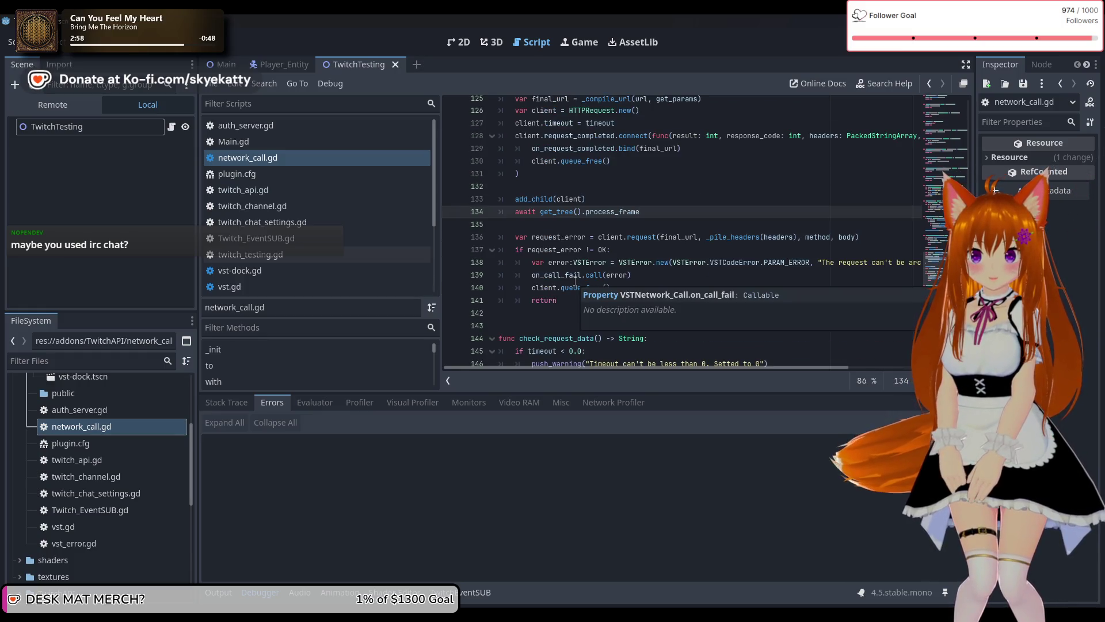
scroll(575, 280, "up", 3)
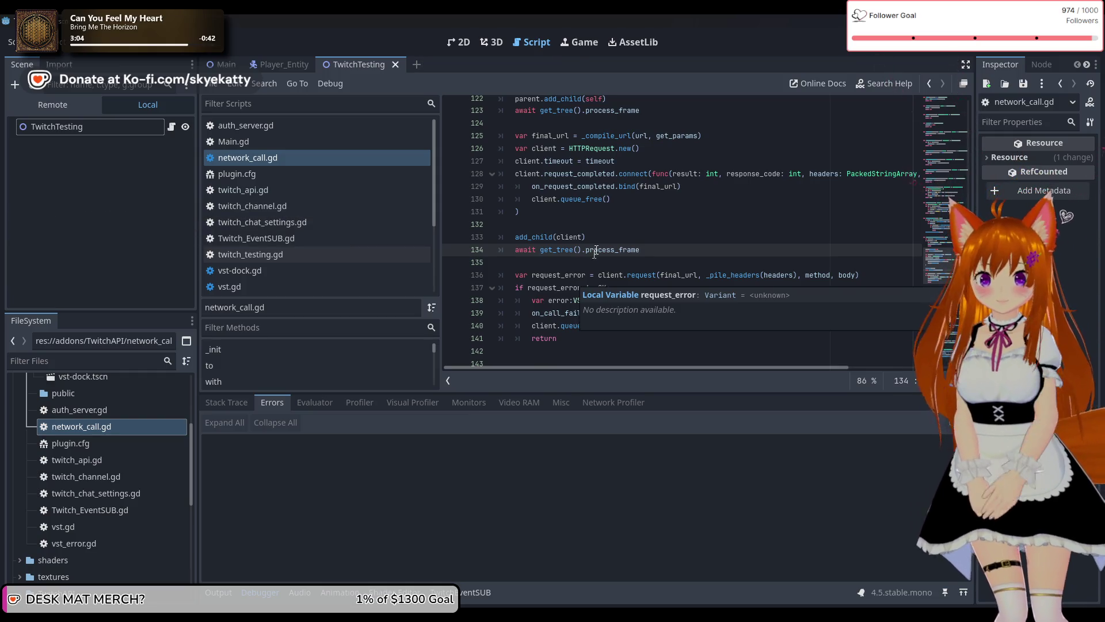
scroll(622, 208, "up", 4)
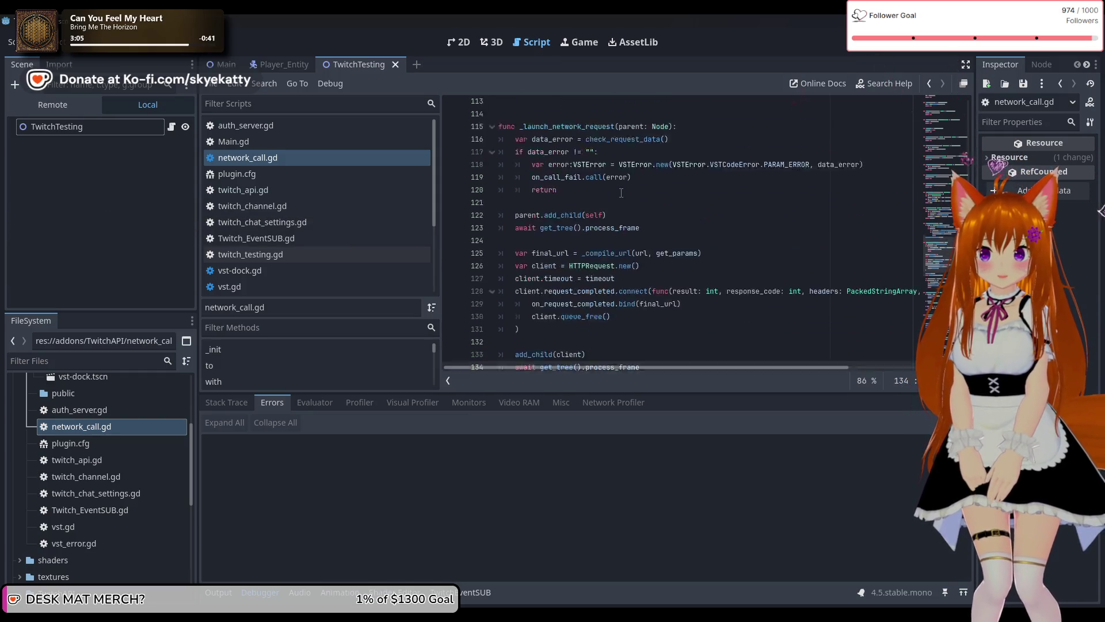
scroll(621, 193, "down", 3)
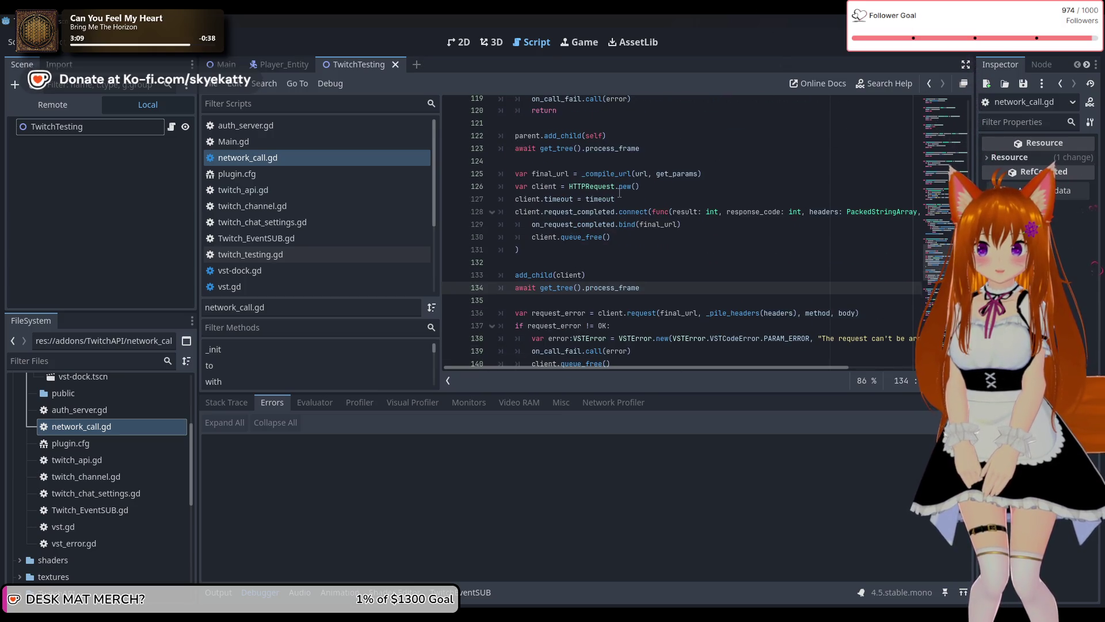
scroll(619, 196, "down", 1)
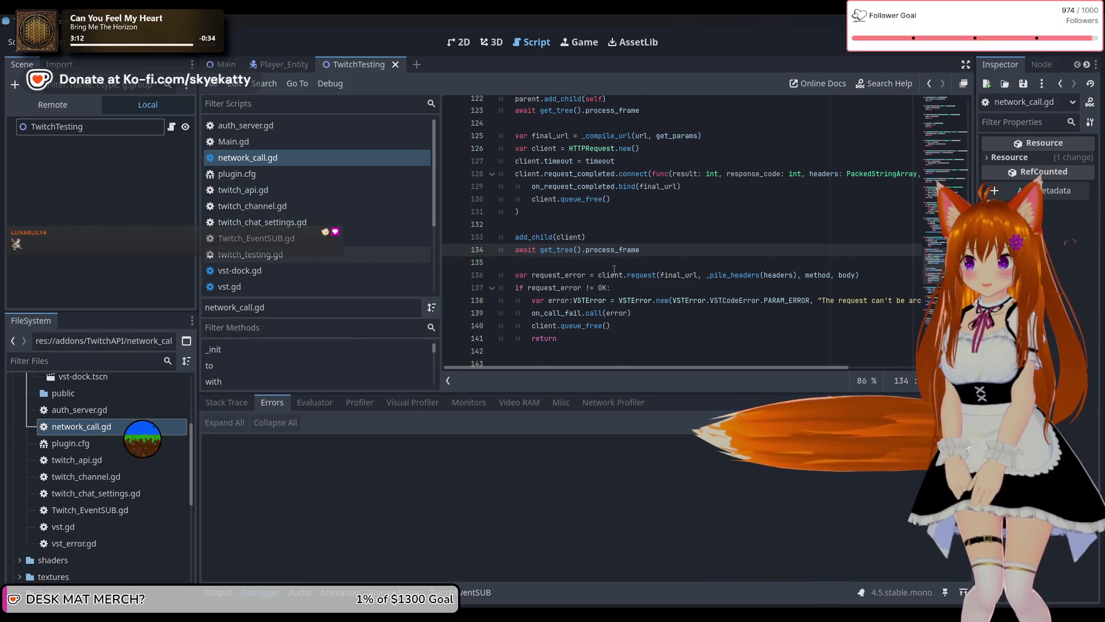
scroll(677, 213, "down", 1)
scroll(676, 214, "down", 8)
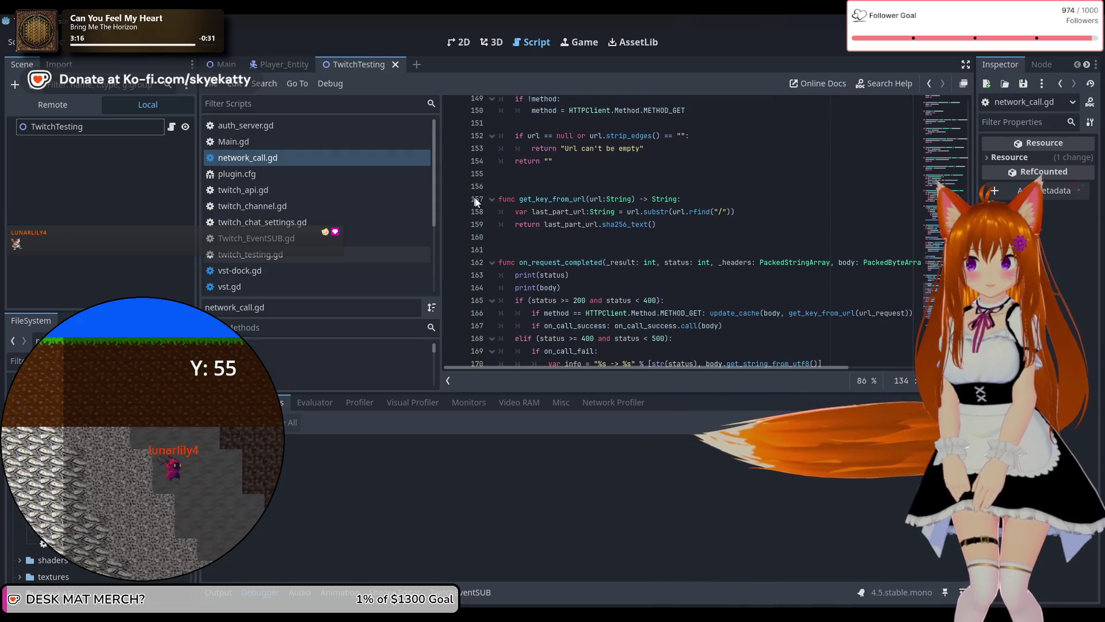
scroll(906, 268, "up", 16)
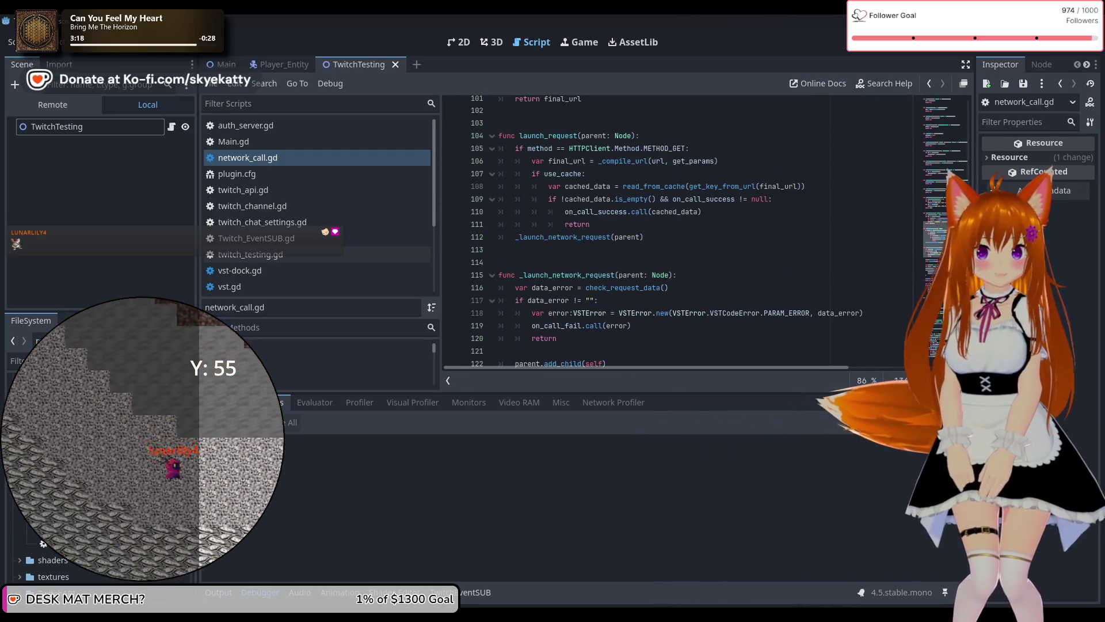
scroll(906, 268, "down", 20)
scroll(939, 125, "up", 20)
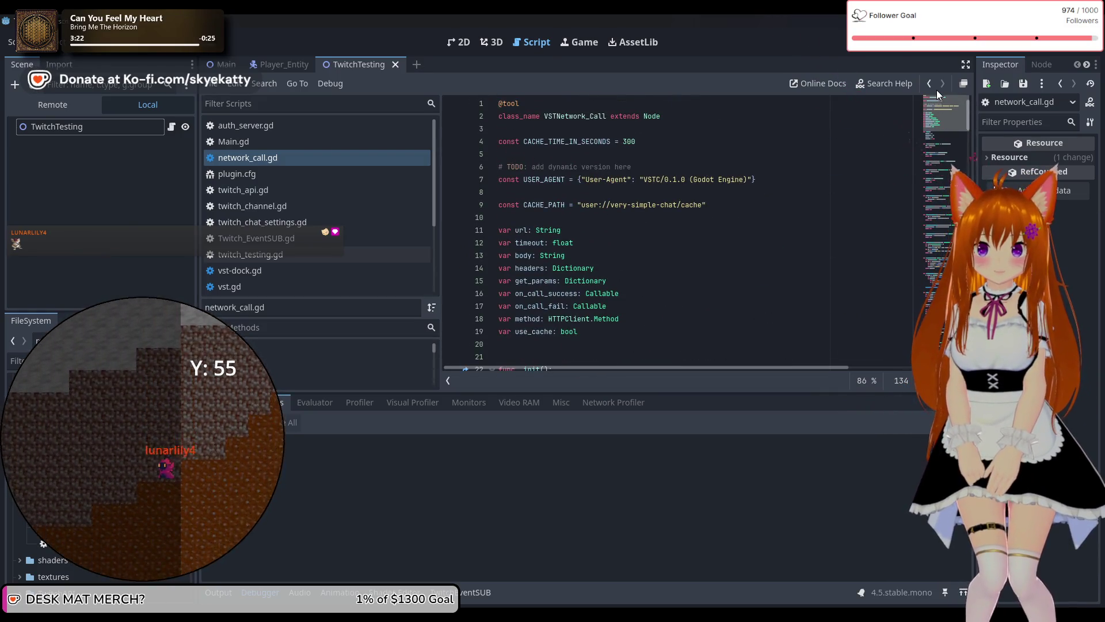
left_click(944, 162)
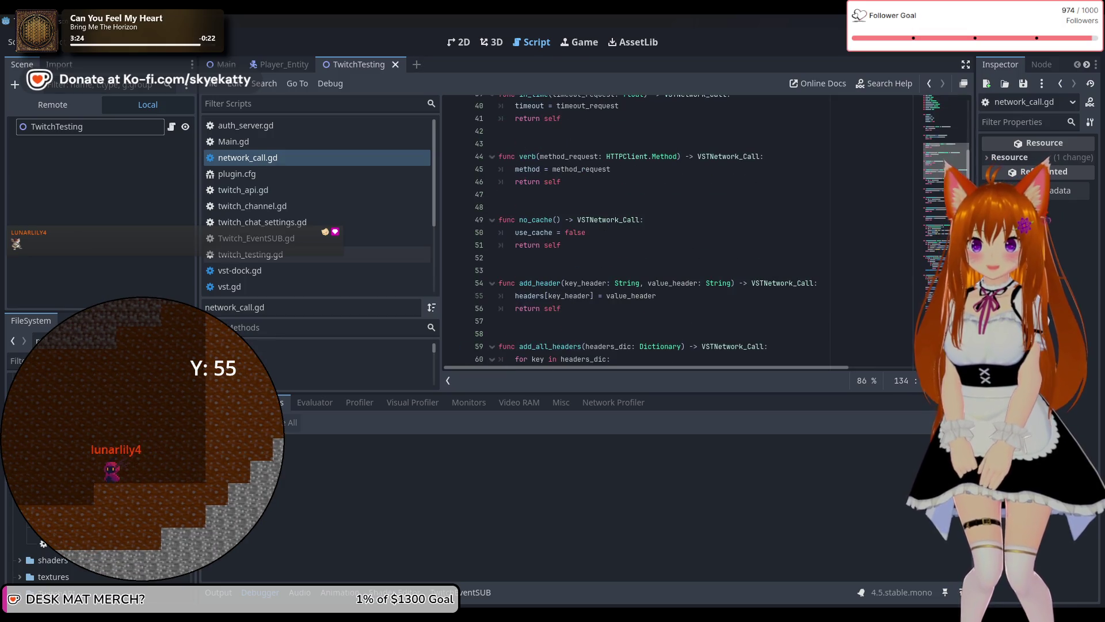
left_click_drag(947, 164, 947, 328)
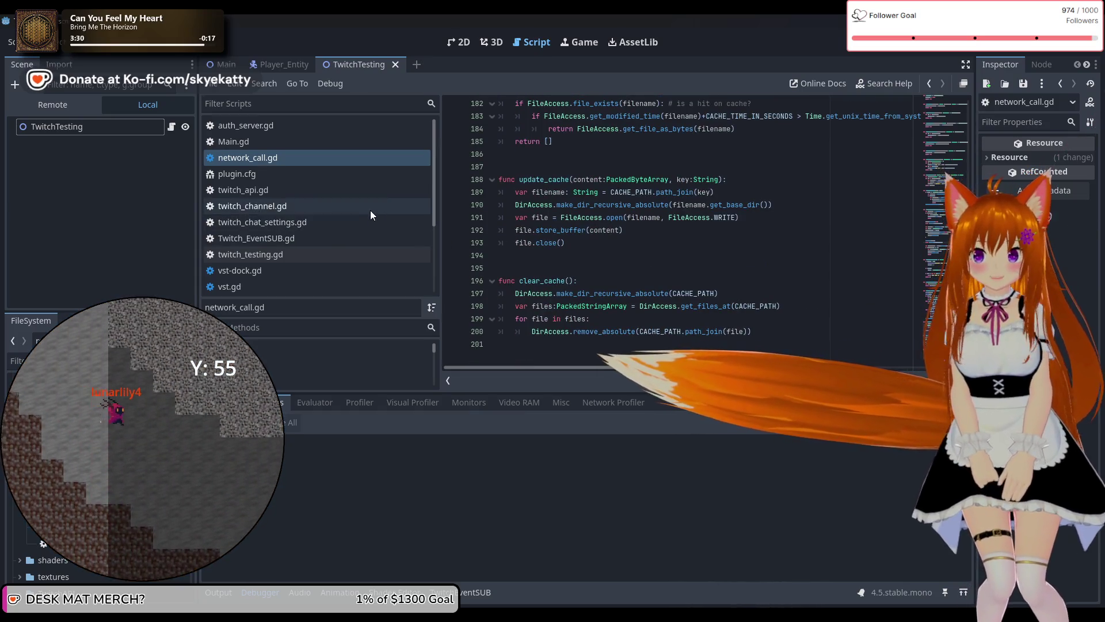
scroll(633, 210, "up", 10)
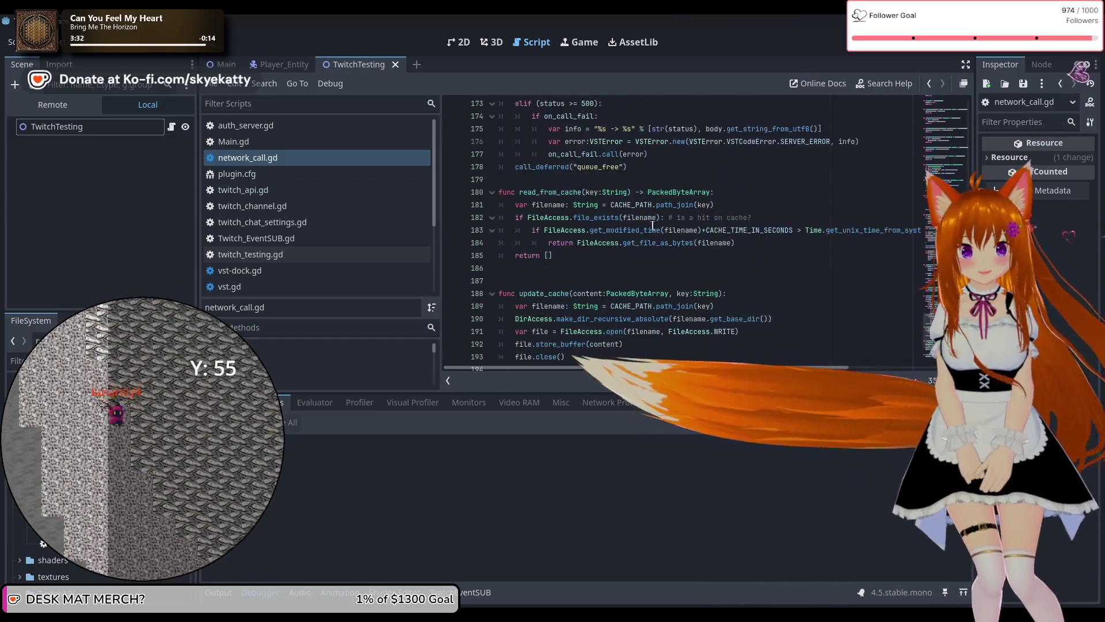
scroll(654, 216, "up", 5)
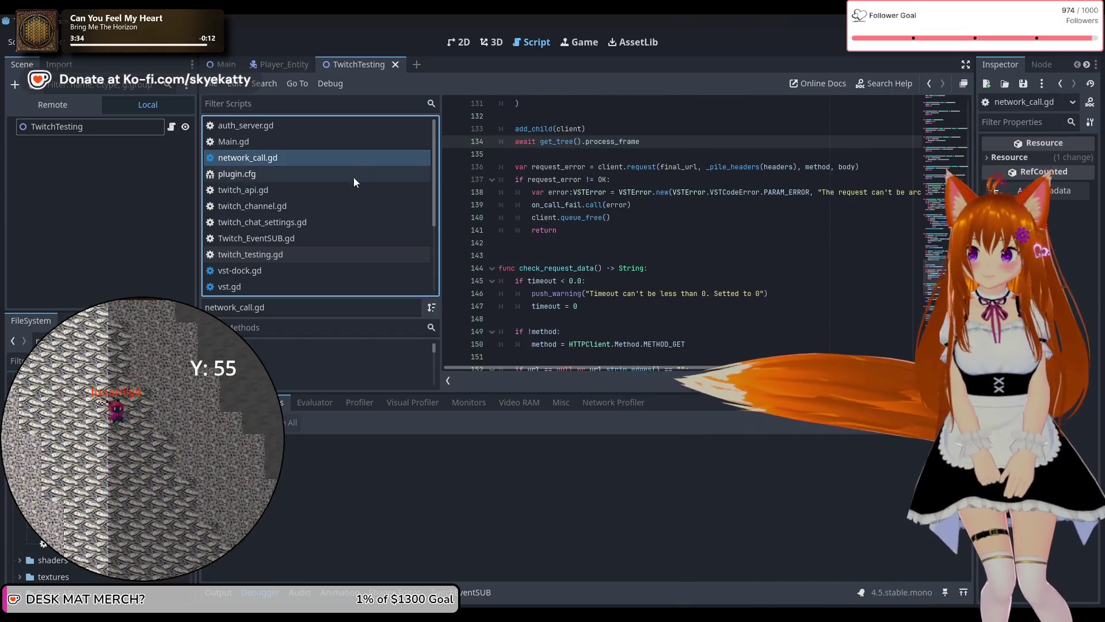
scroll(604, 205, "down", 4)
scroll(604, 204, "up", 5)
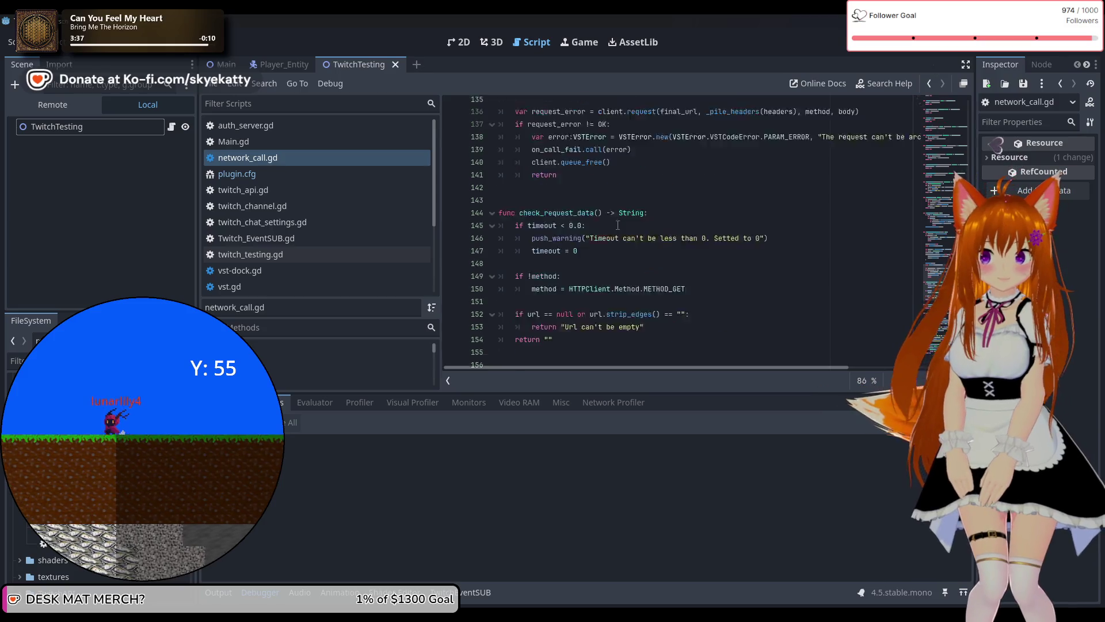
left_click(604, 204)
right_click(333, 154)
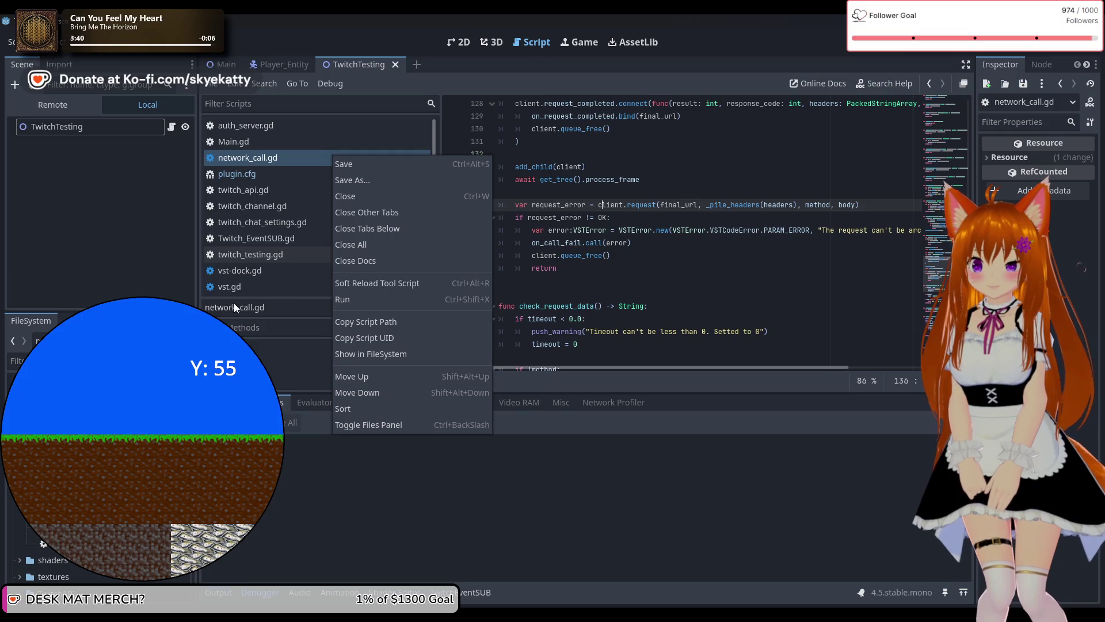
key("Escape")
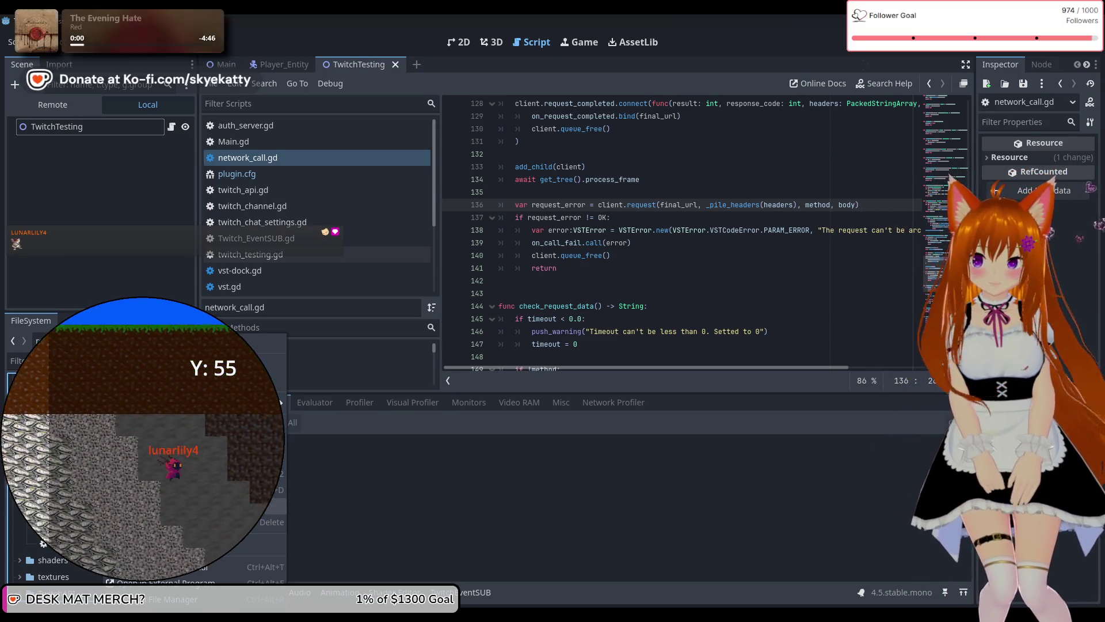
left_click(271, 522)
left_click(452, 381)
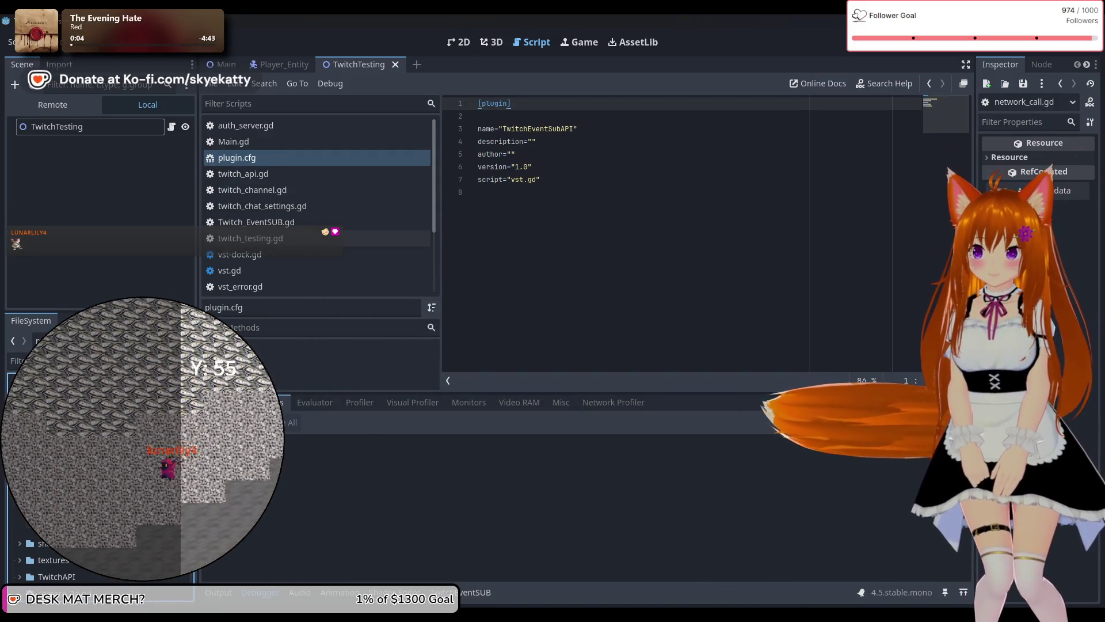
left_click(316, 174)
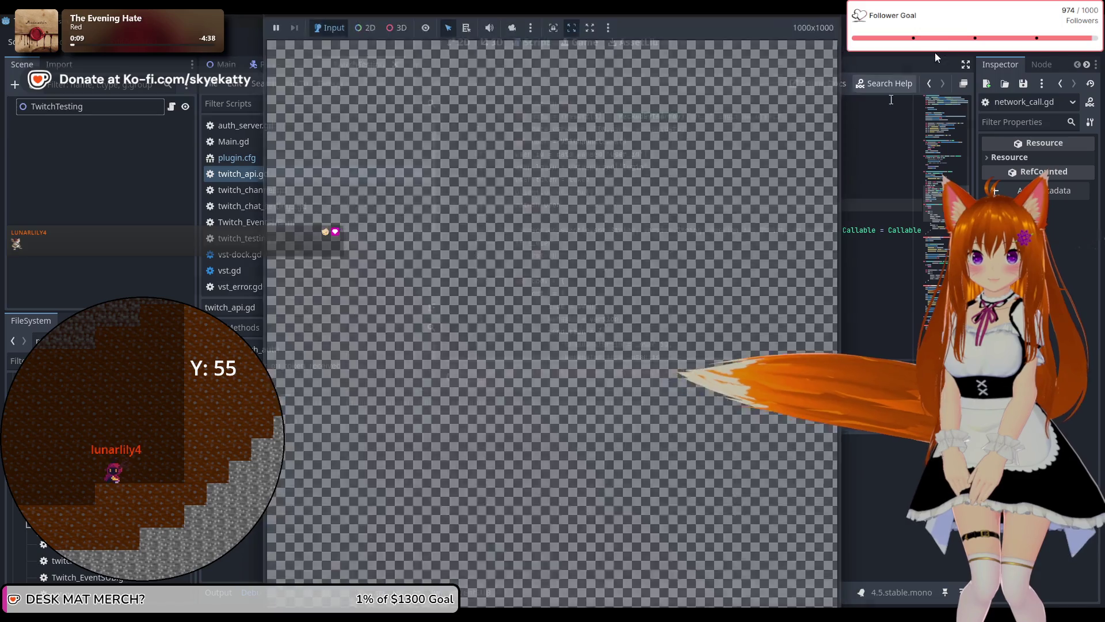
left_click(651, 166)
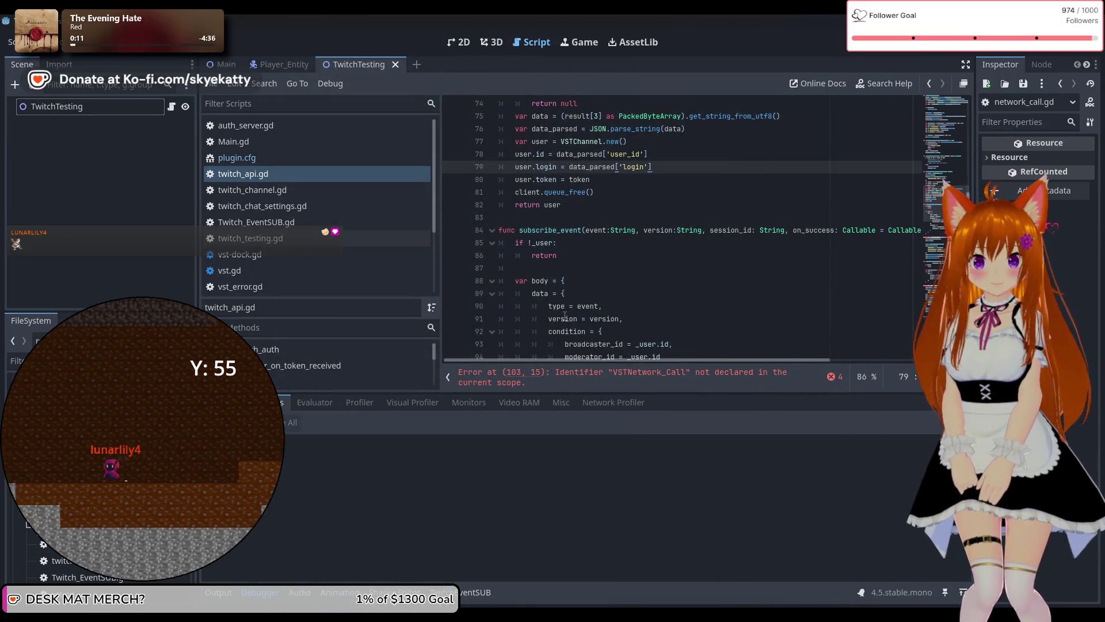
left_click(661, 382)
left_click(612, 270)
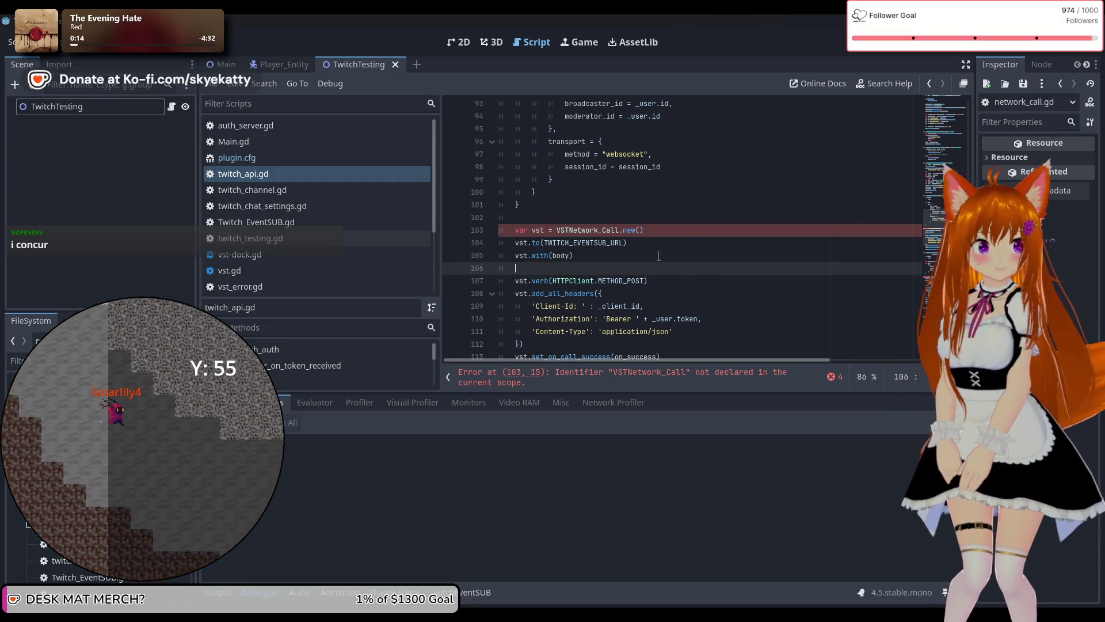
scroll(634, 260, "down", 1)
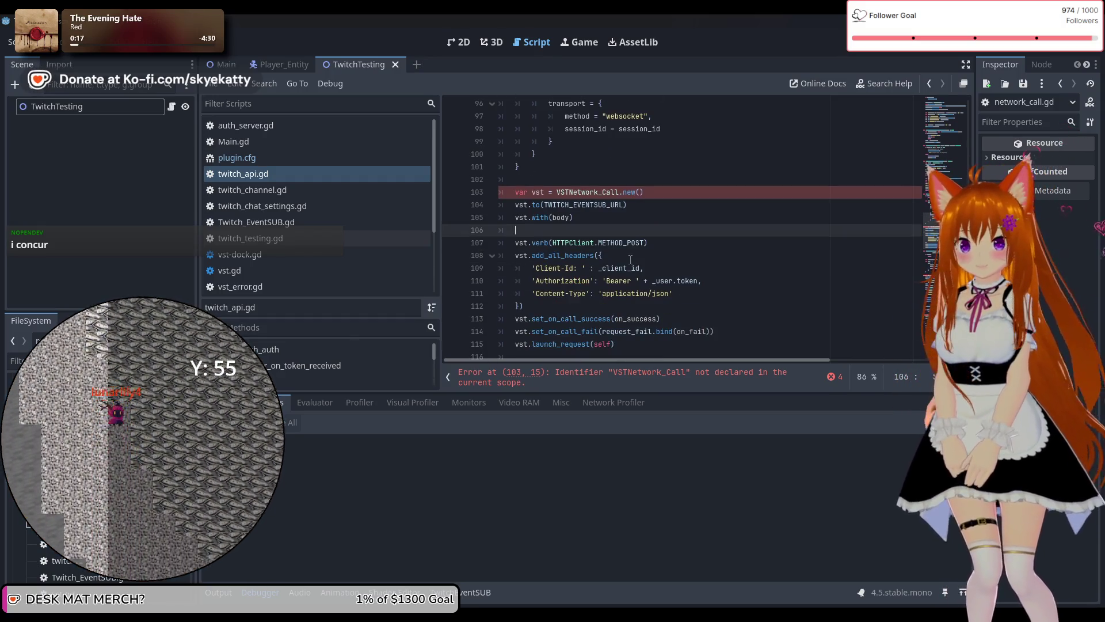
scroll(631, 259, "down", 1)
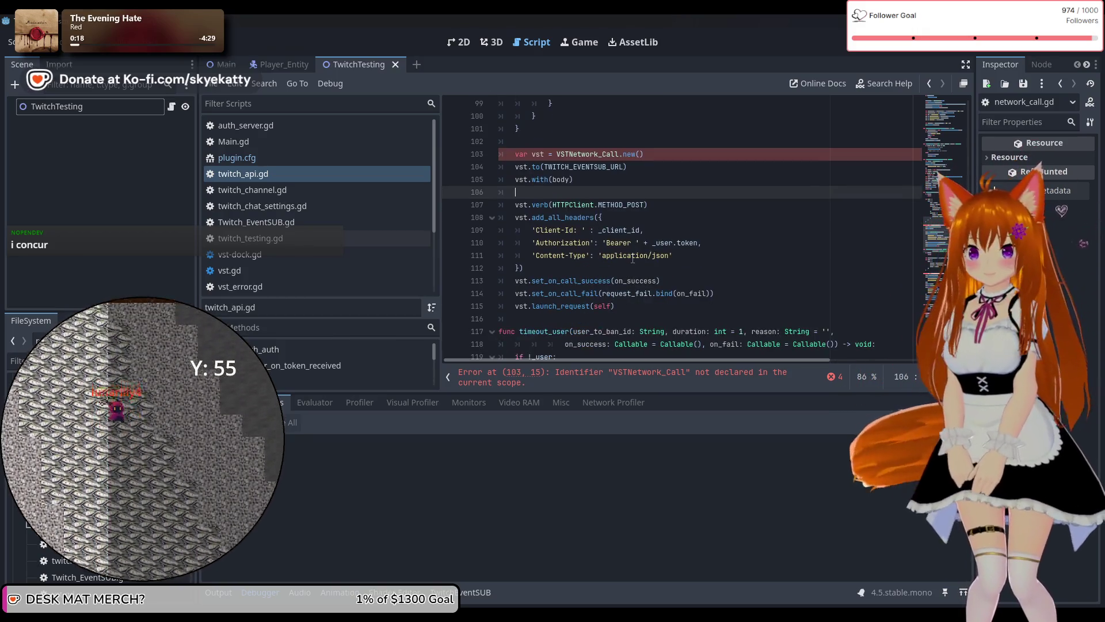
scroll(633, 259, "up", 6)
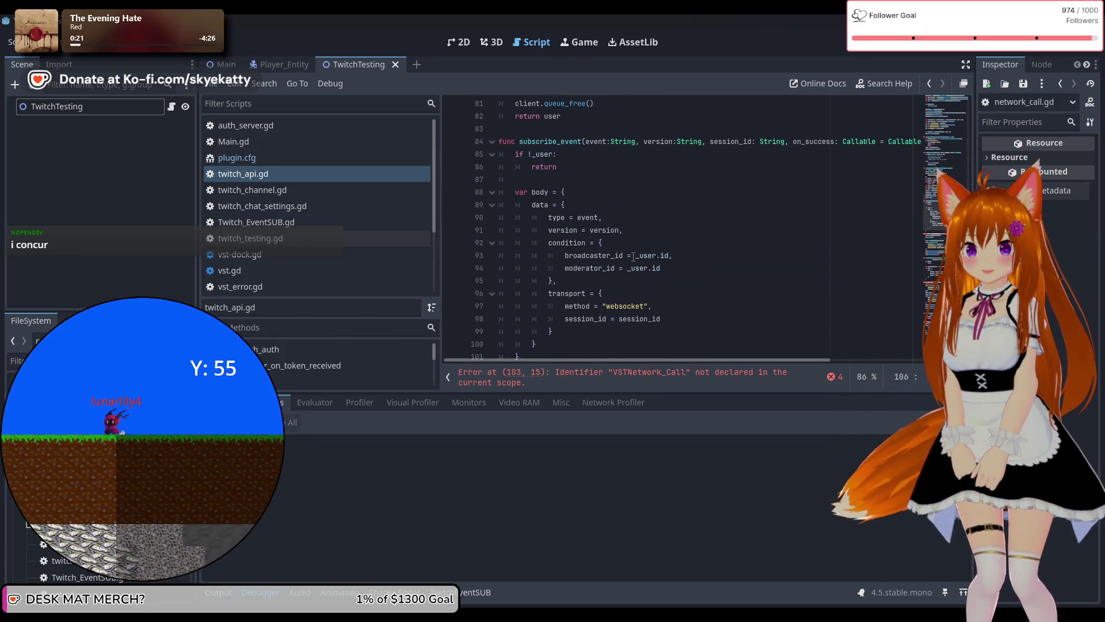
scroll(633, 257, "down", 5)
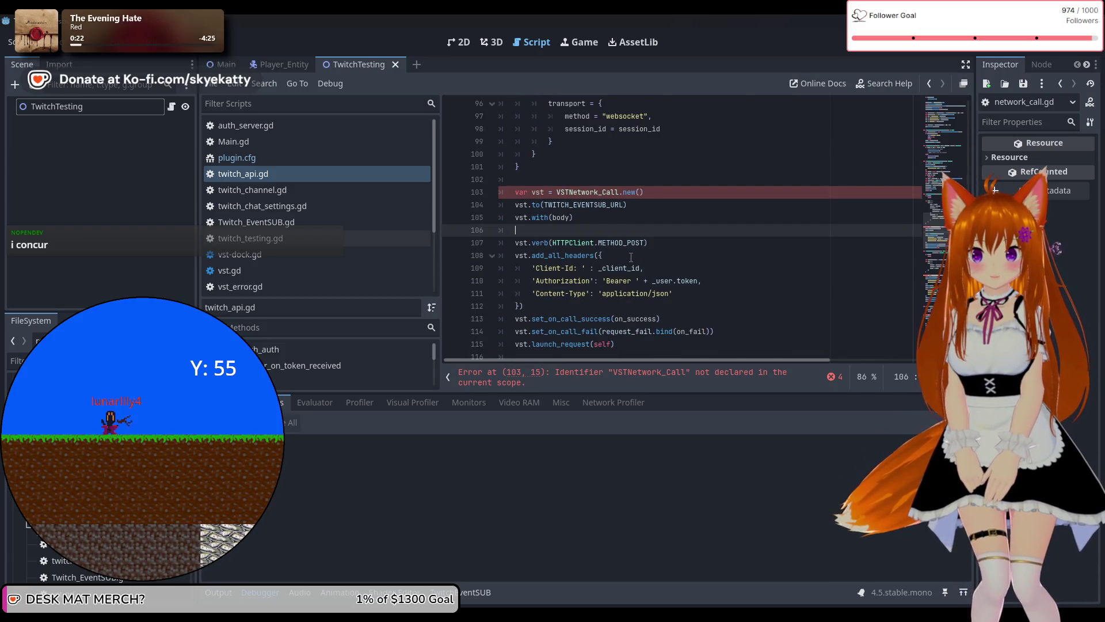
scroll(632, 257, "down", 3)
scroll(564, 258, "up", 2)
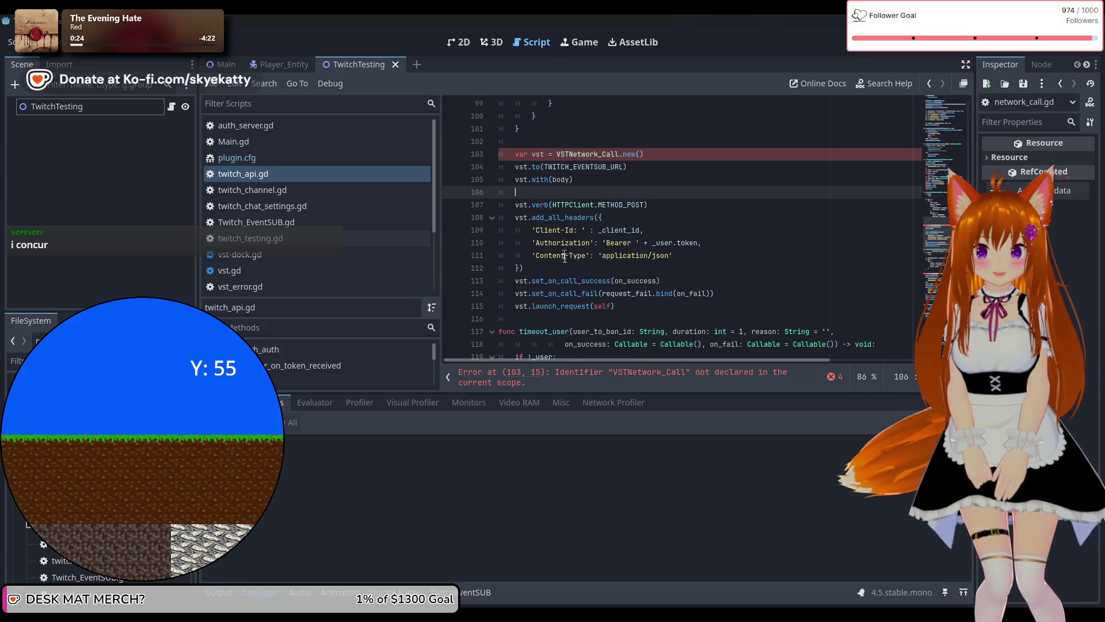
mouse_move(684, 301)
left_mouse_down()
mouse_move(645, 281)
mouse_move(544, 180)
left_mouse_up()
scroll(544, 179, "up", 2)
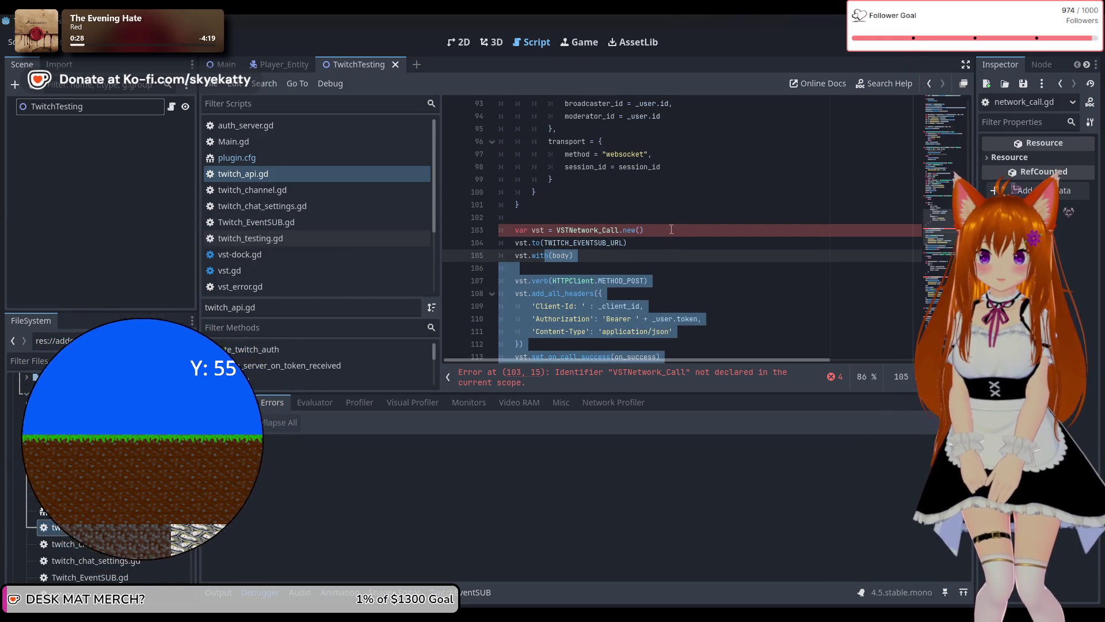
scroll(609, 253, "up", 3)
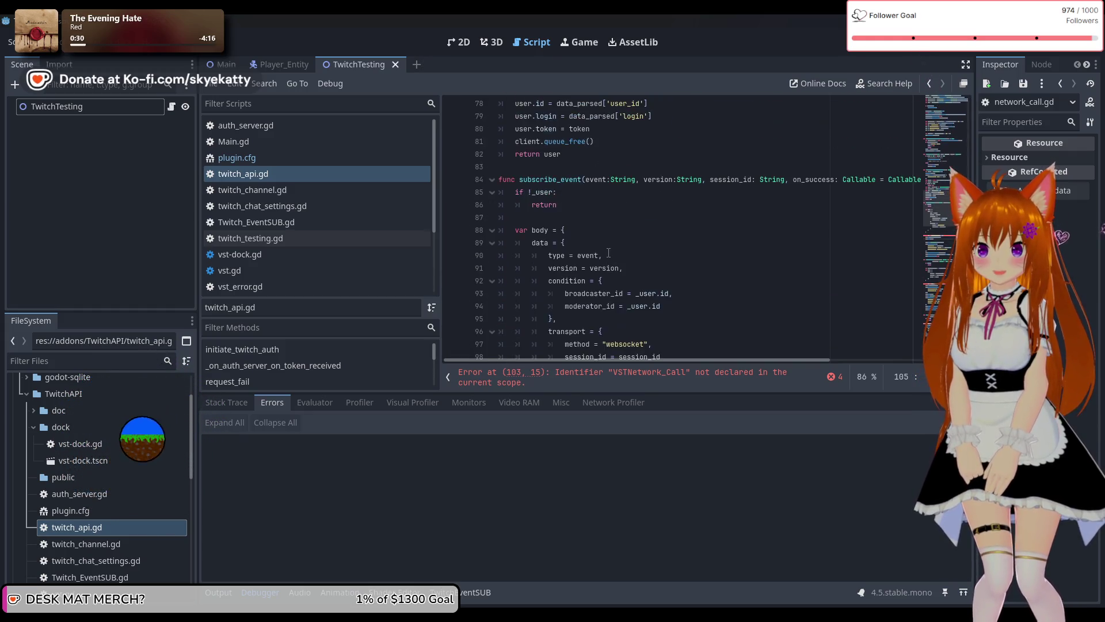
scroll(606, 251, "up", 2)
scroll(607, 249, "down", 4)
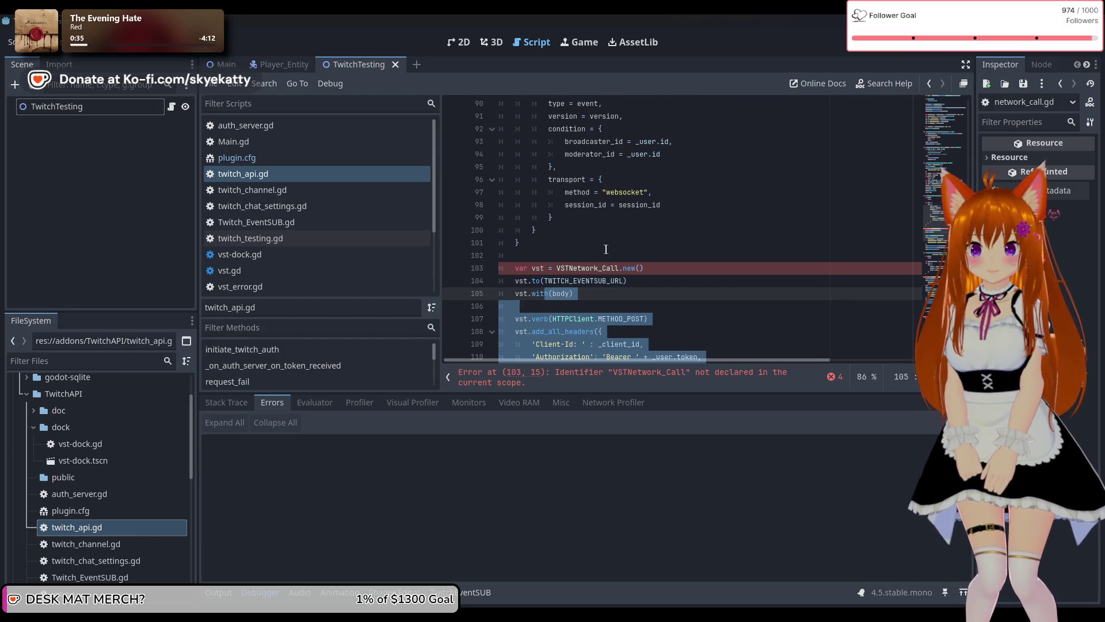
scroll(605, 249, "up", 2)
scroll(581, 256, "down", 3)
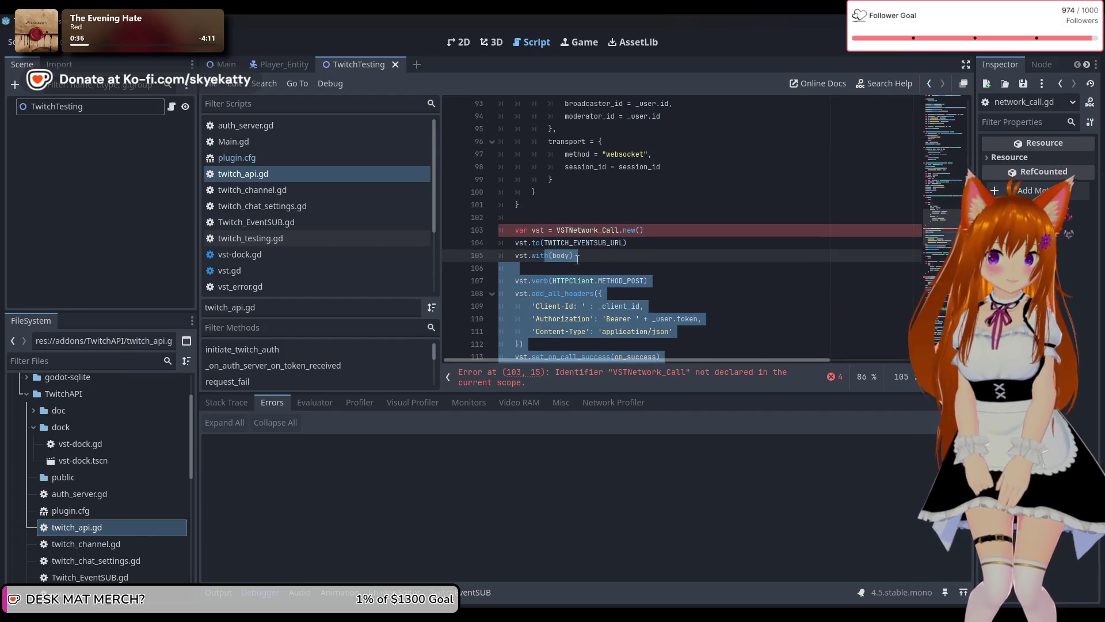
left_click(577, 258)
scroll(655, 294, "down", 2)
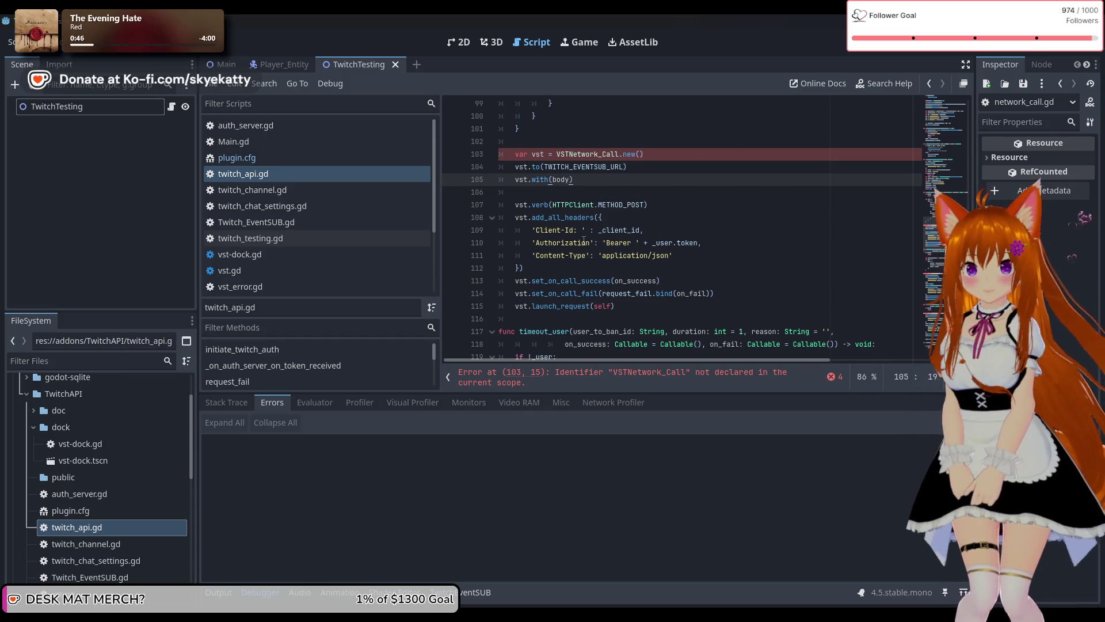
scroll(669, 218, "down", 1)
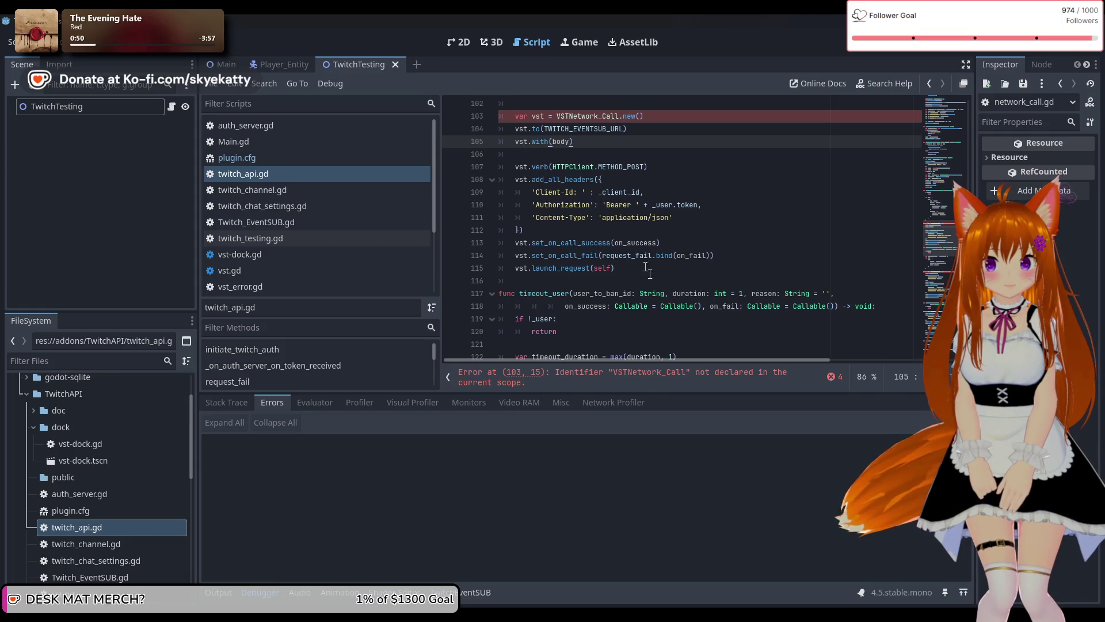
scroll(649, 270, "down", 1)
scroll(645, 280, "up", 1)
scroll(638, 277, "up", 1)
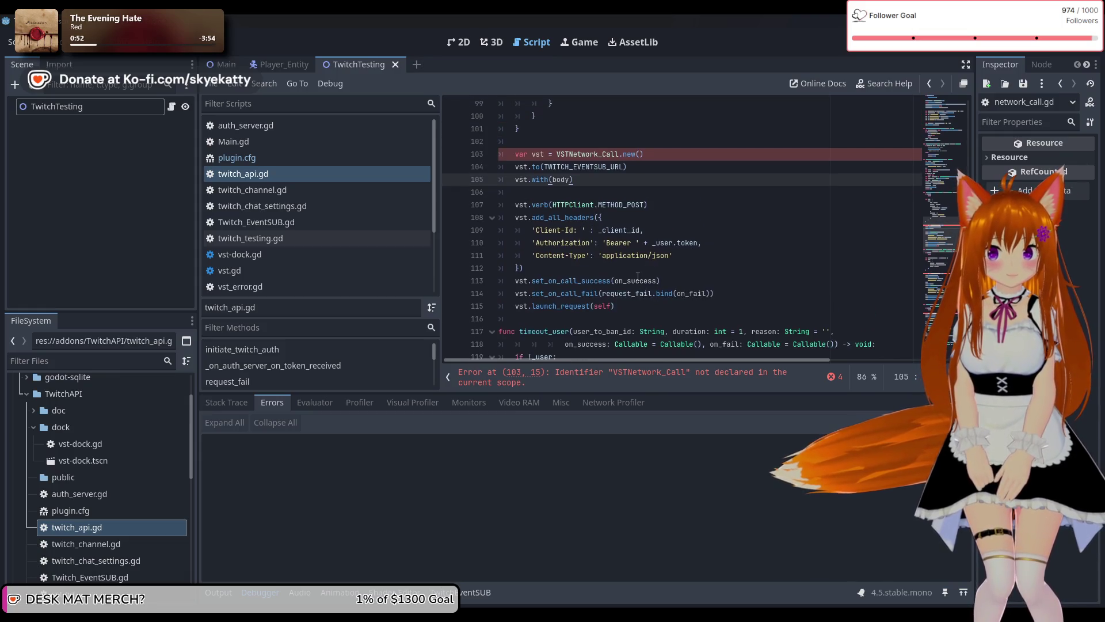
mouse_move(627, 306)
left_mouse_down()
mouse_move(576, 155)
mouse_move(535, 154)
left_mouse_up()
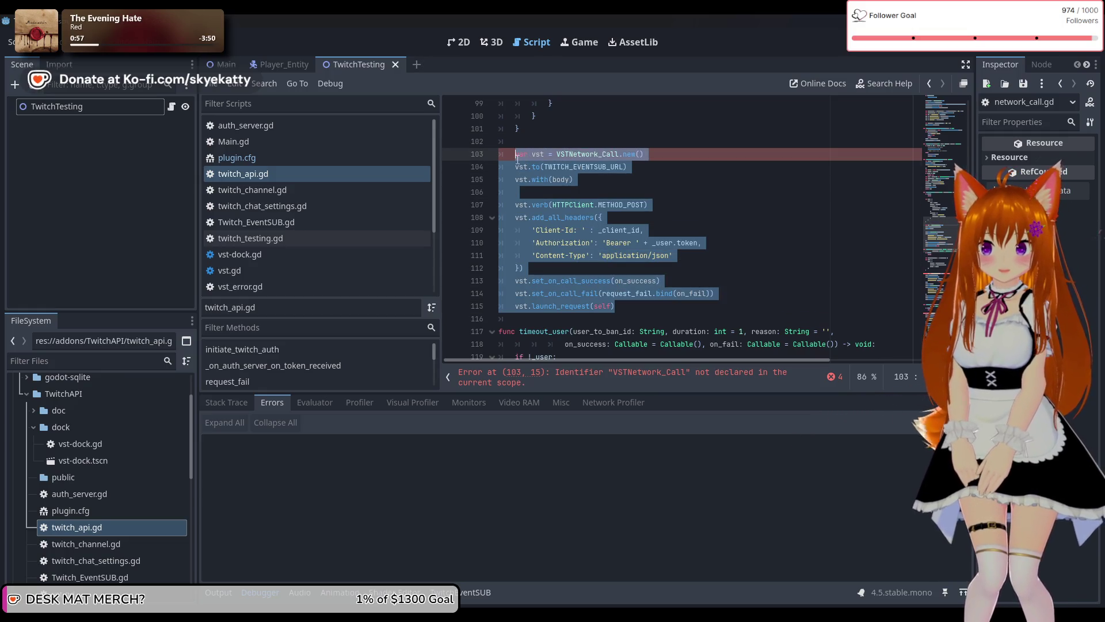
Delete the old VSTNetwork_Call request code, leaving line 103 empty.
key("BackSpace")
scroll(599, 193, "up", 5)
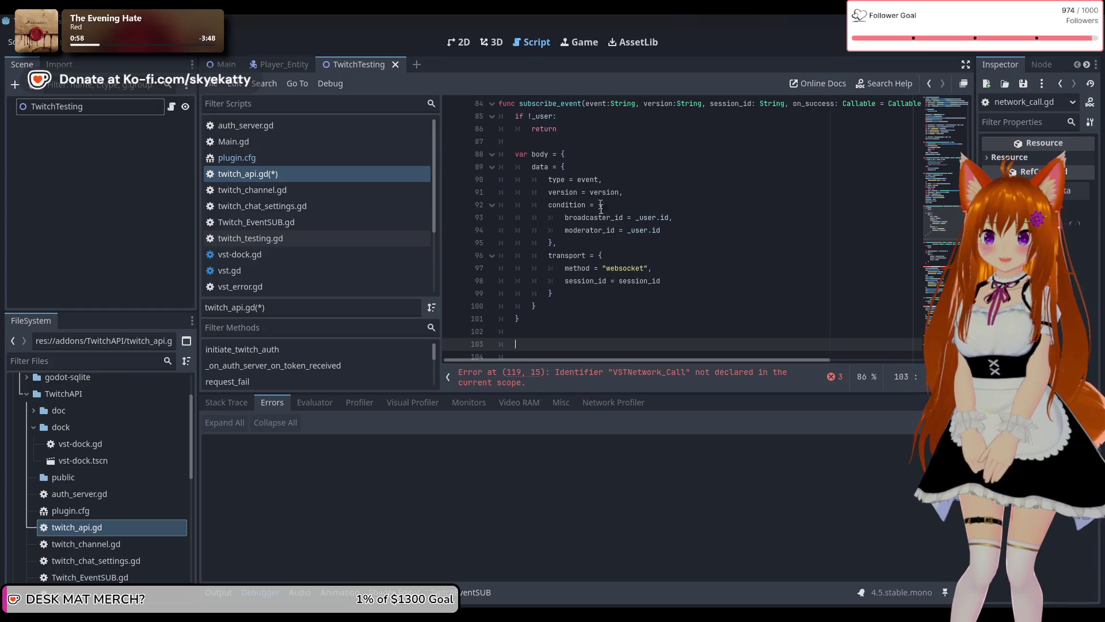
scroll(577, 300, "down", 2)
left_click(560, 262)
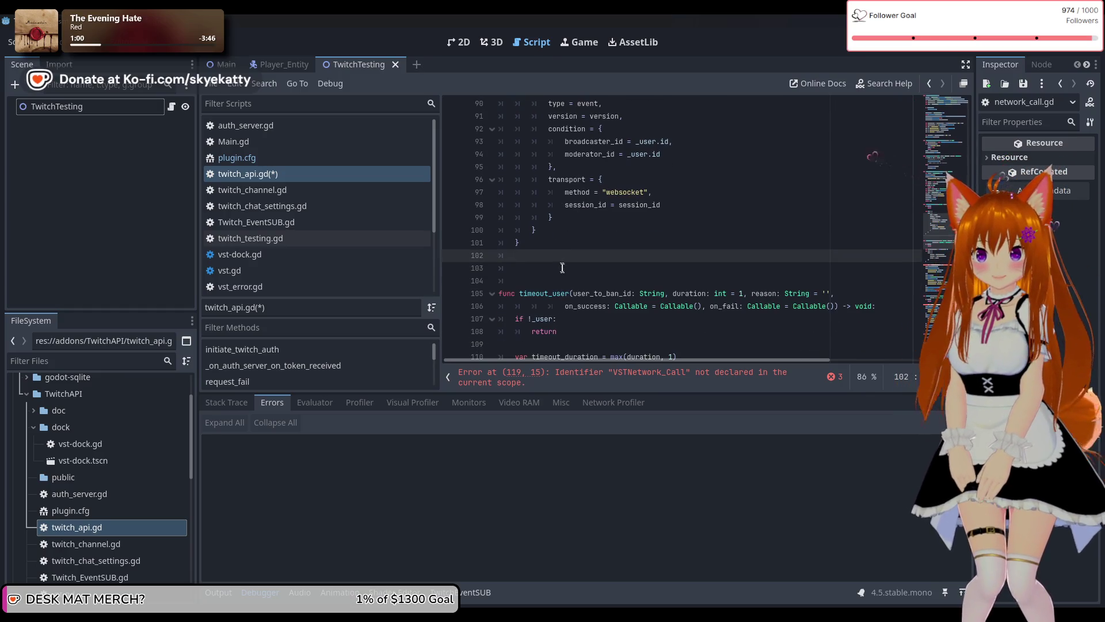
left_click(563, 269)
Write var request = HTTPRequest.new() on line 103 using autocomplete suggestions.
type("v")
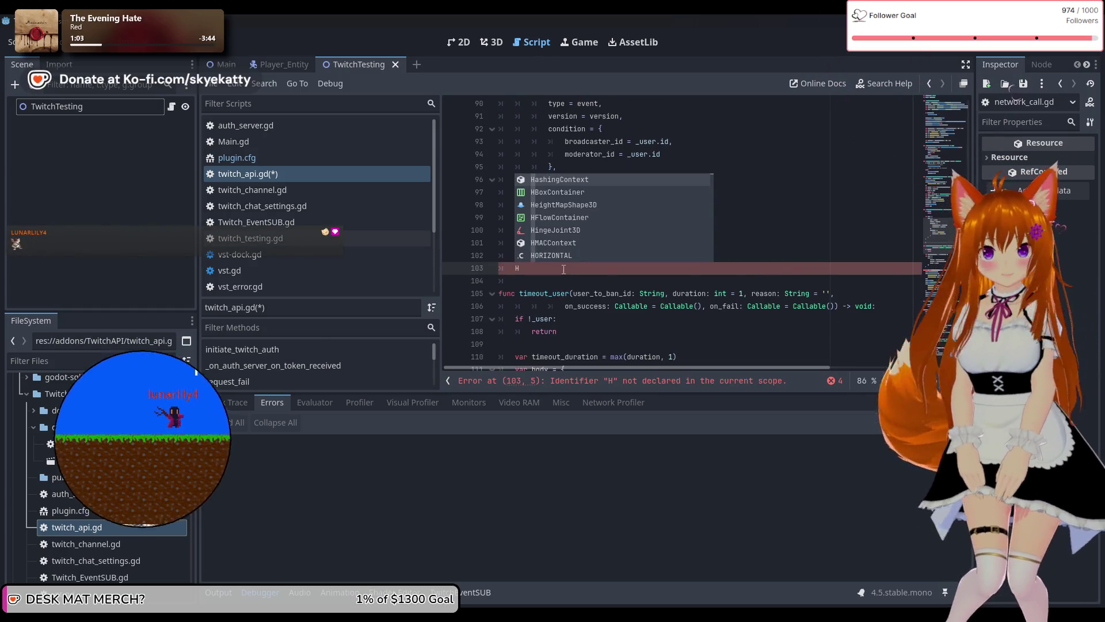
type("ar r")
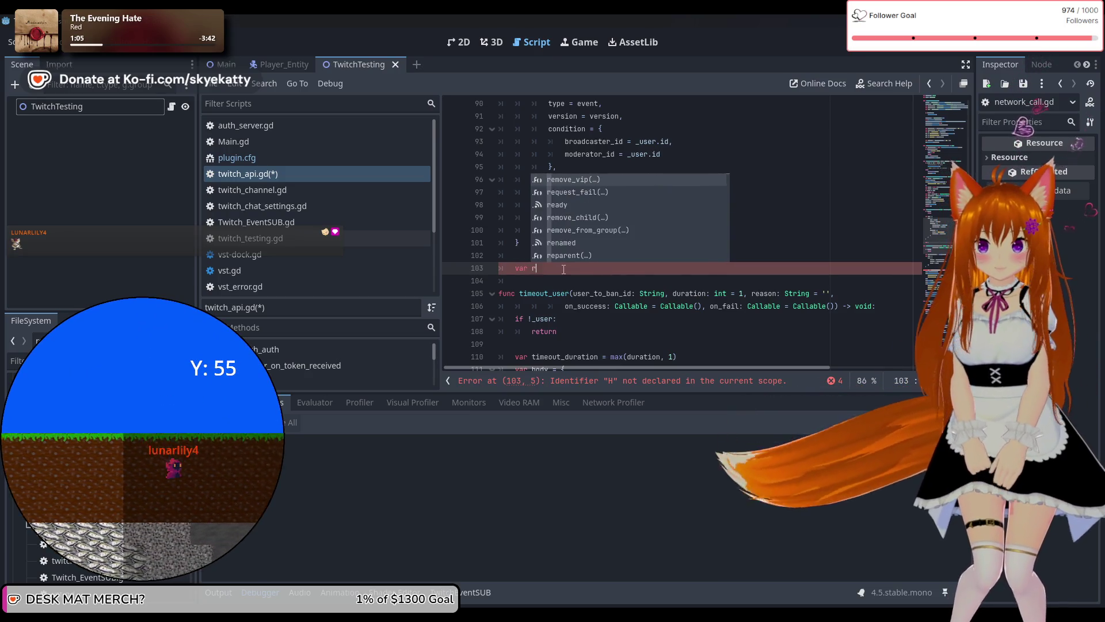
type("equest")
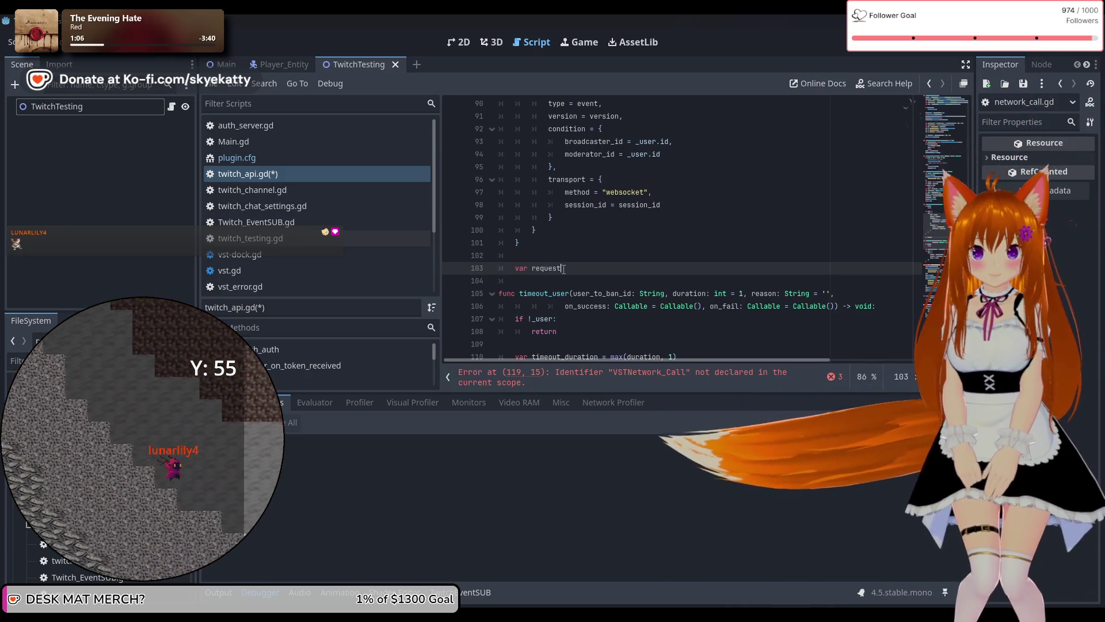
type(" = Htt")
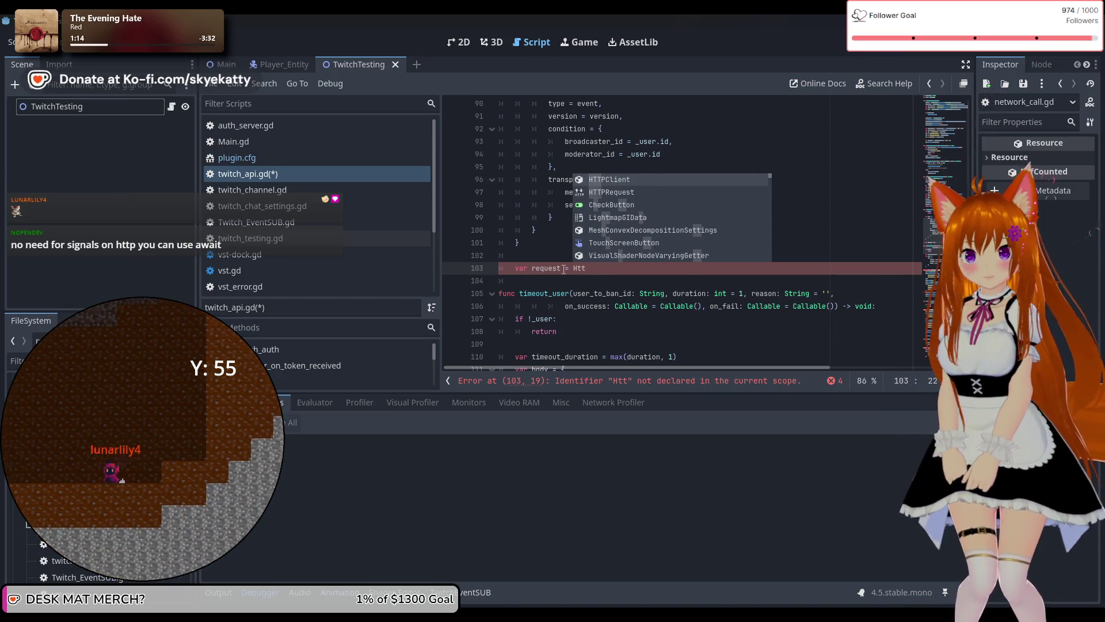
type("p")
key("Down")
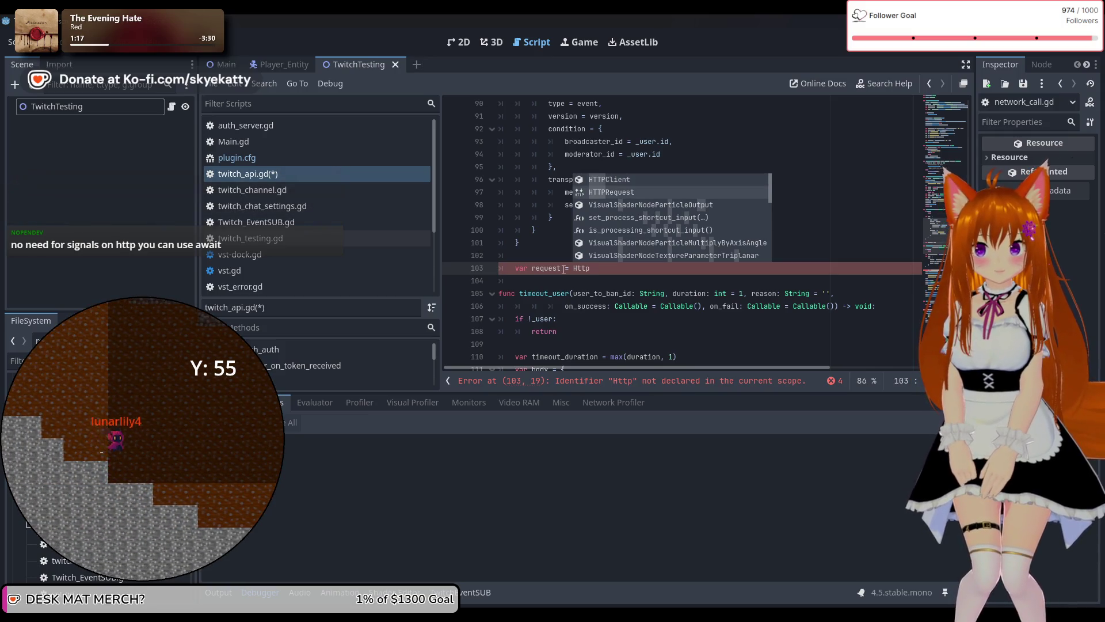
key("Return")
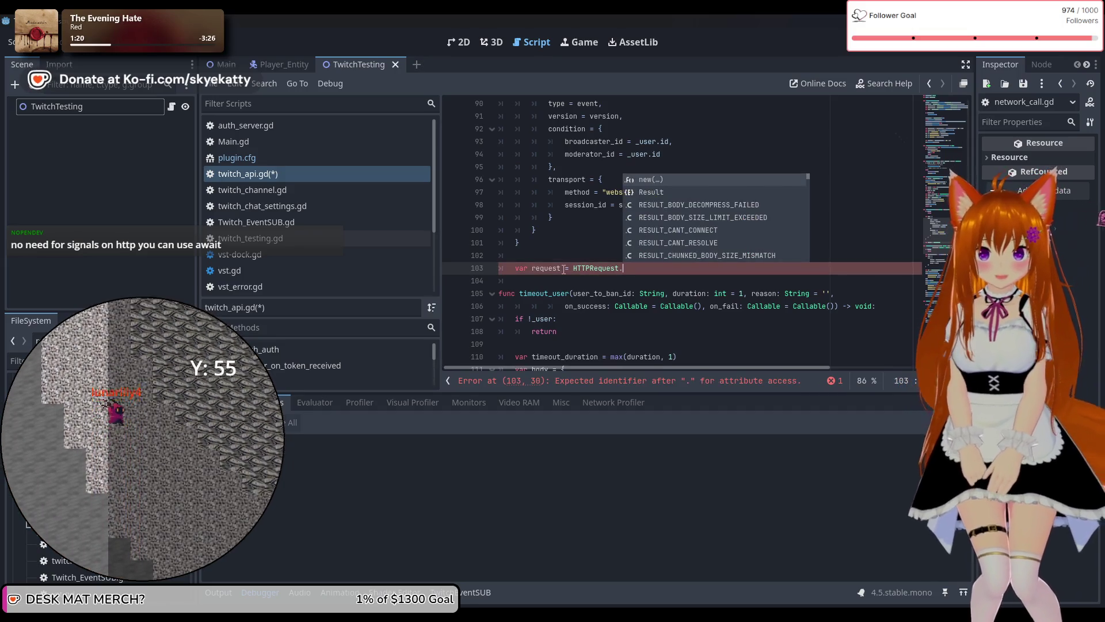
type("new")
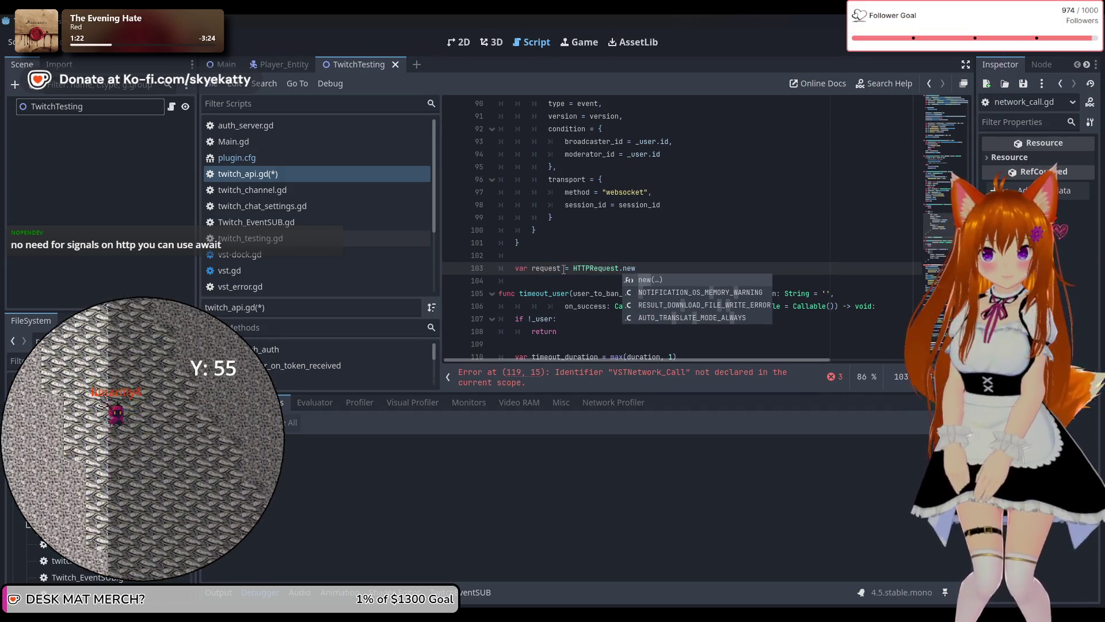
key("Return")
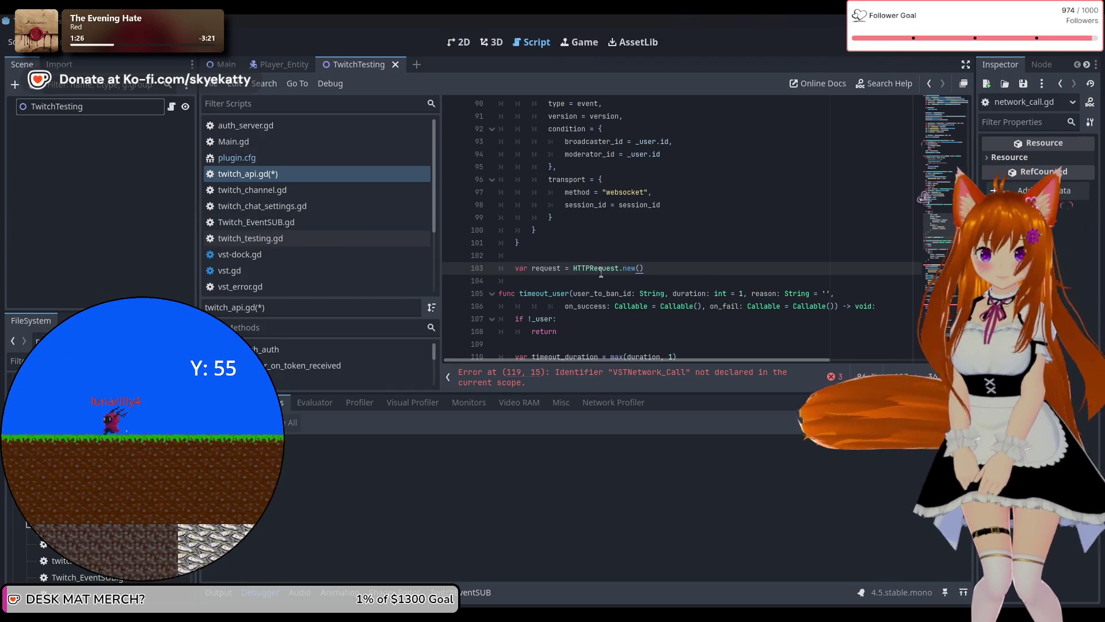
double_click(601, 269)
right_click(603, 269)
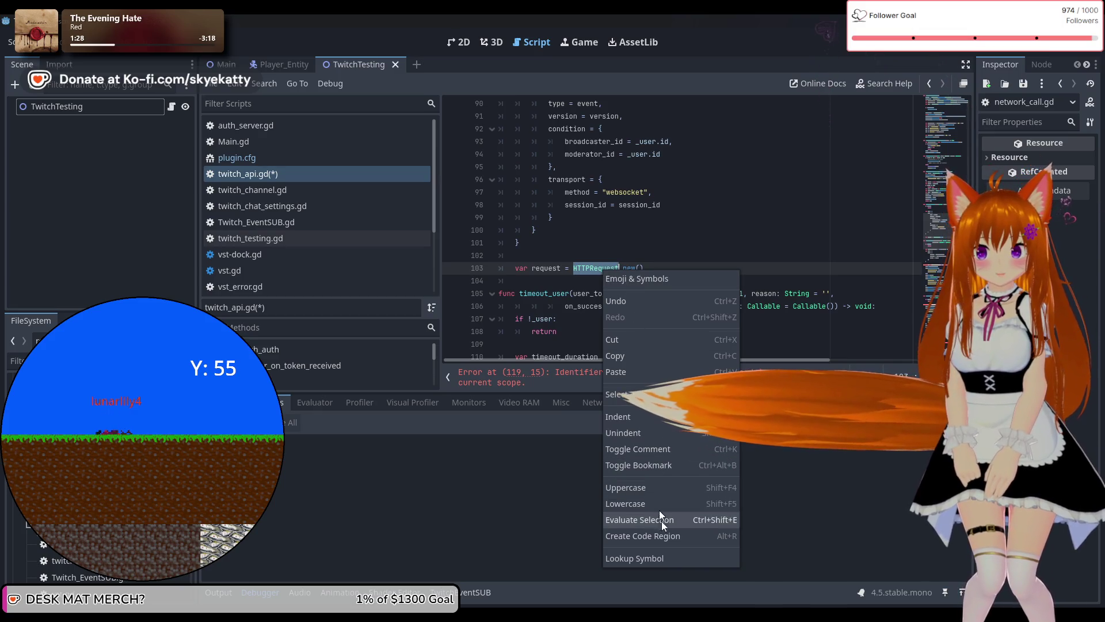
Look up HTTPRequest's documentation and study its add_child and request_completed connect example lines.
left_click(671, 557)
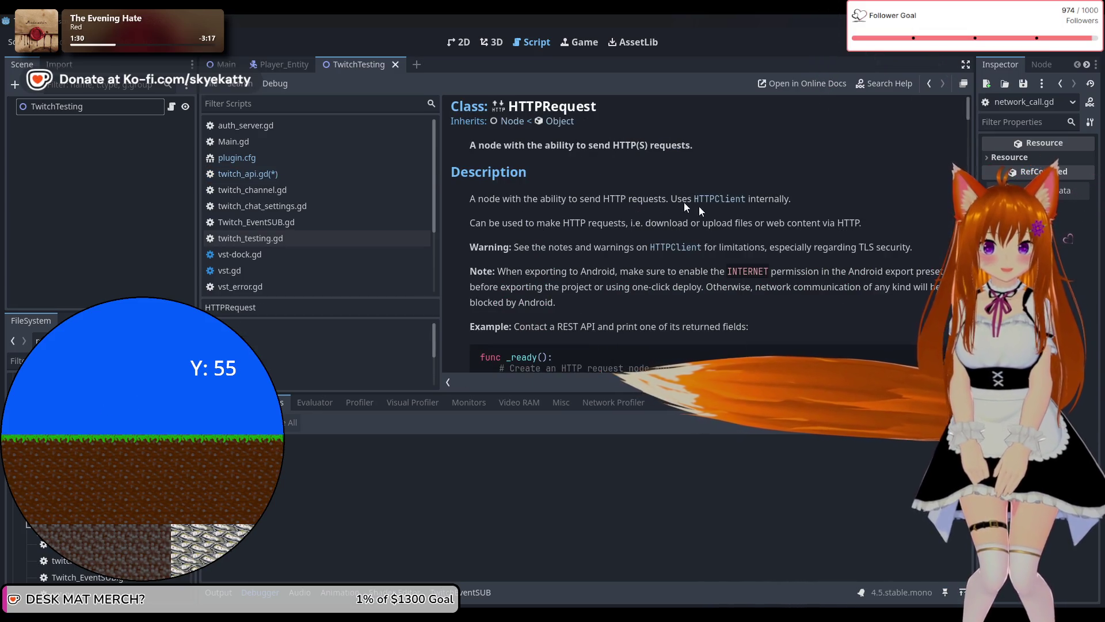
scroll(599, 216, "down", 2)
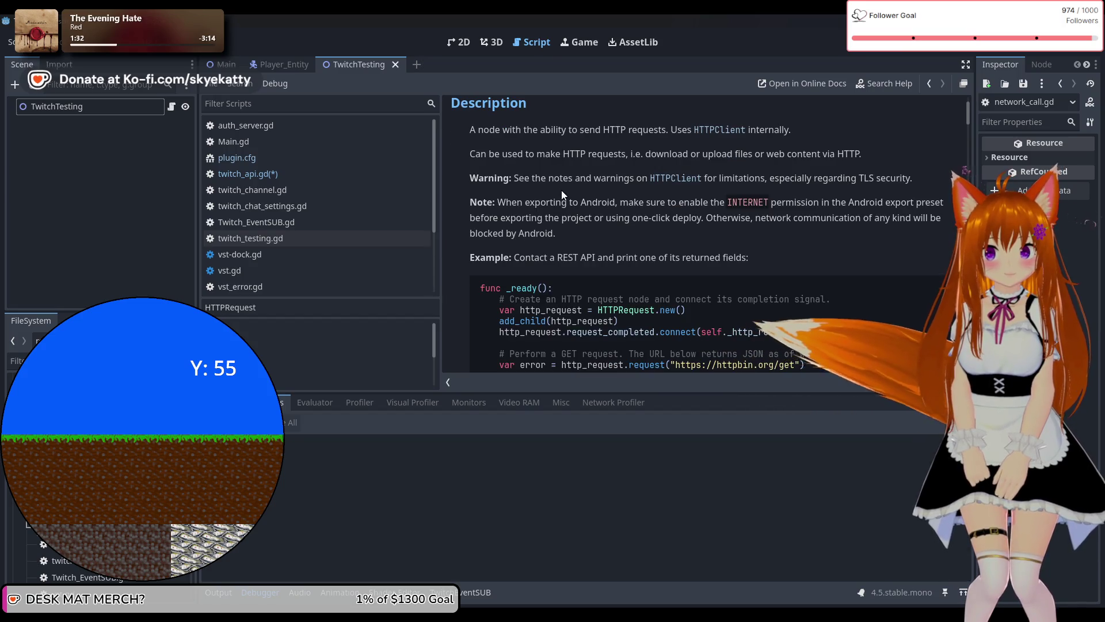
scroll(593, 193, "down", 4)
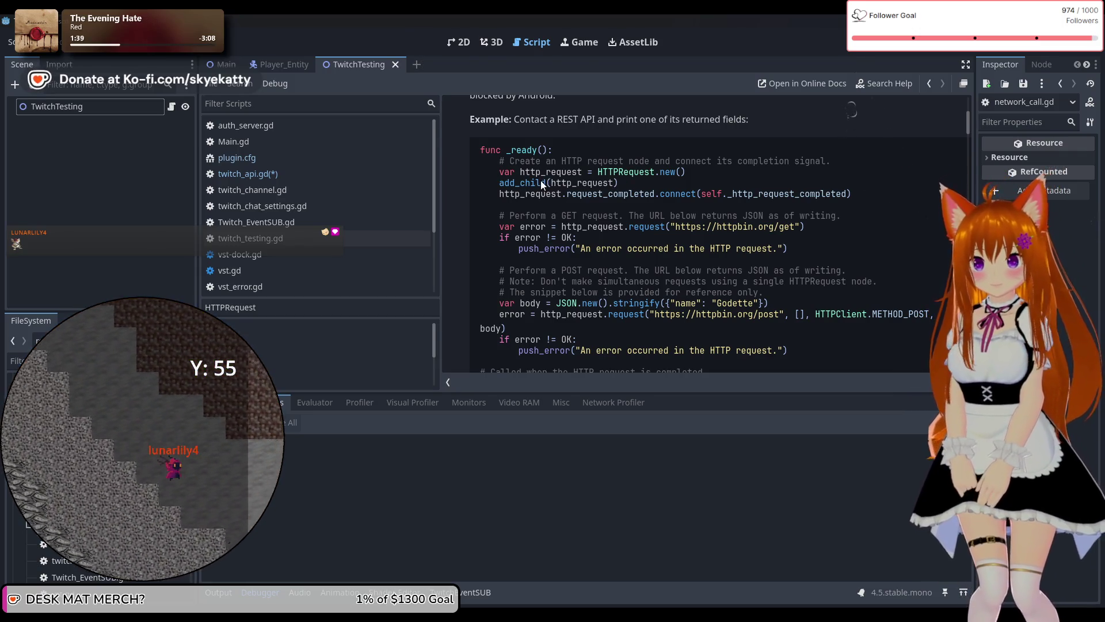
mouse_move(505, 183)
left_mouse_down()
mouse_move(555, 184)
mouse_move(612, 205)
left_mouse_up()
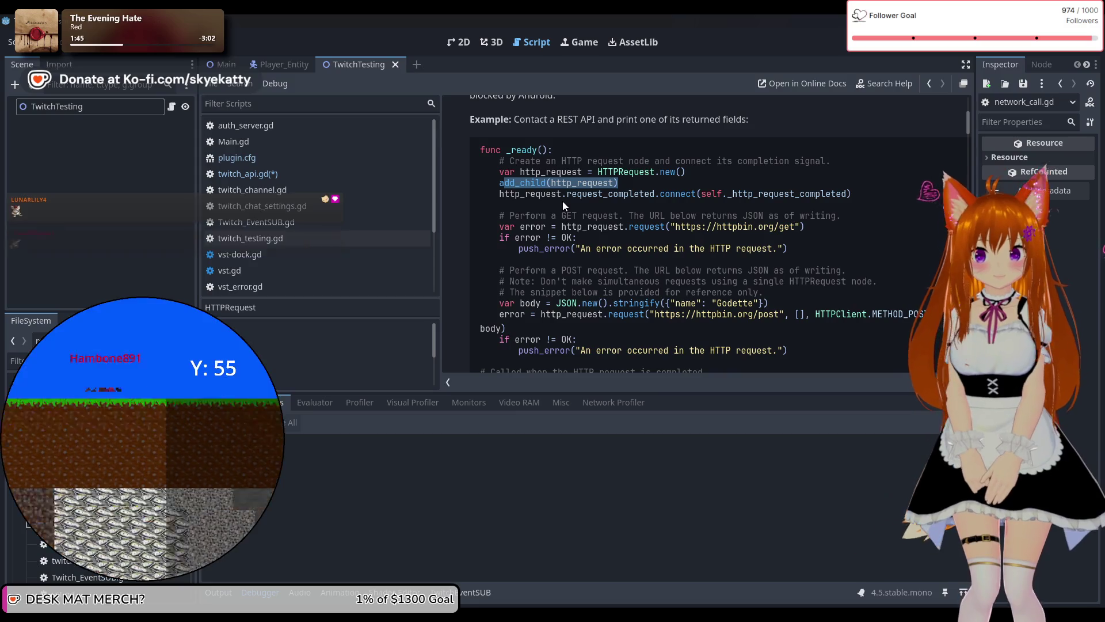
triple_click(726, 197)
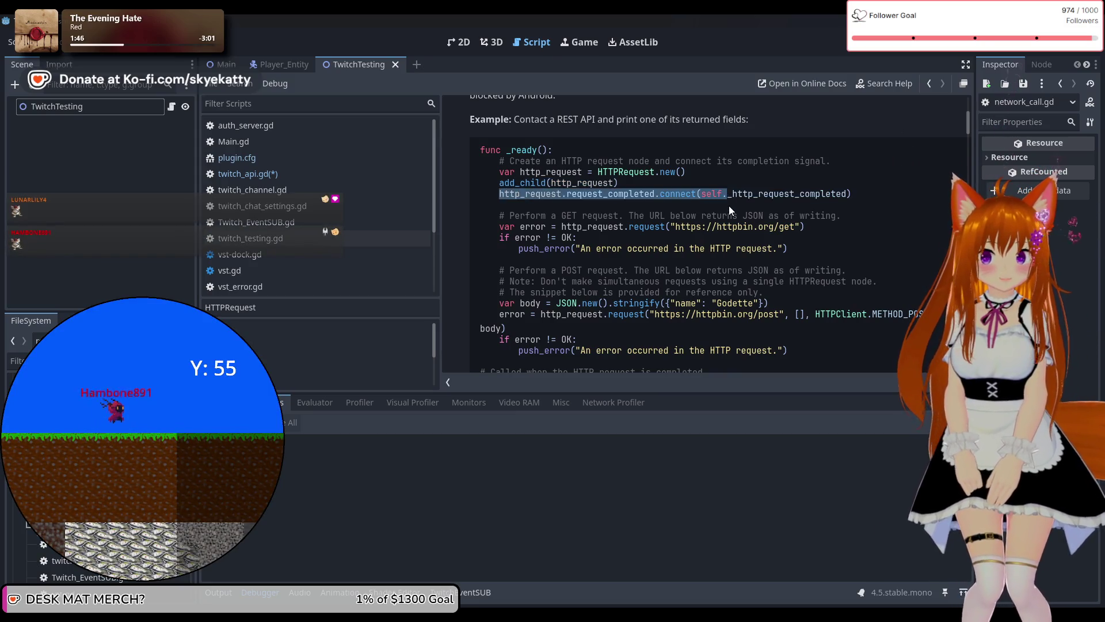
left_click(729, 208)
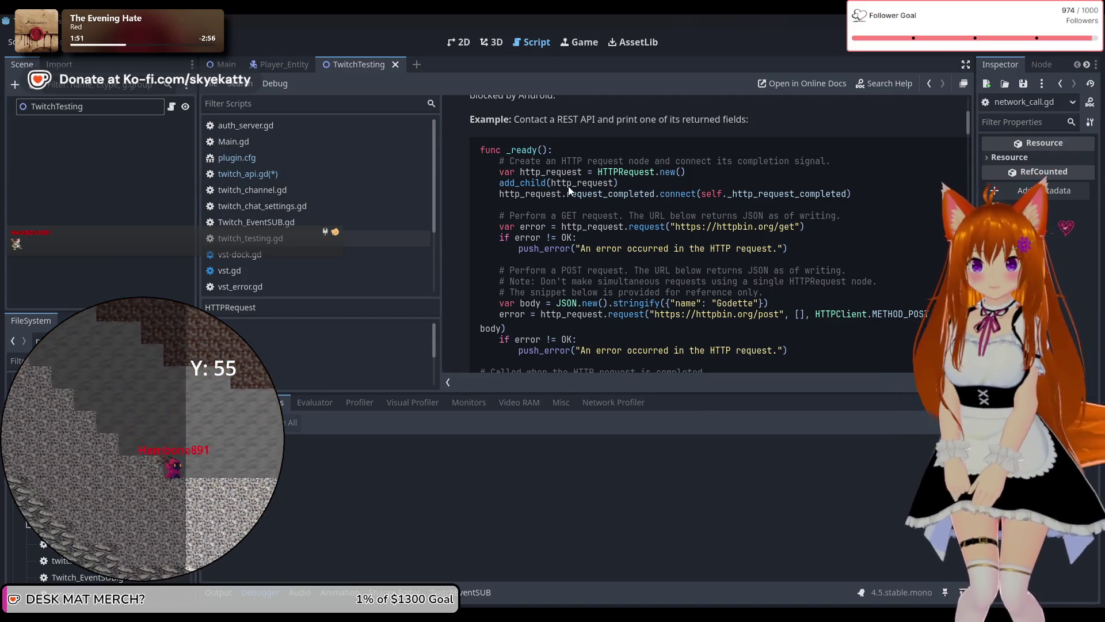
scroll(564, 195, "down", 2)
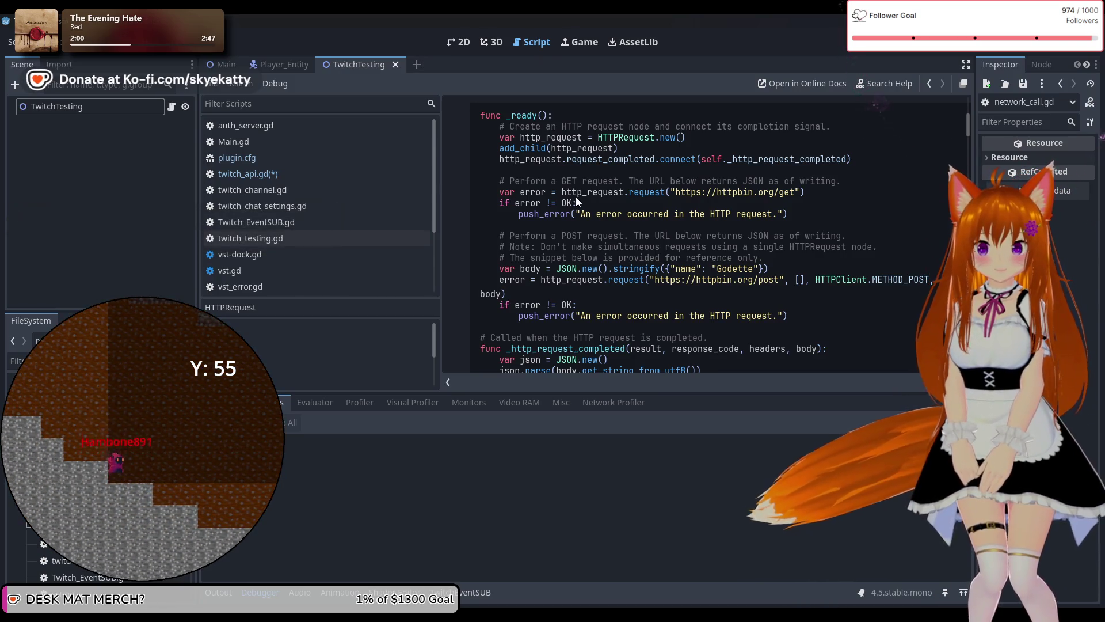
scroll(576, 201, "down", 3)
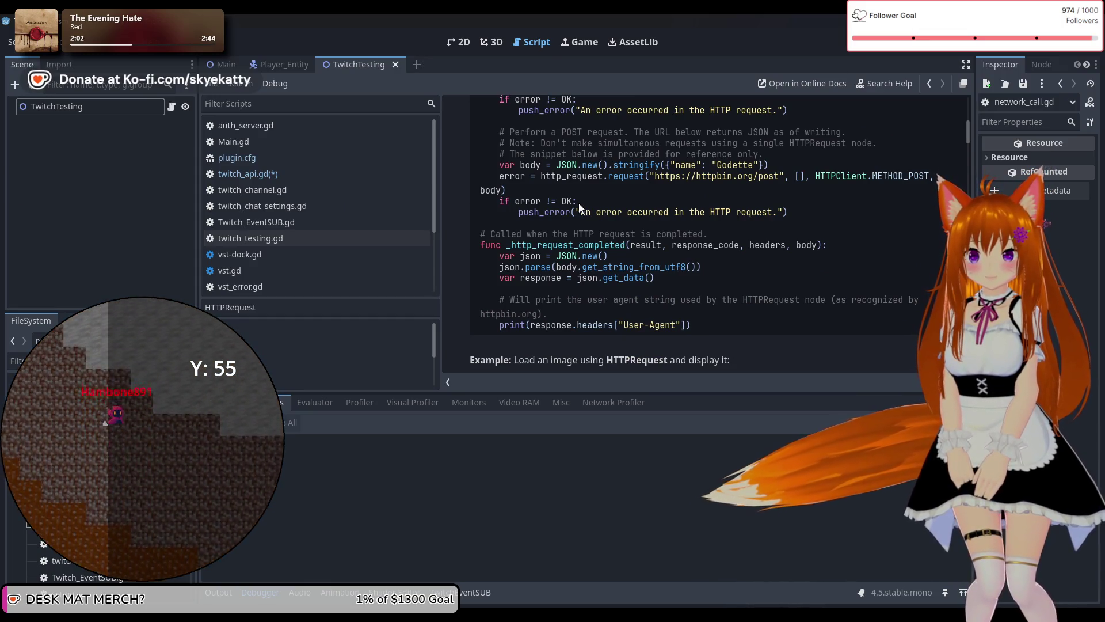
scroll(579, 206, "down", 3)
scroll(578, 201, "down", 1)
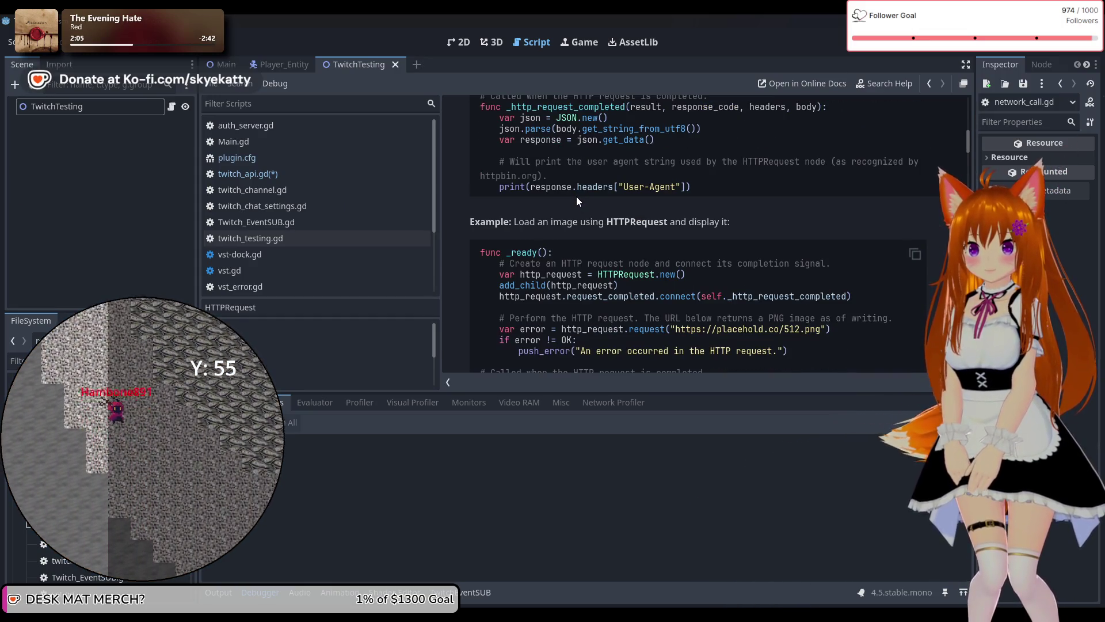
scroll(576, 196, "down", 1)
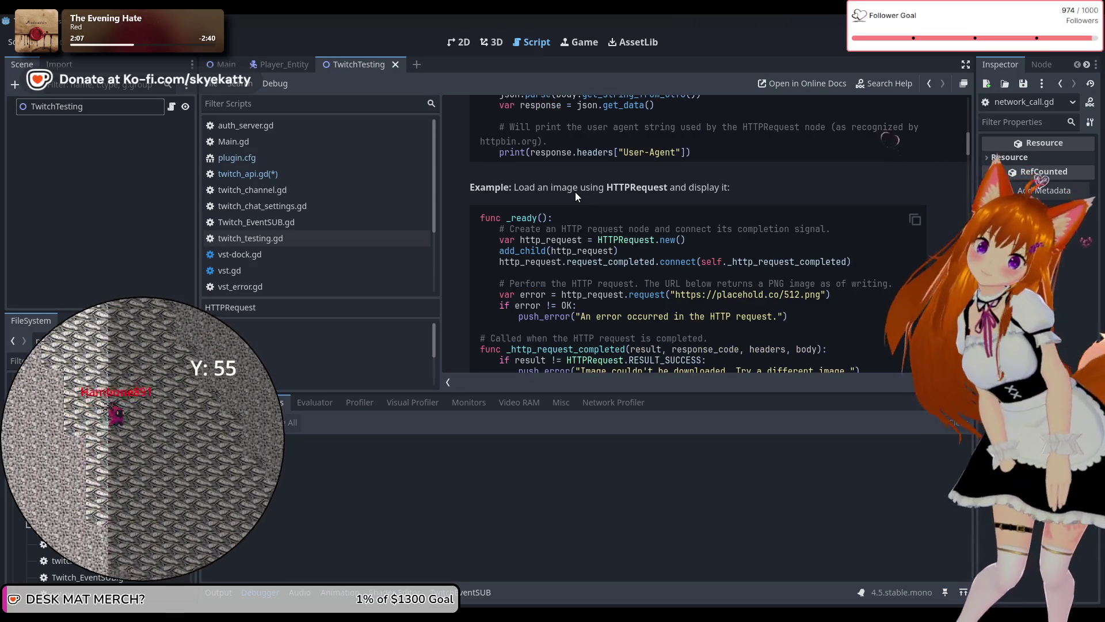
scroll(728, 273, "down", 2)
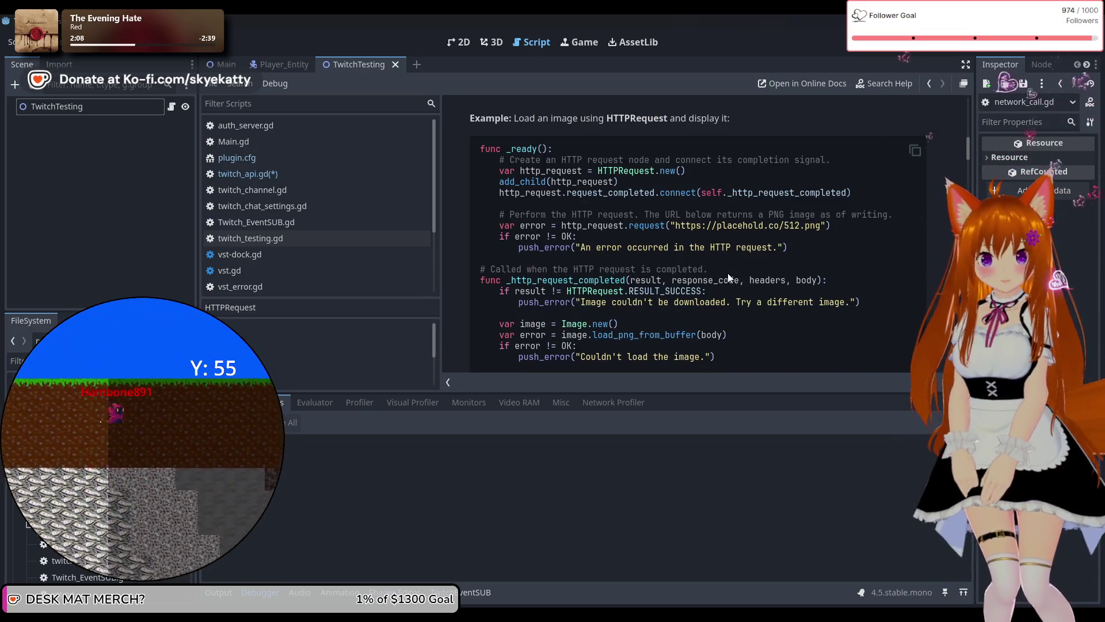
scroll(627, 274, "down", 1)
scroll(611, 264, "down", 3)
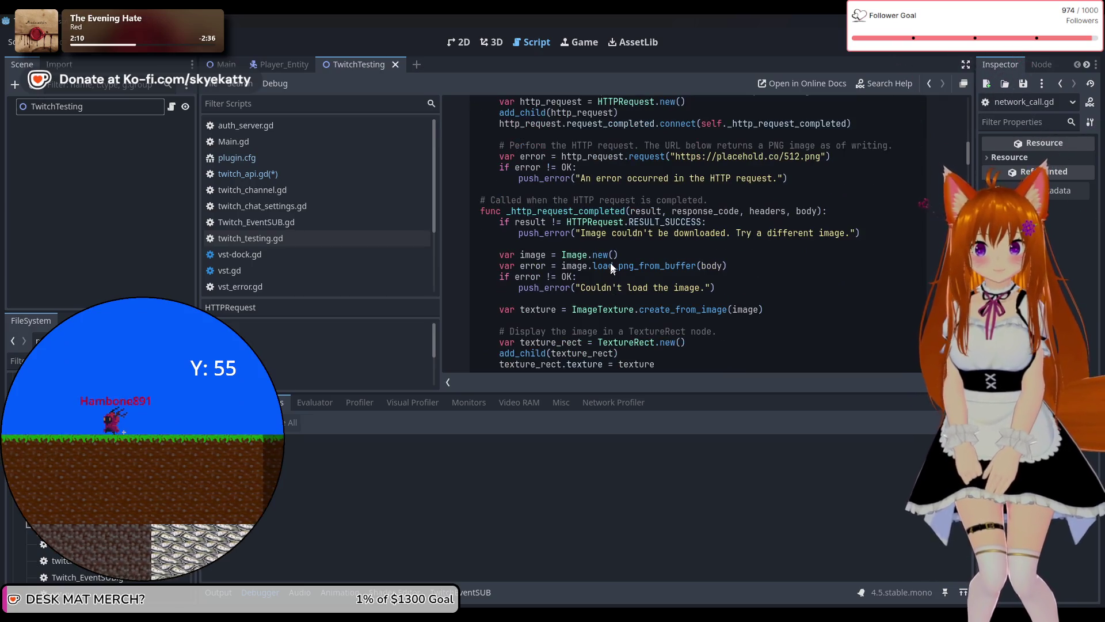
scroll(611, 254, "up", 3)
scroll(610, 254, "up", 2)
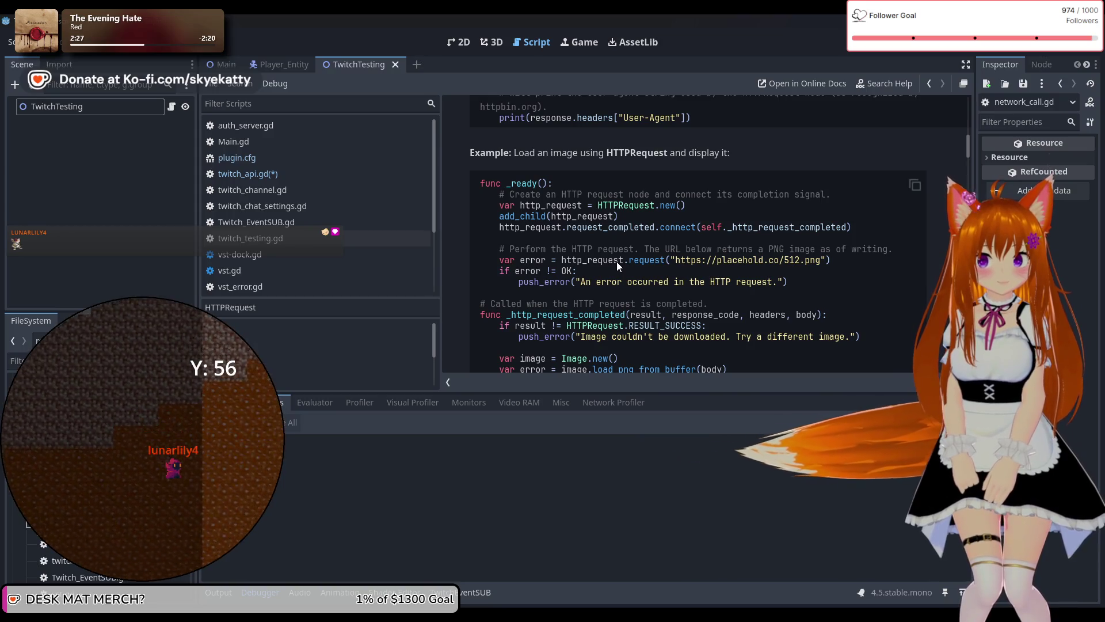
scroll(617, 261, "up", 5)
scroll(616, 262, "down", 5)
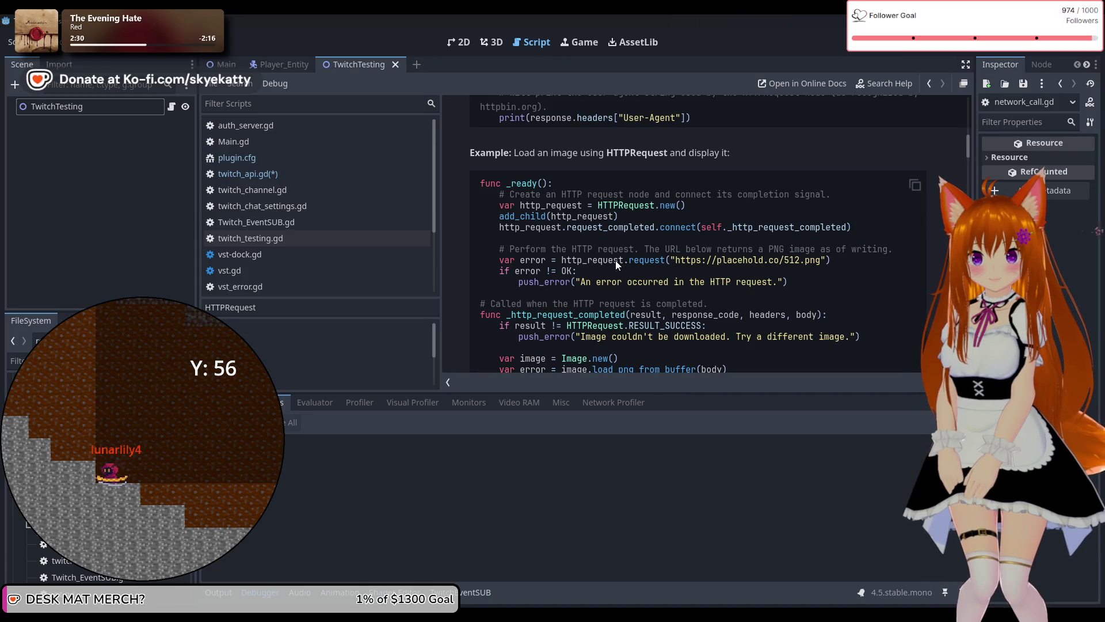
scroll(613, 263, "down", 5)
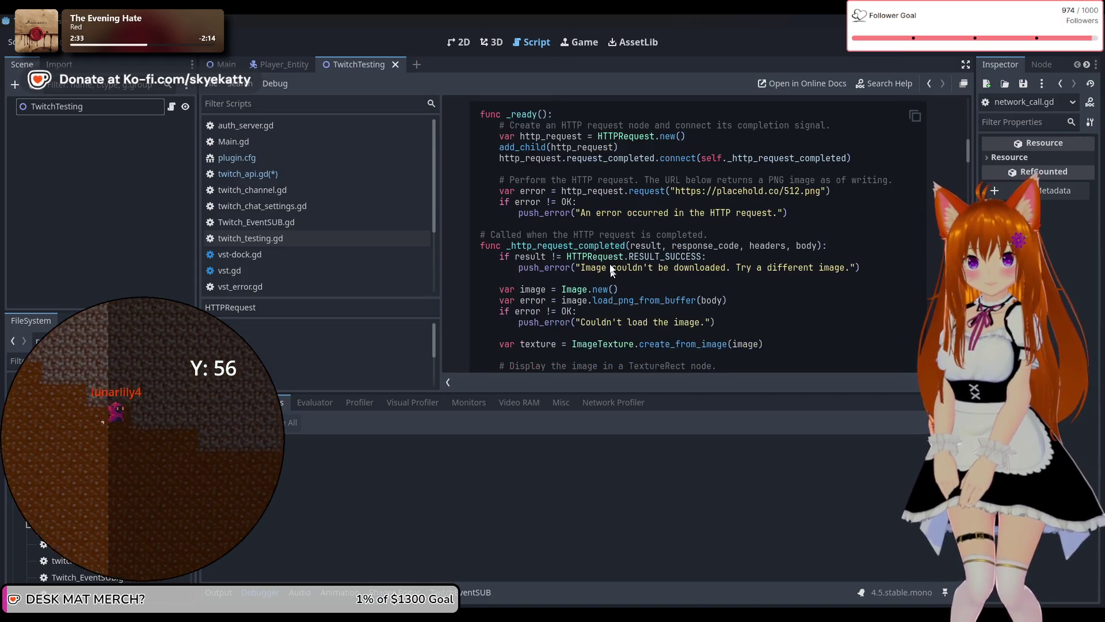
scroll(613, 256, "down", 3)
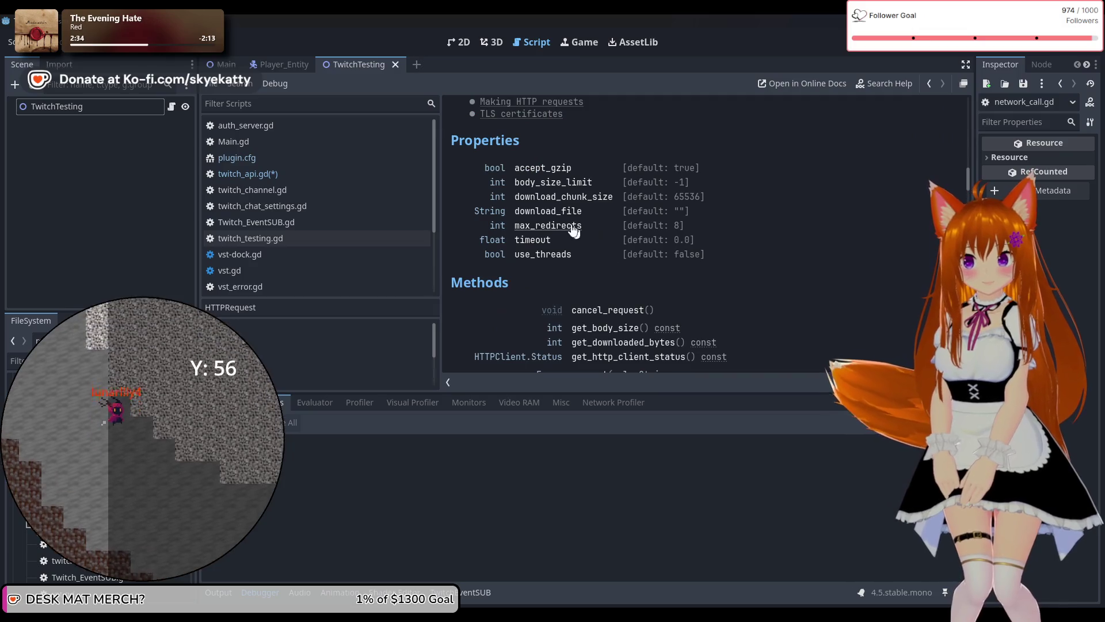
scroll(578, 216, "up", 10)
scroll(587, 219, "down", 10)
scroll(587, 218, "down", 1)
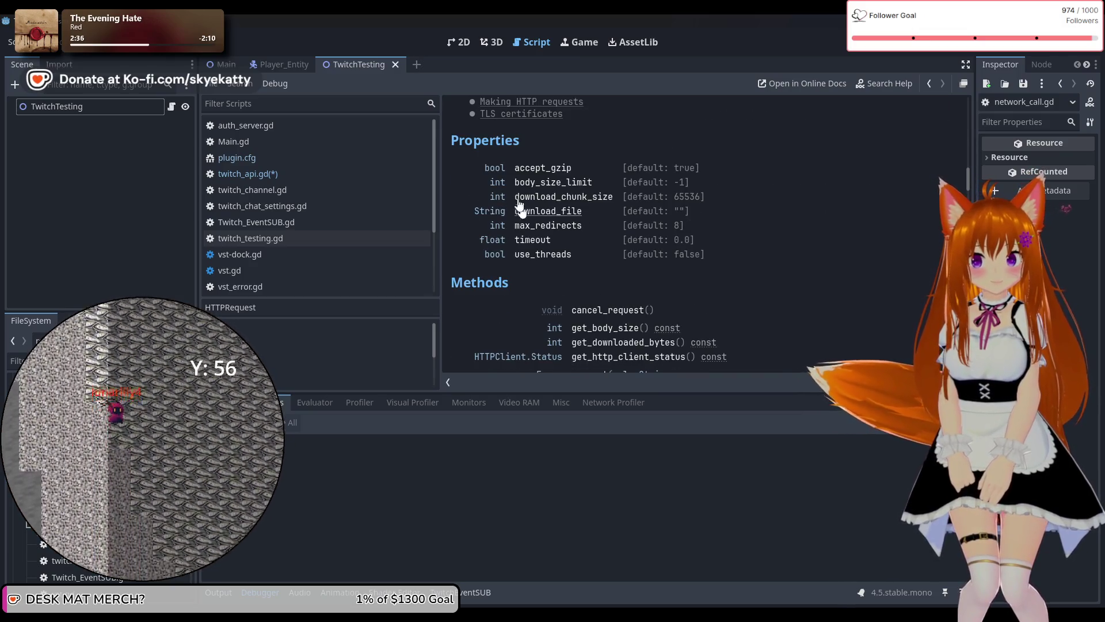
scroll(556, 240, "down", 1)
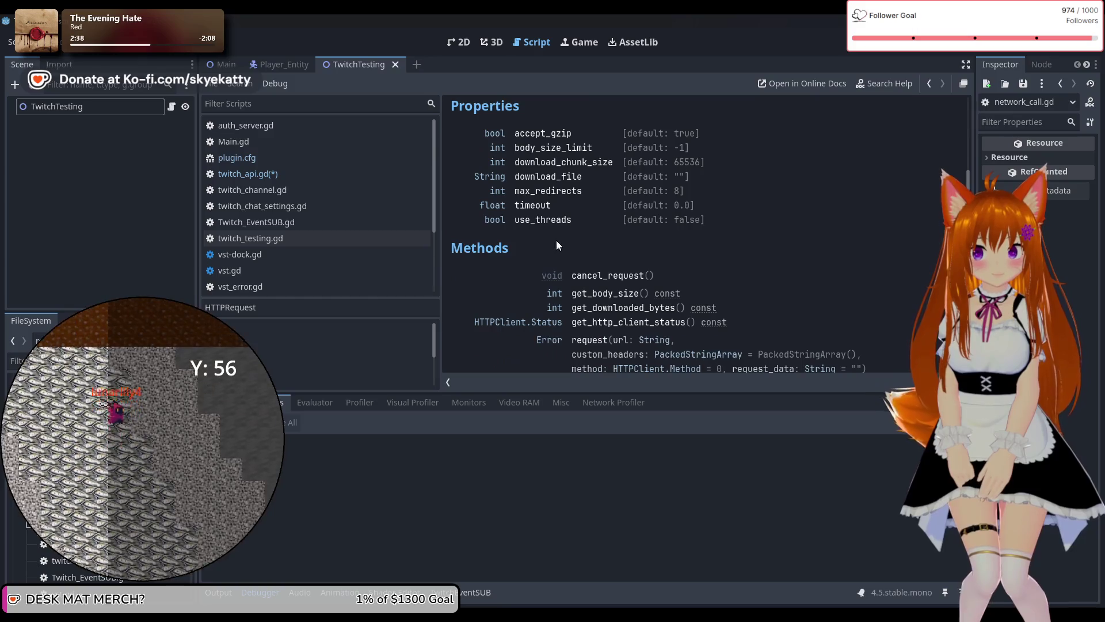
scroll(576, 227, "down", 1)
scroll(590, 225, "down", 1)
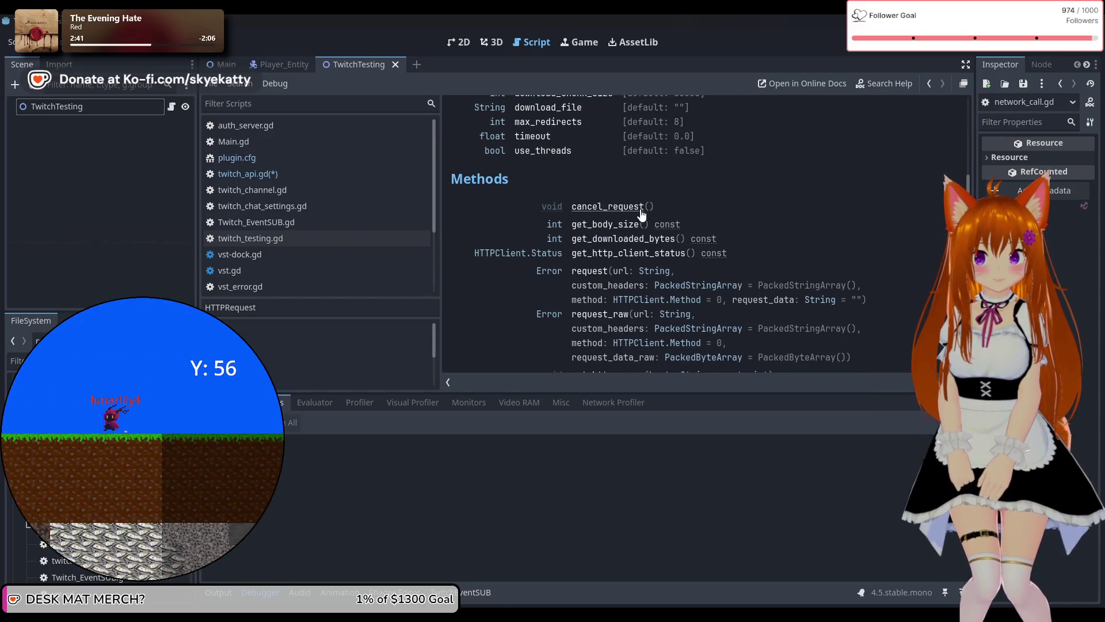
scroll(640, 212, "down", 1)
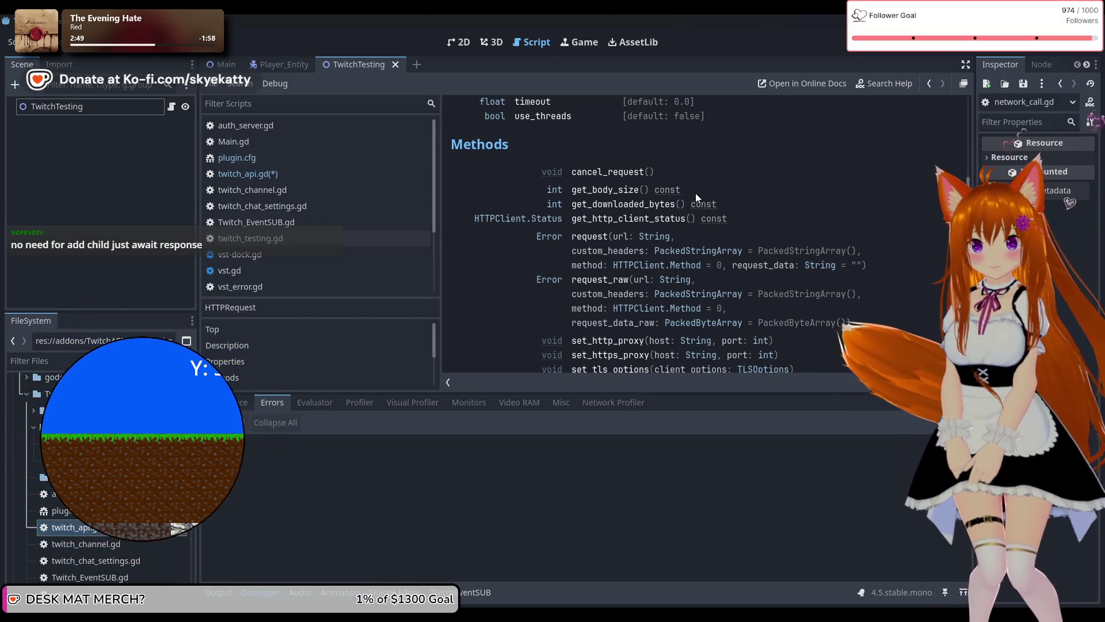
scroll(691, 198, "down", 1)
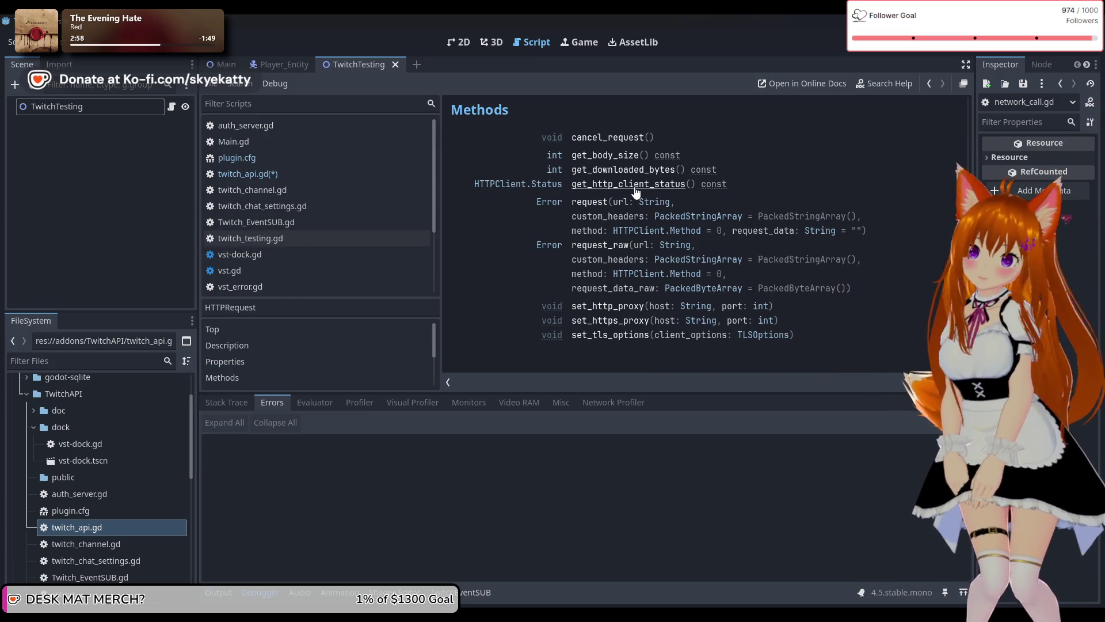
scroll(633, 193, "down", 5)
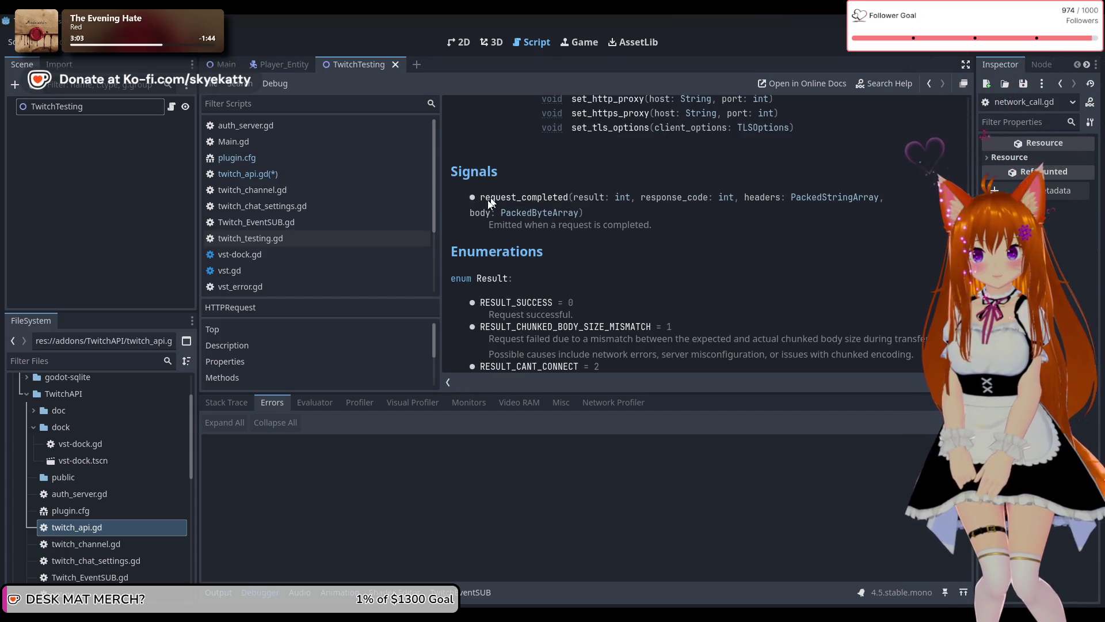
left_click_drag(491, 200, 565, 196)
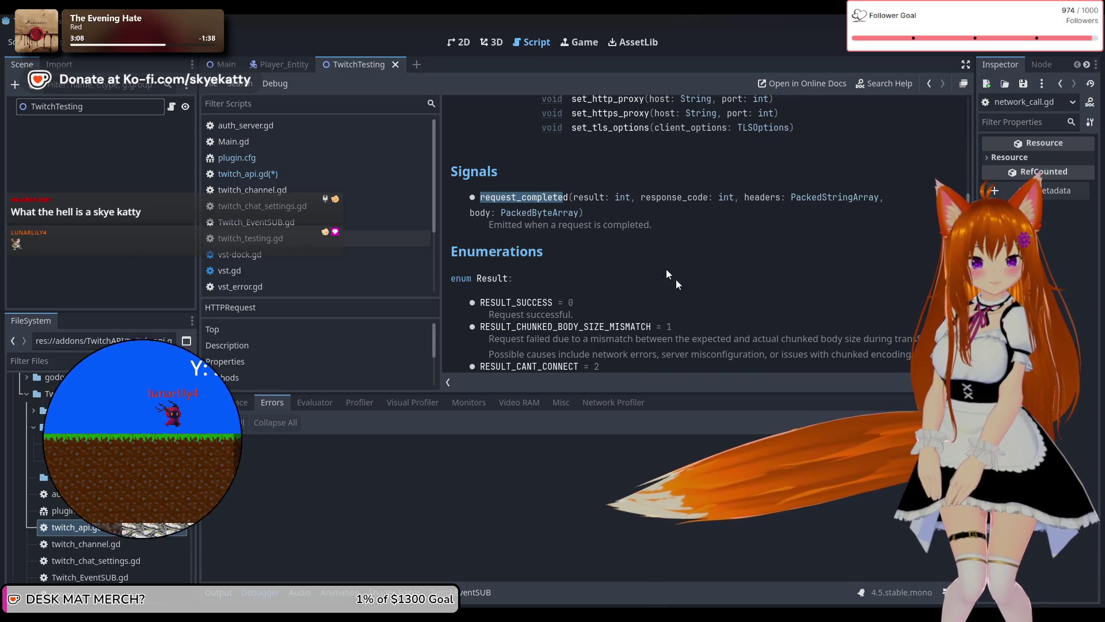
scroll(668, 262, "down", 3)
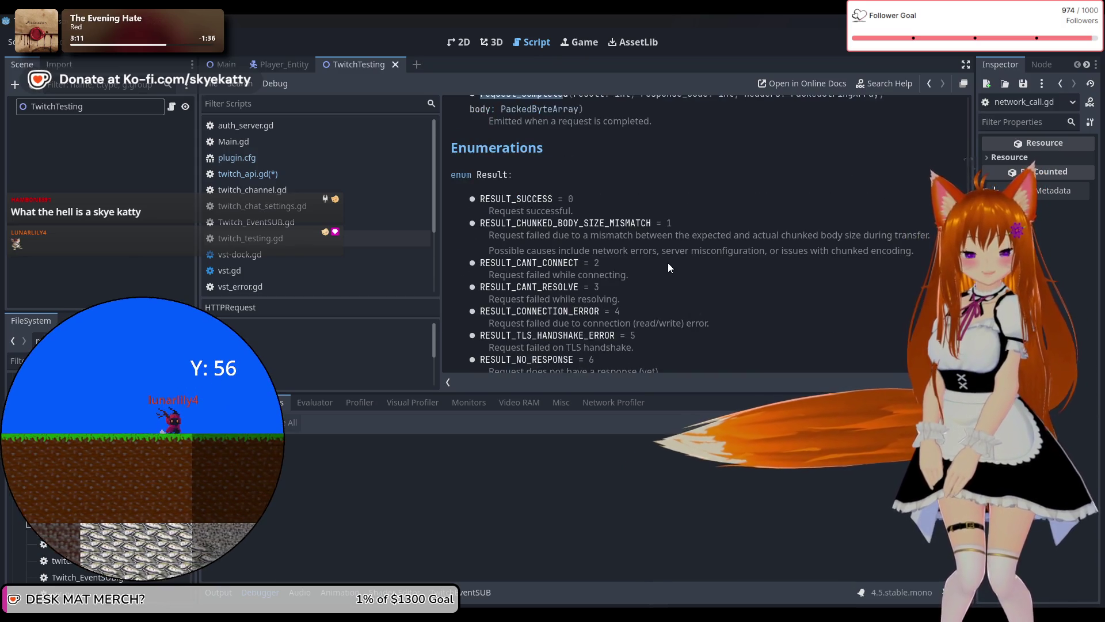
scroll(668, 259, "down", 10)
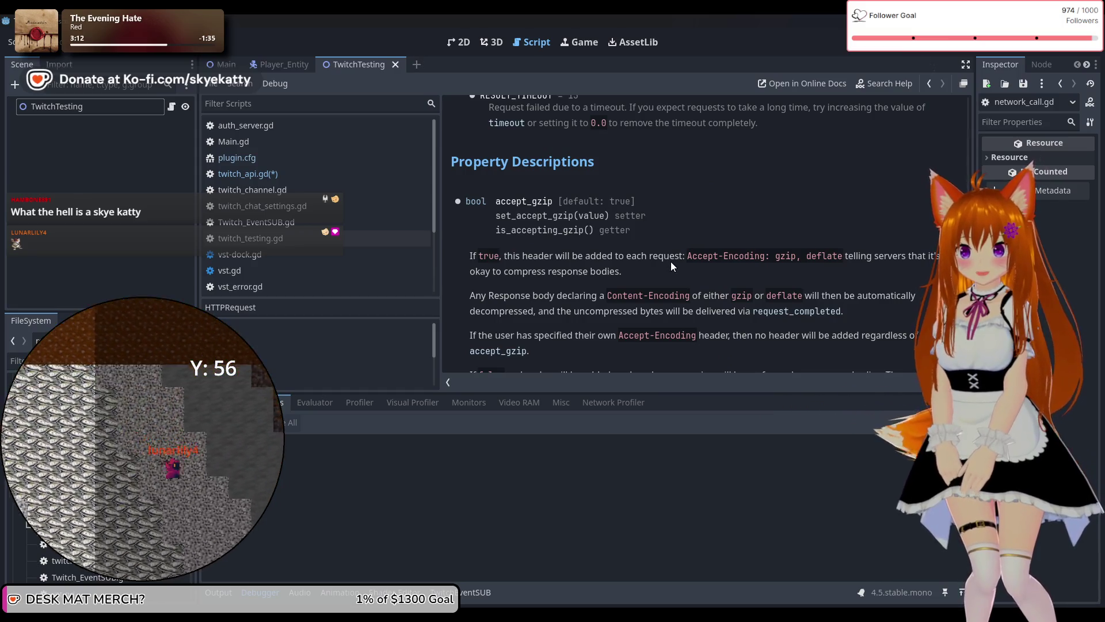
scroll(671, 261, "down", 3)
scroll(682, 271, "up", 20)
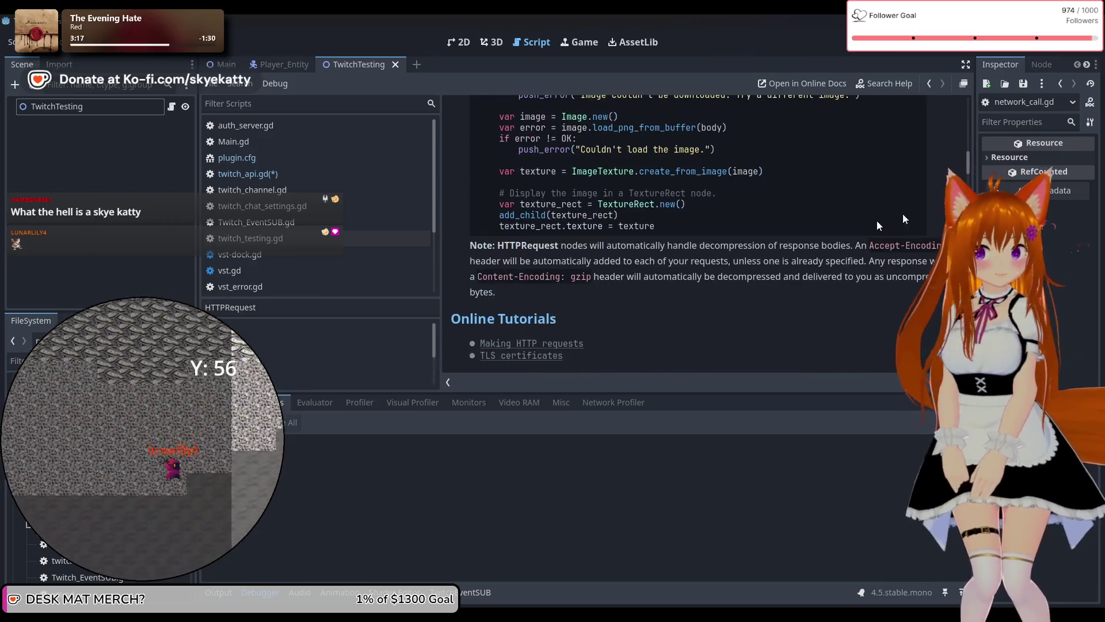
left_click_drag(969, 155, 968, 67)
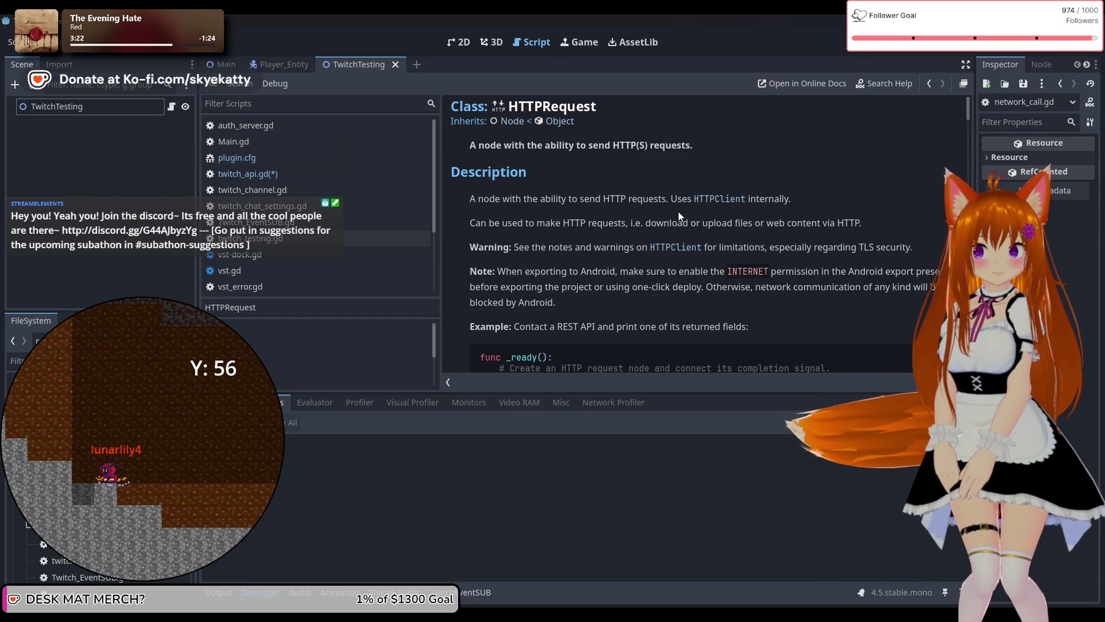
scroll(678, 212, "down", 5)
scroll(687, 230, "down", 5)
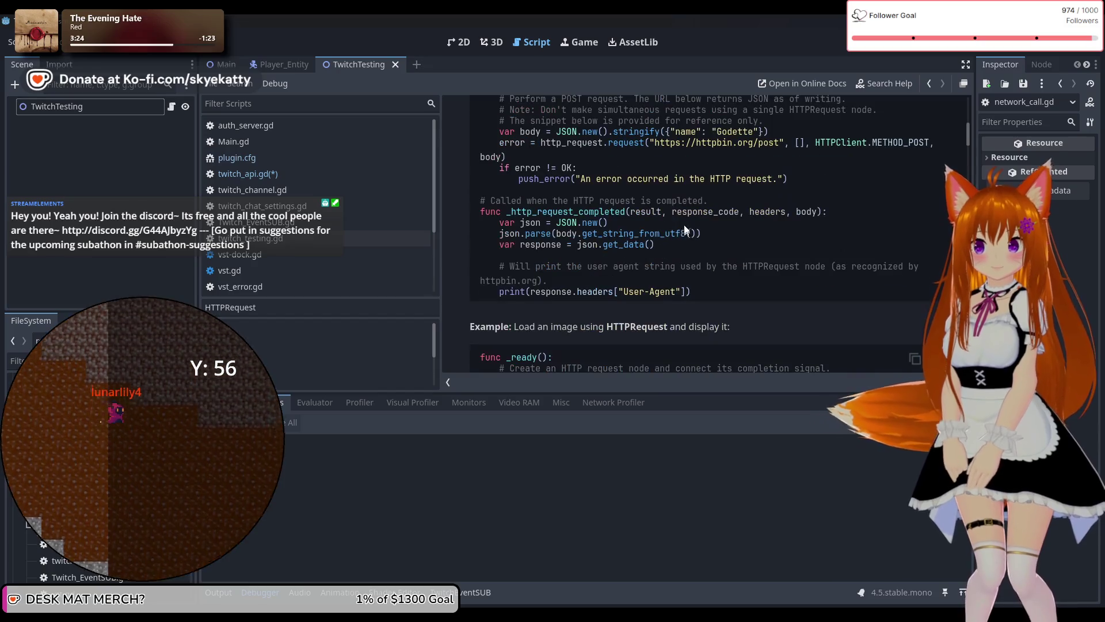
scroll(651, 222, "down", 3)
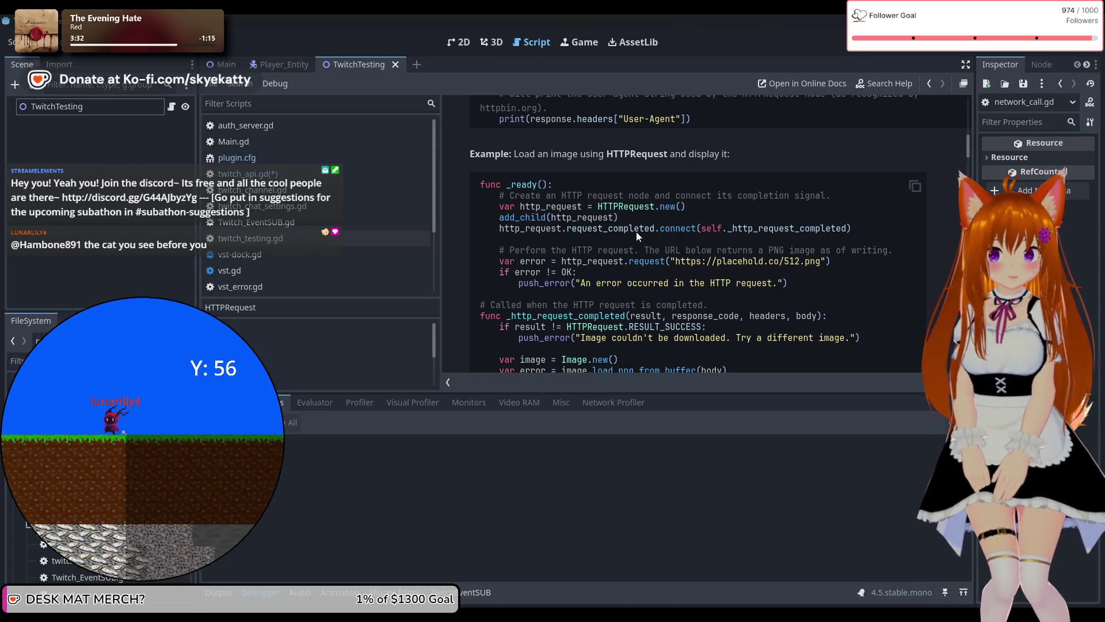
scroll(637, 230, "down", 10)
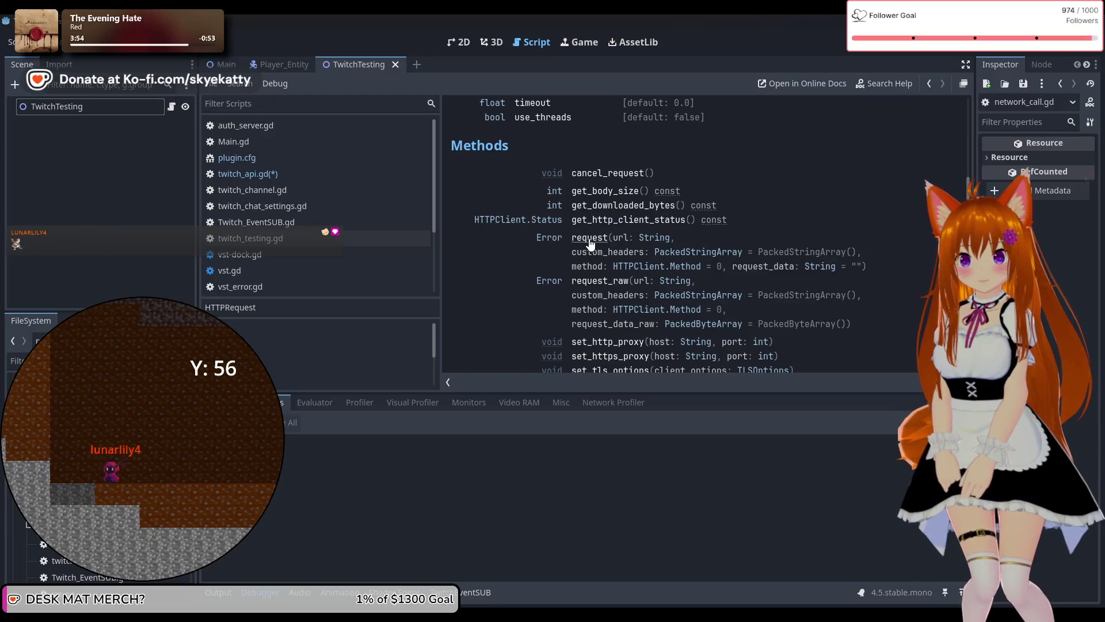
scroll(590, 240, "down", 2)
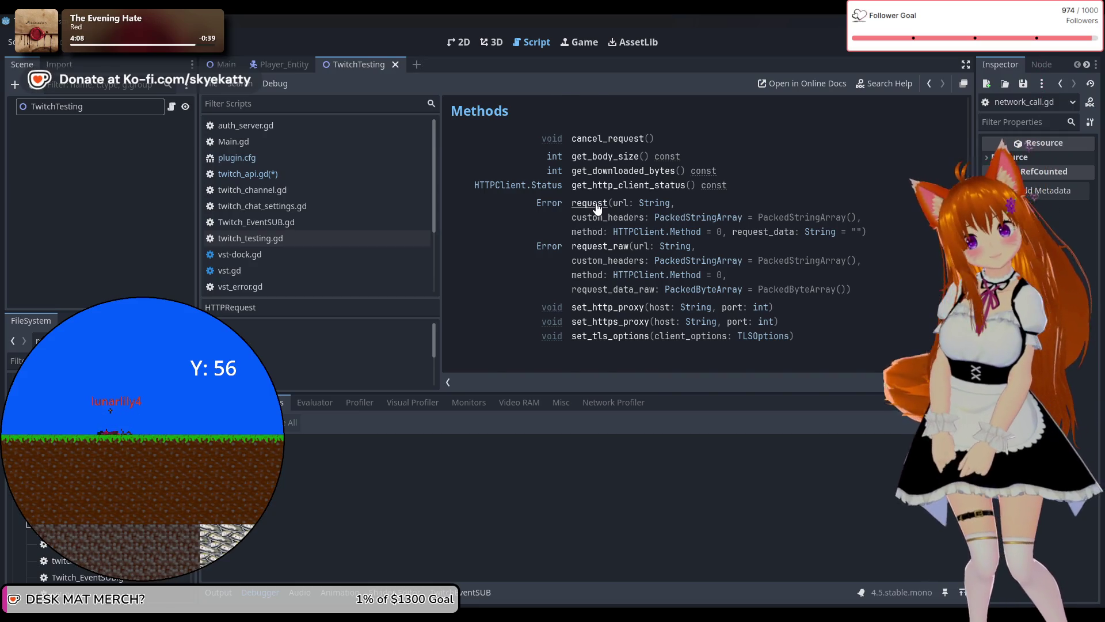
scroll(597, 208, "down", 5)
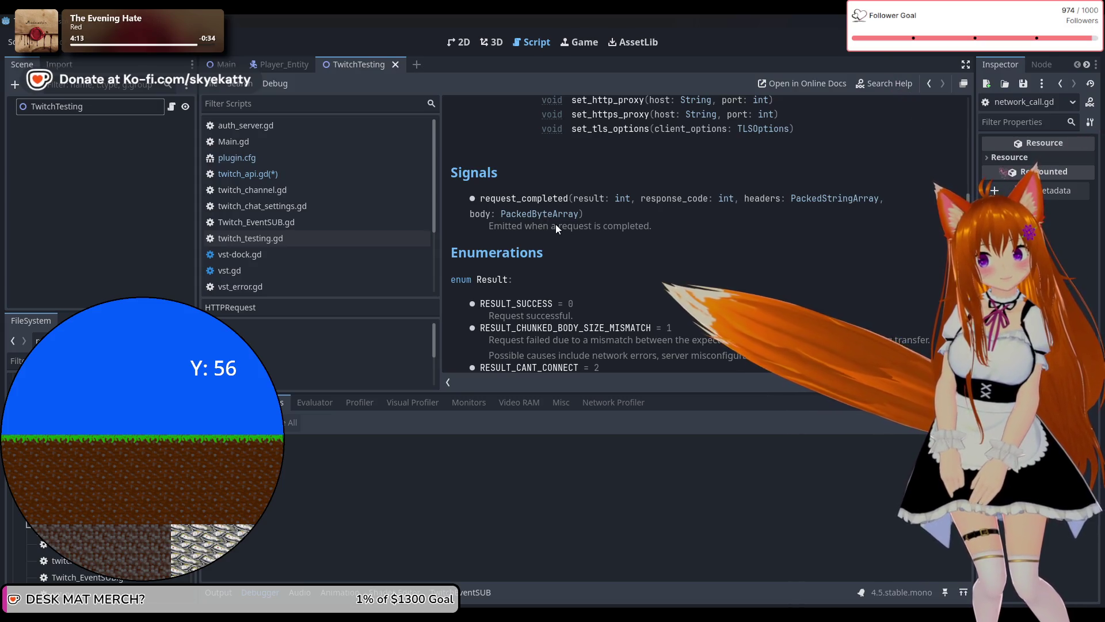
scroll(555, 225, "up", 2)
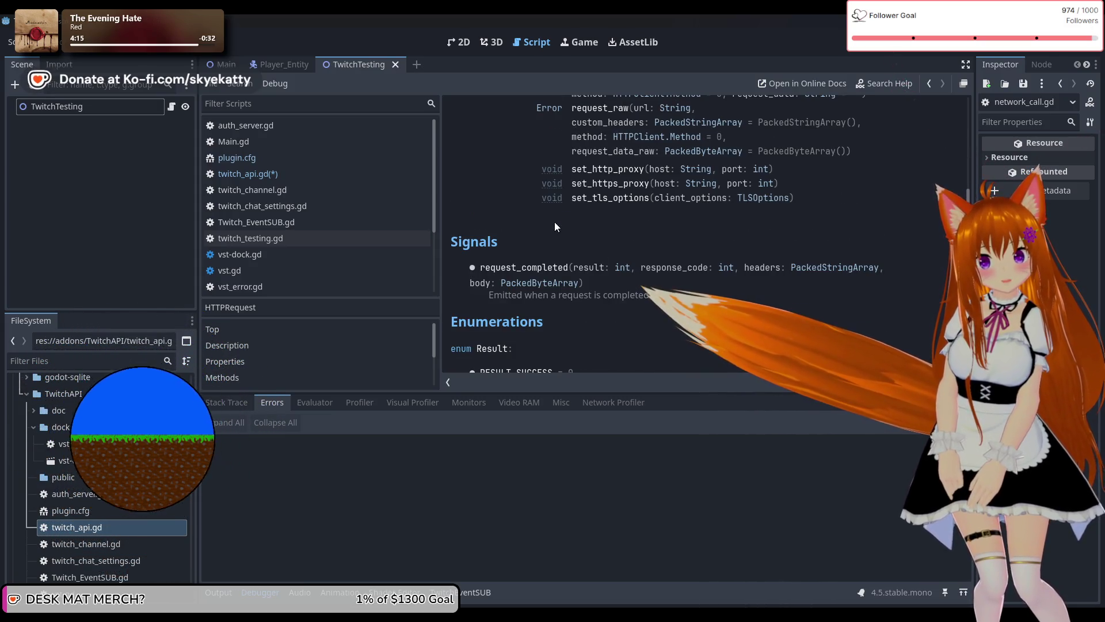
double_click(540, 268)
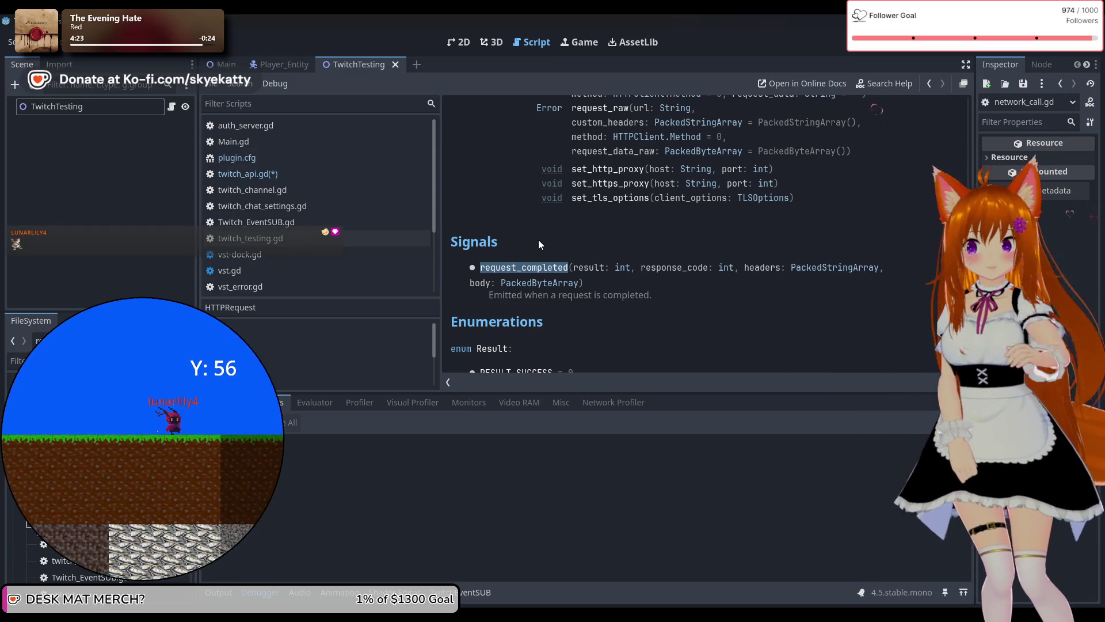
scroll(551, 233, "up", 1)
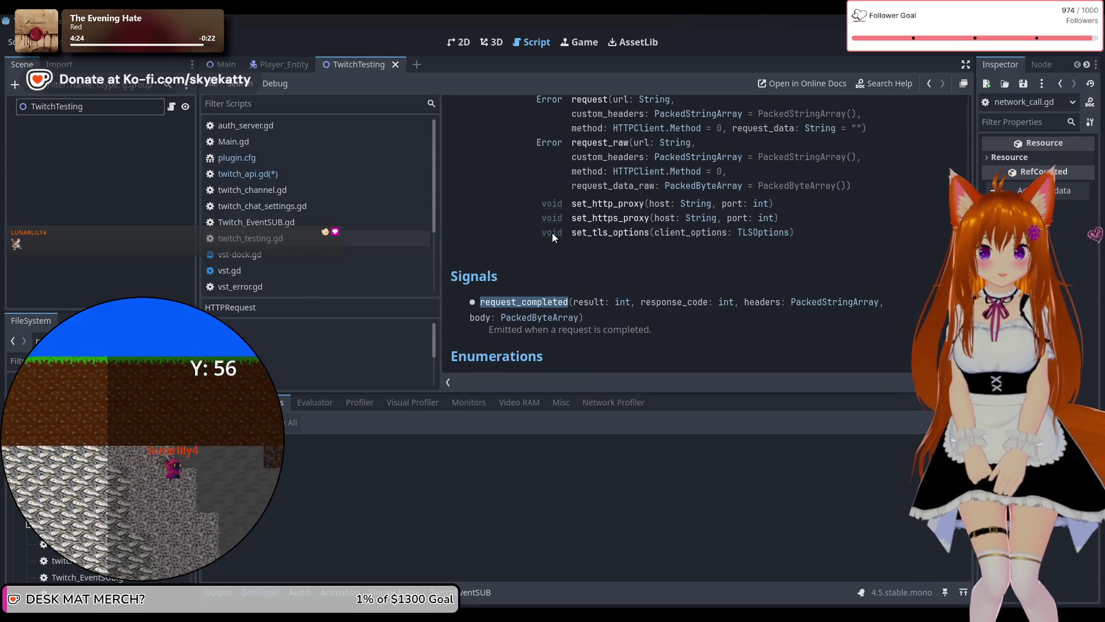
scroll(552, 235, "up", 2)
scroll(552, 236, "up", 2)
scroll(552, 237, "down", 5)
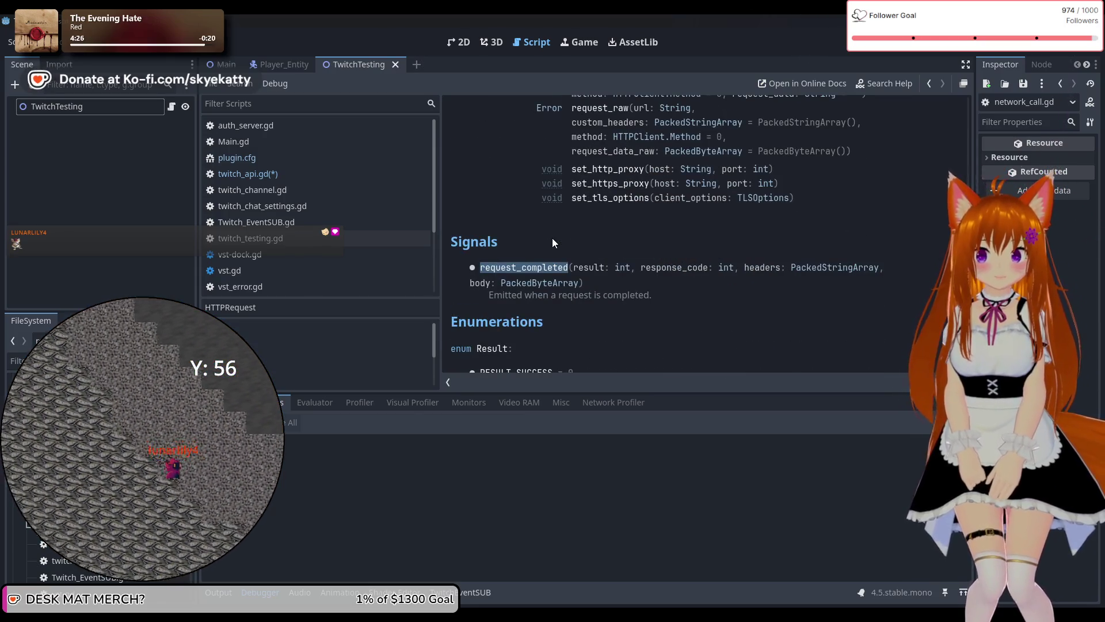
scroll(568, 233, "up", 2)
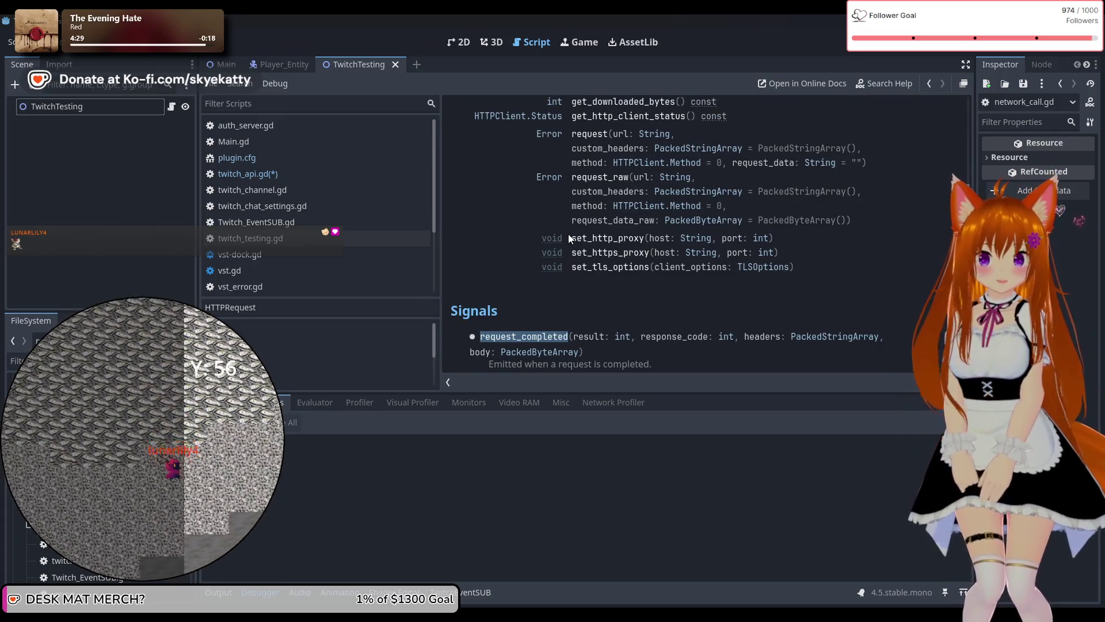
scroll(568, 234, "down", 2)
scroll(569, 236, "up", 4)
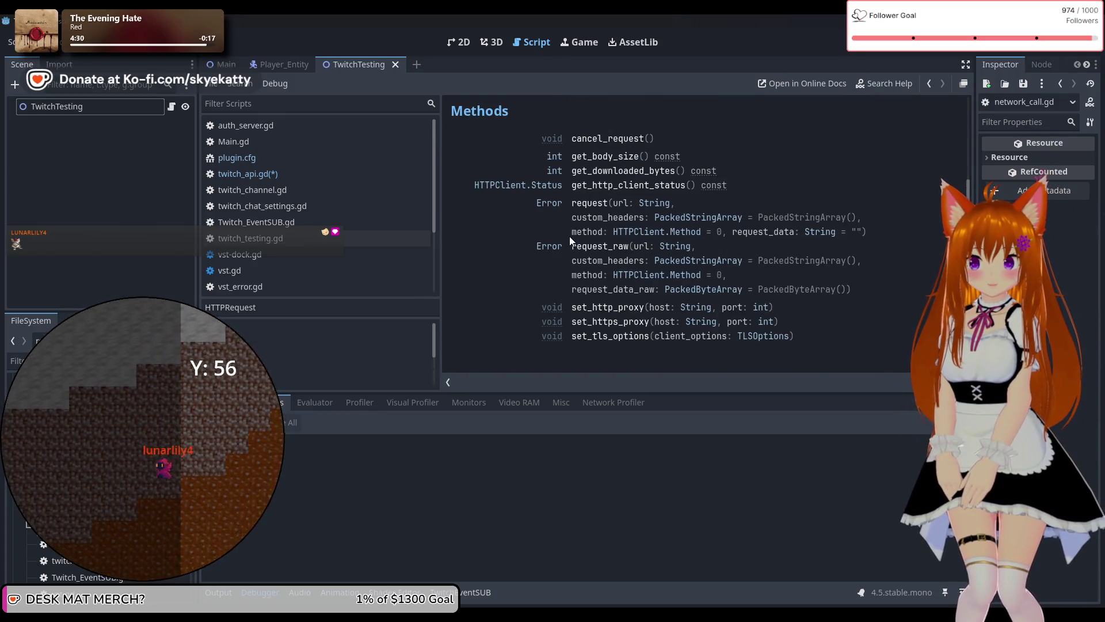
scroll(568, 236, "down", 3)
scroll(568, 246, "up", 10)
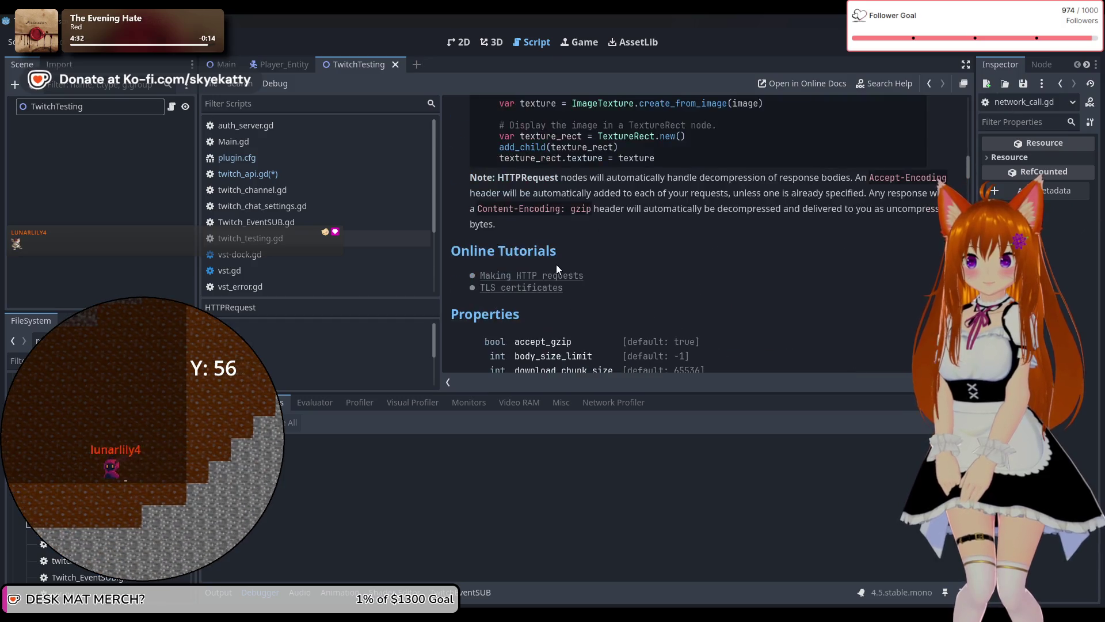
scroll(543, 261, "up", 10)
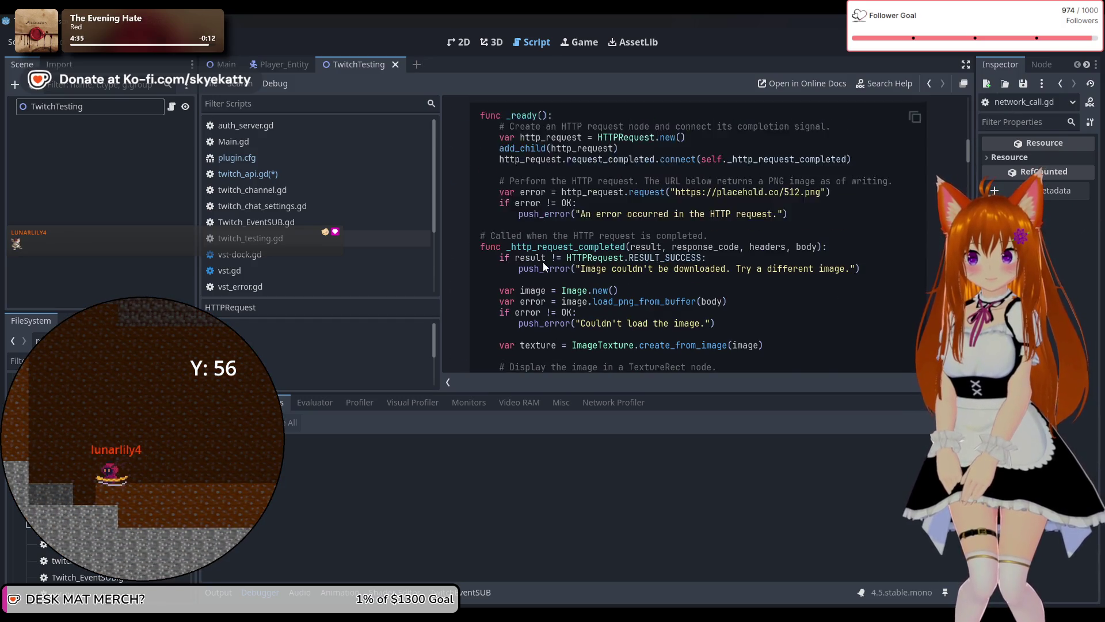
scroll(545, 260, "up", 4)
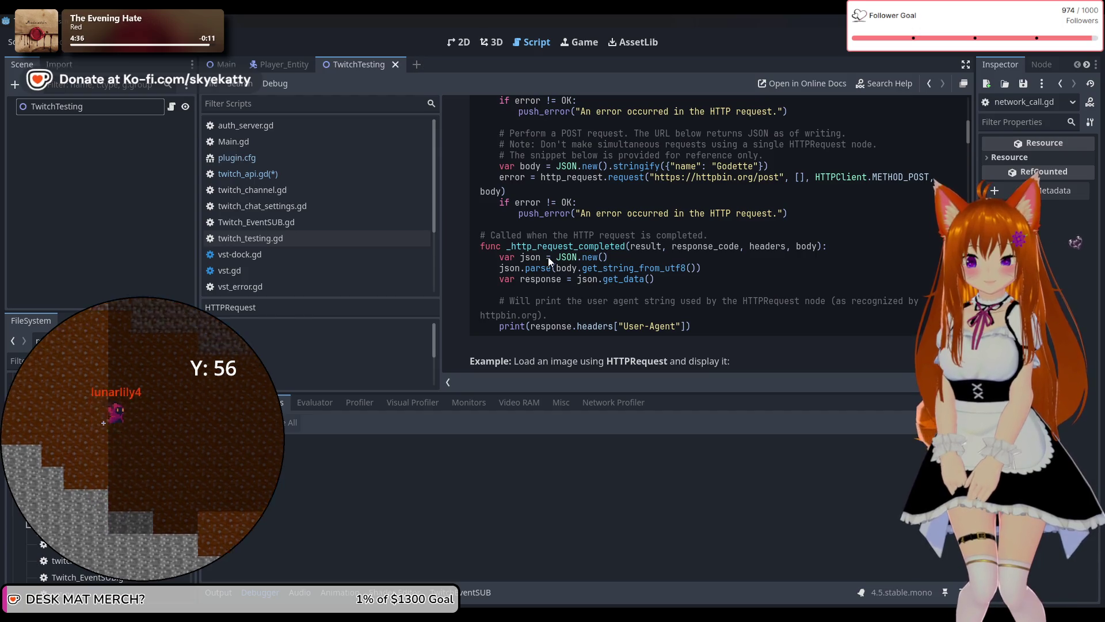
scroll(548, 257, "up", 5)
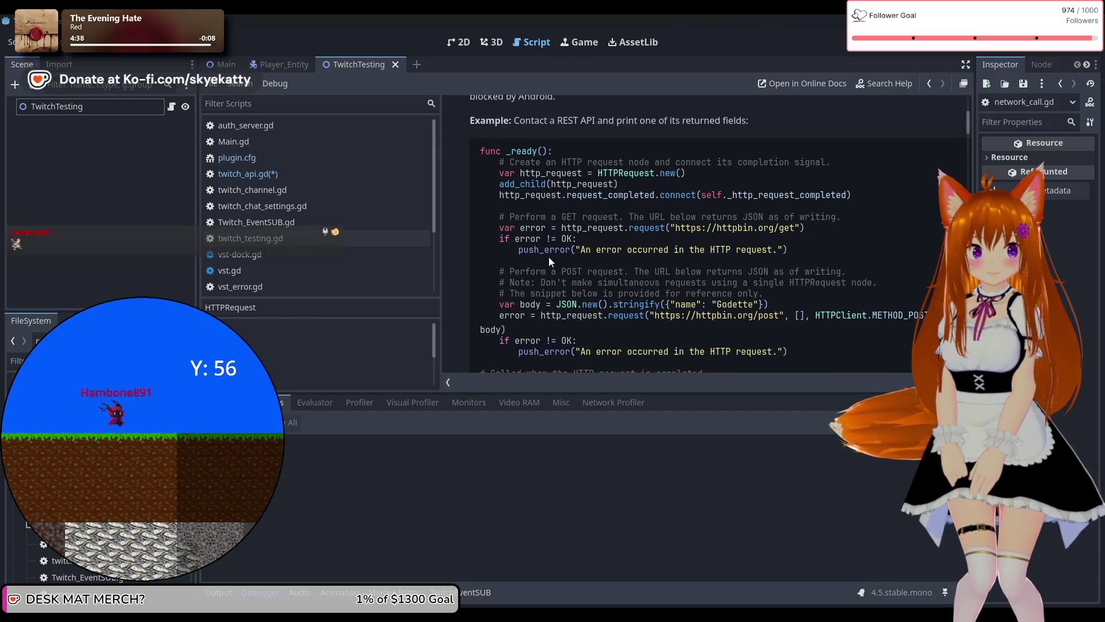
scroll(548, 257, "up", 3)
scroll(549, 255, "down", 6)
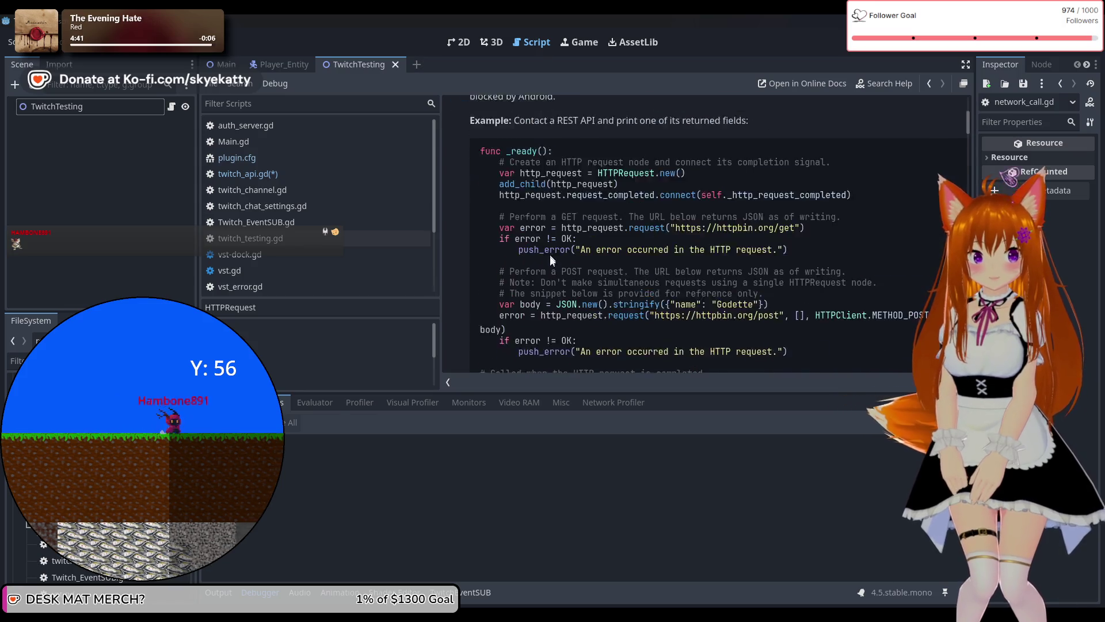
scroll(550, 257, "down", 5)
scroll(551, 253, "up", 2)
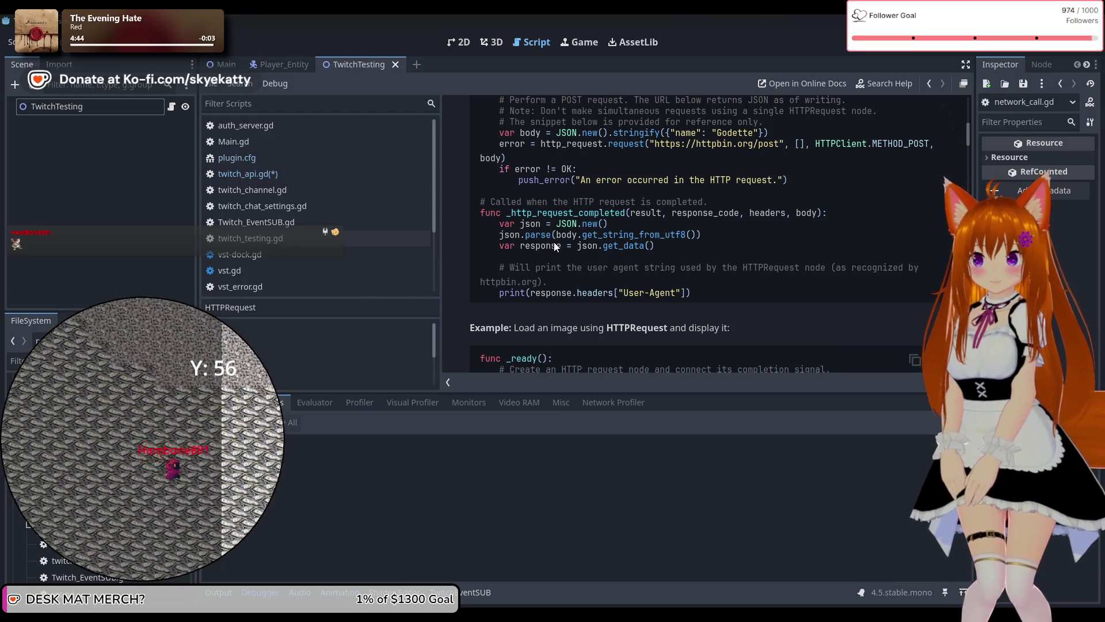
scroll(576, 258, "up", 5)
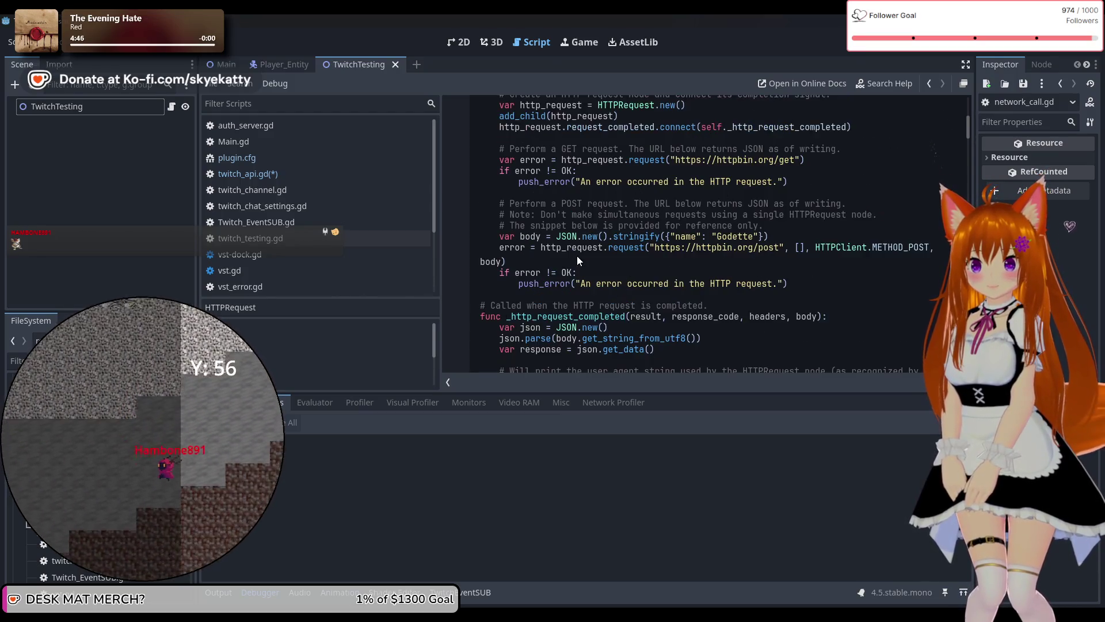
scroll(578, 257, "down", 1)
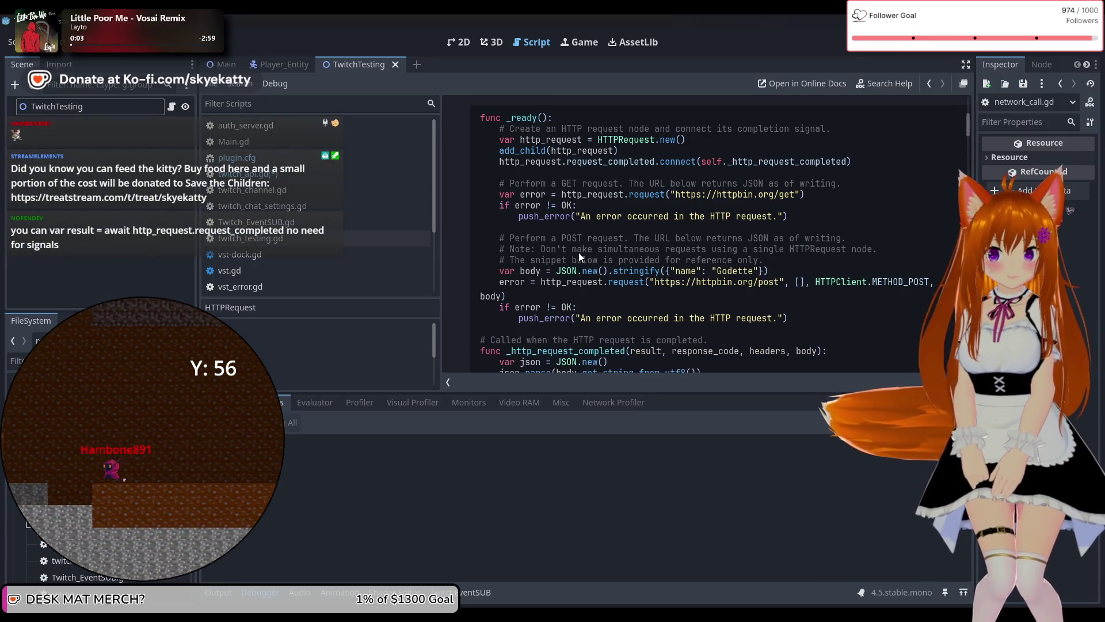
scroll(579, 252, "down", 1)
scroll(579, 248, "down", 2)
scroll(580, 241, "up", 3)
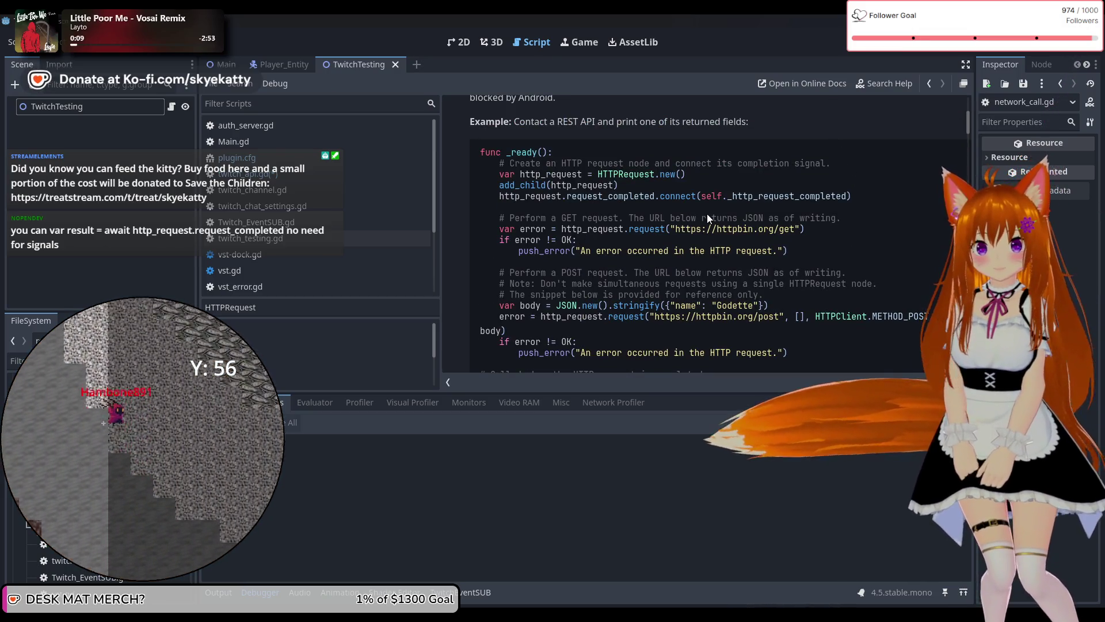
scroll(796, 198, "down", 10)
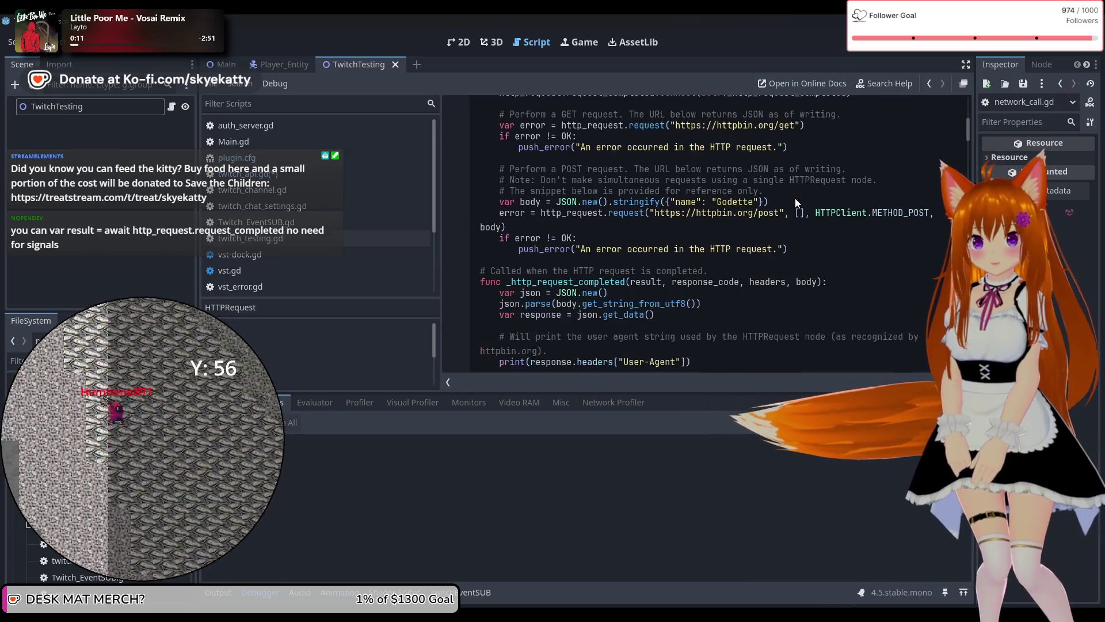
scroll(751, 205, "down", 10)
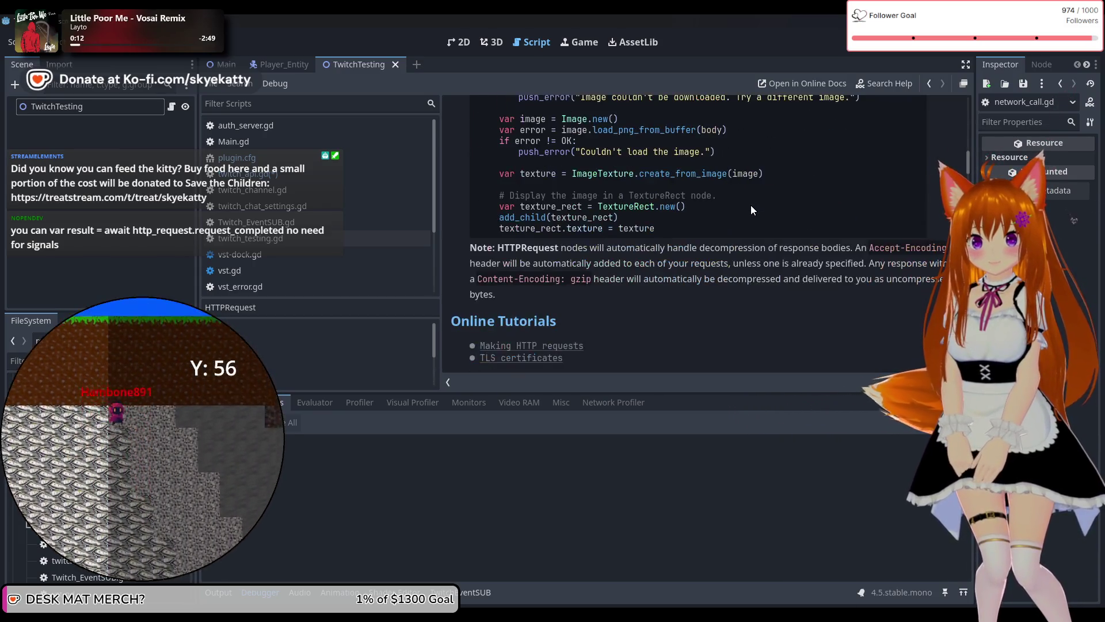
scroll(750, 207, "down", 8)
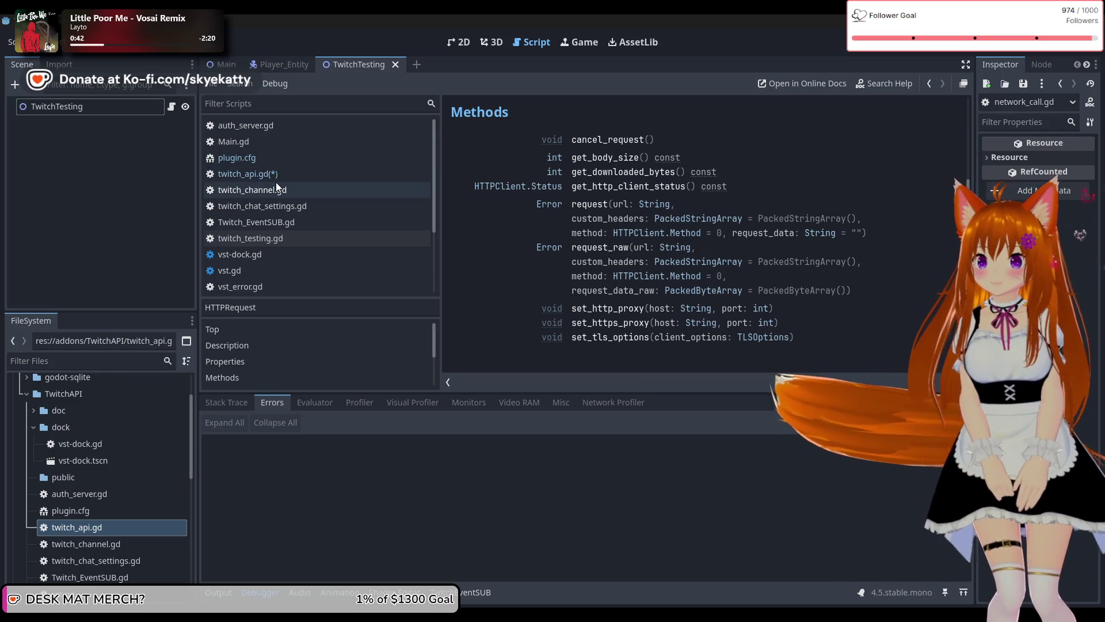
Switch to twitch_api.gd and start a new line after the HTTPRequest.new() line 103.
left_click(274, 181)
left_click(689, 272)
scroll(689, 273, "up", 2)
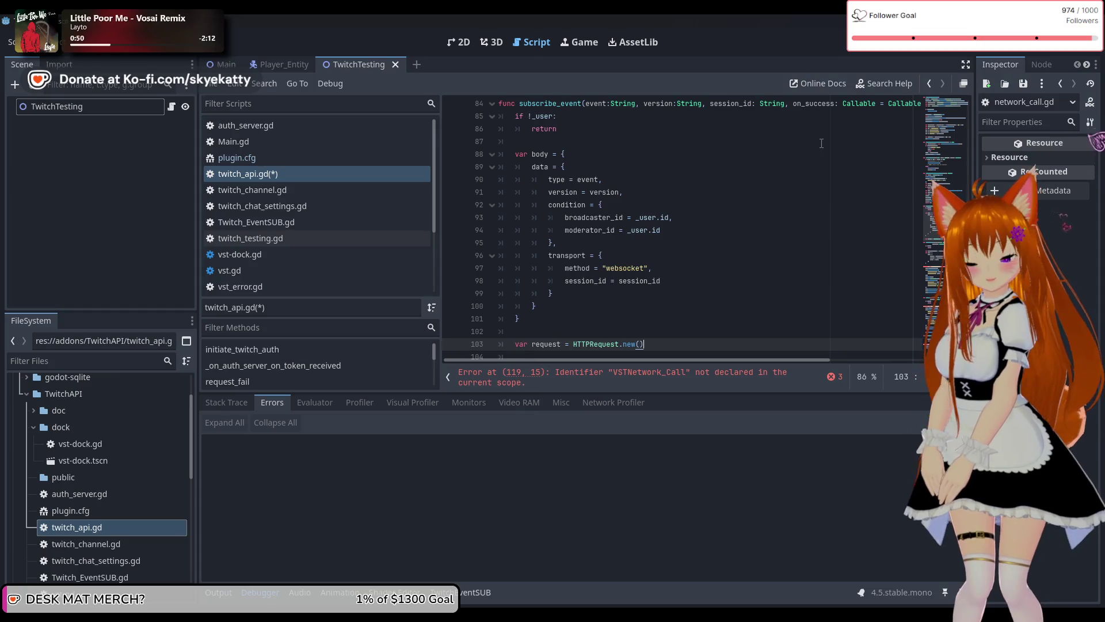
scroll(822, 143, "down", 2)
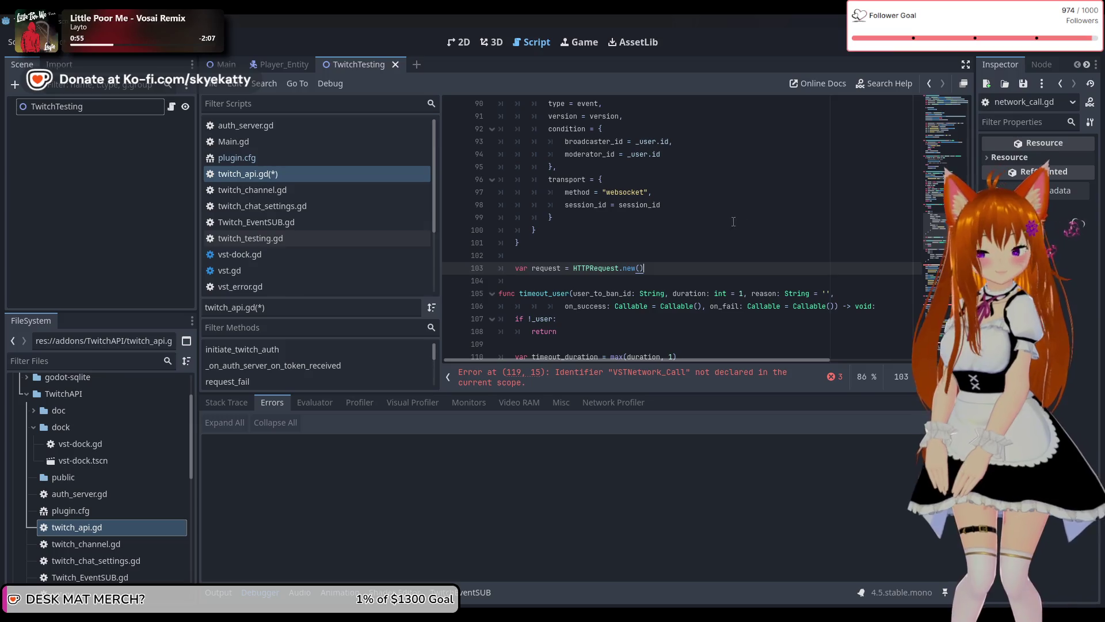
scroll(734, 222, "down", 1)
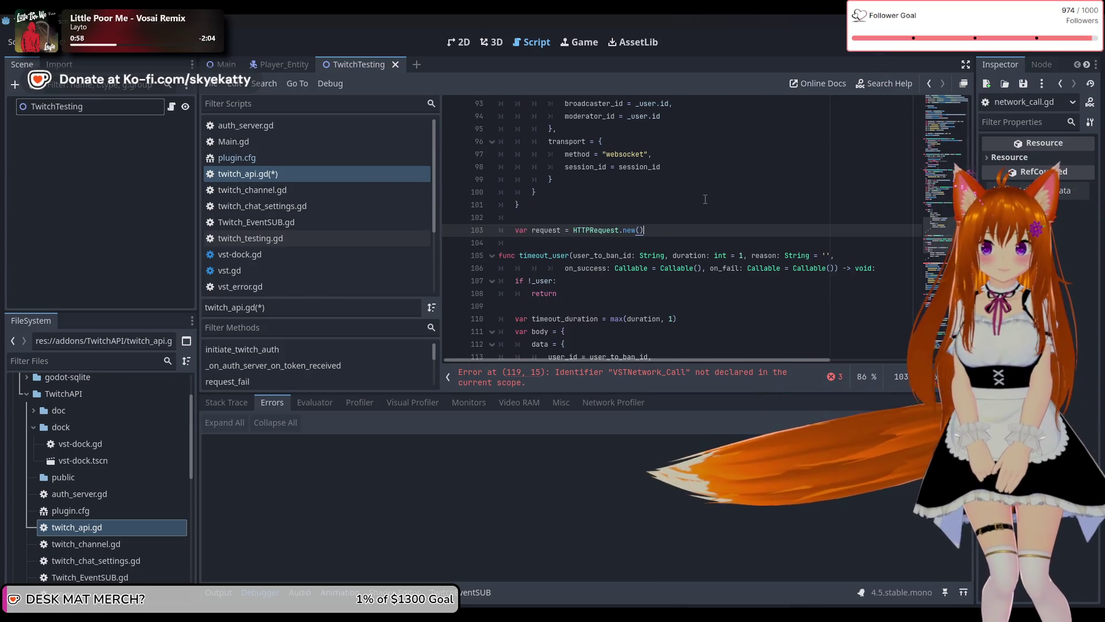
key("Return")
Type request.request() on line 104 via autocomplete, leaving it flagged for missing arguments.
type("va")
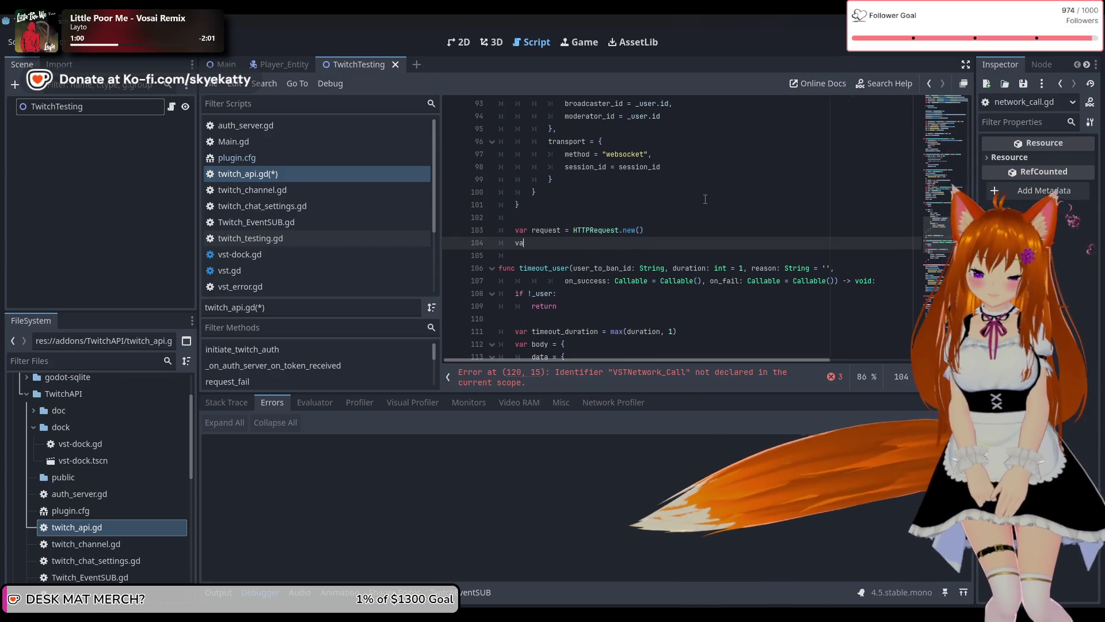
key("BackSpace")
key("BackSpace")
type("request.")
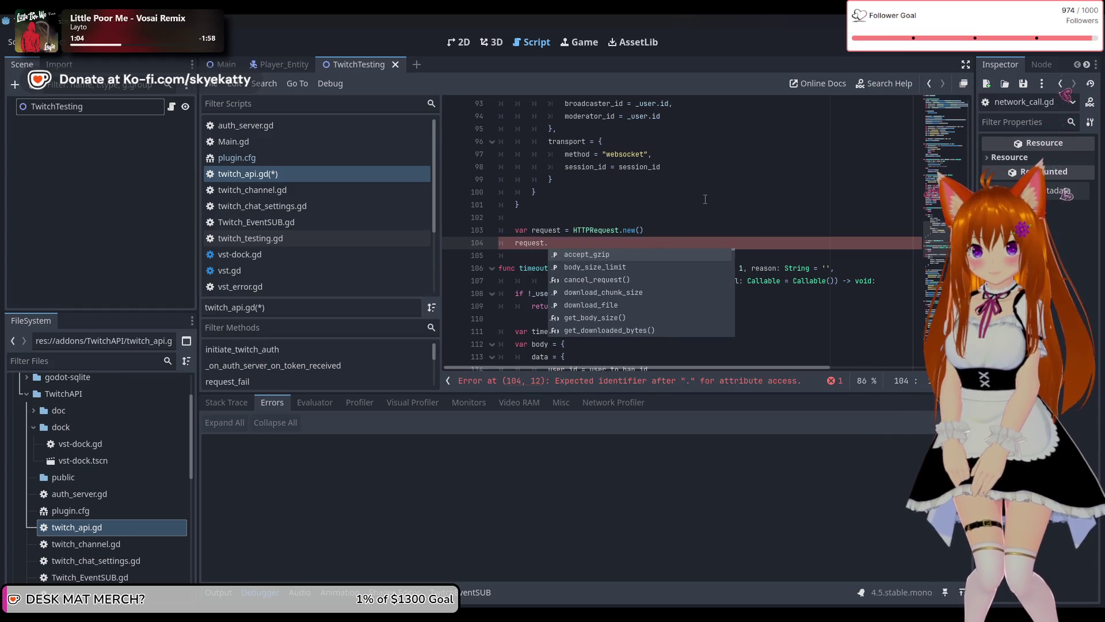
type("re")
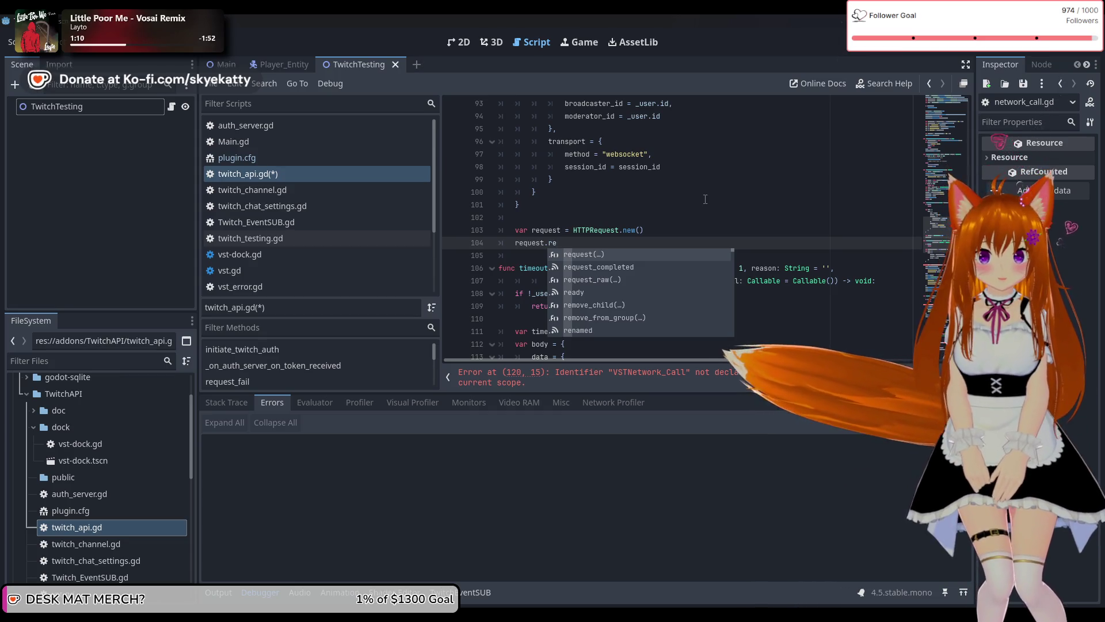
key("Return")
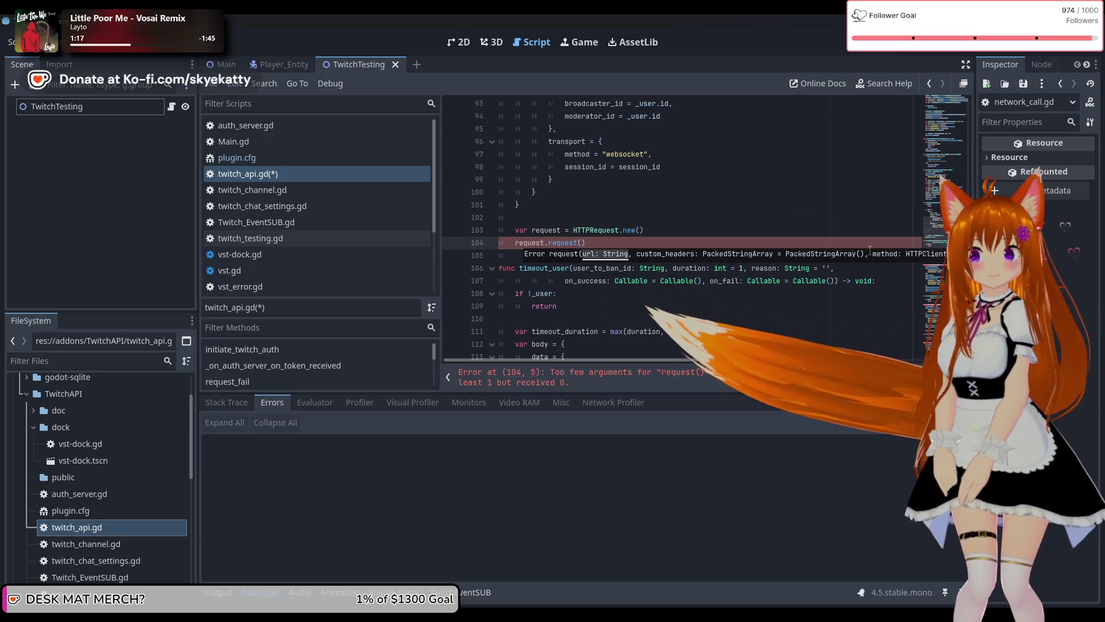
mouse_move(777, 359)
left_mouse_down()
mouse_move(922, 357)
mouse_move(807, 360)
left_mouse_up()
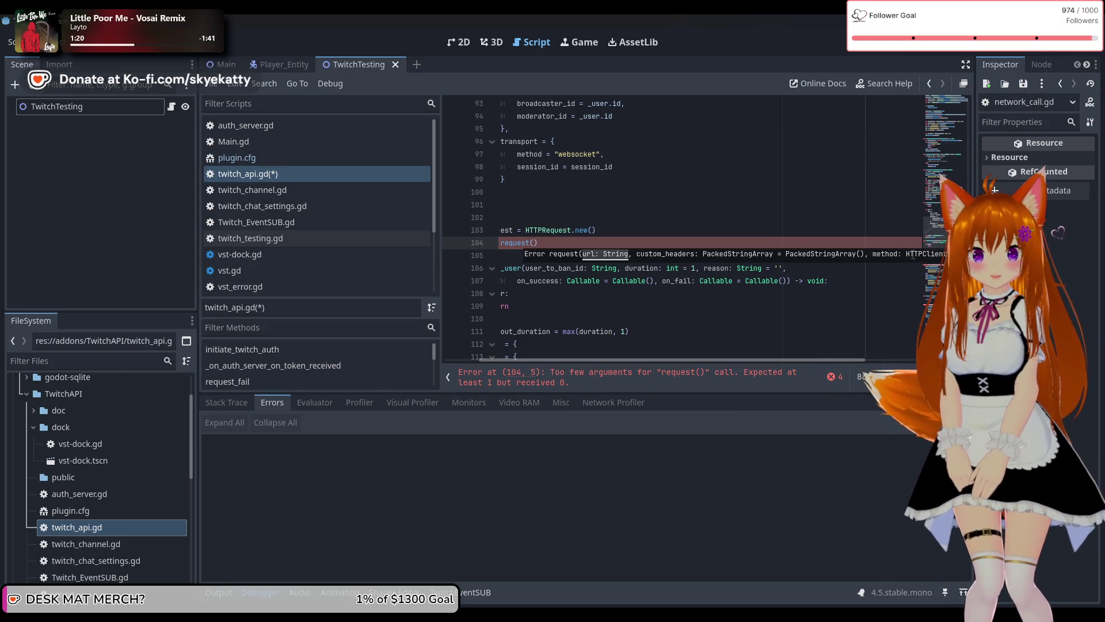
left_click(795, 259)
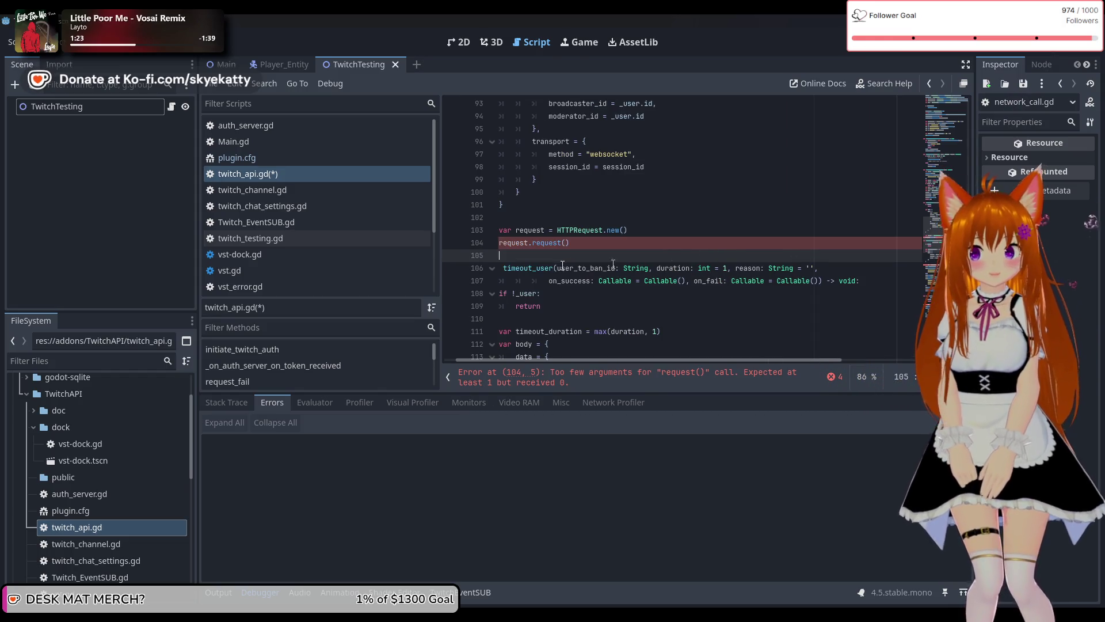
left_click(587, 247)
key("BackSpace")
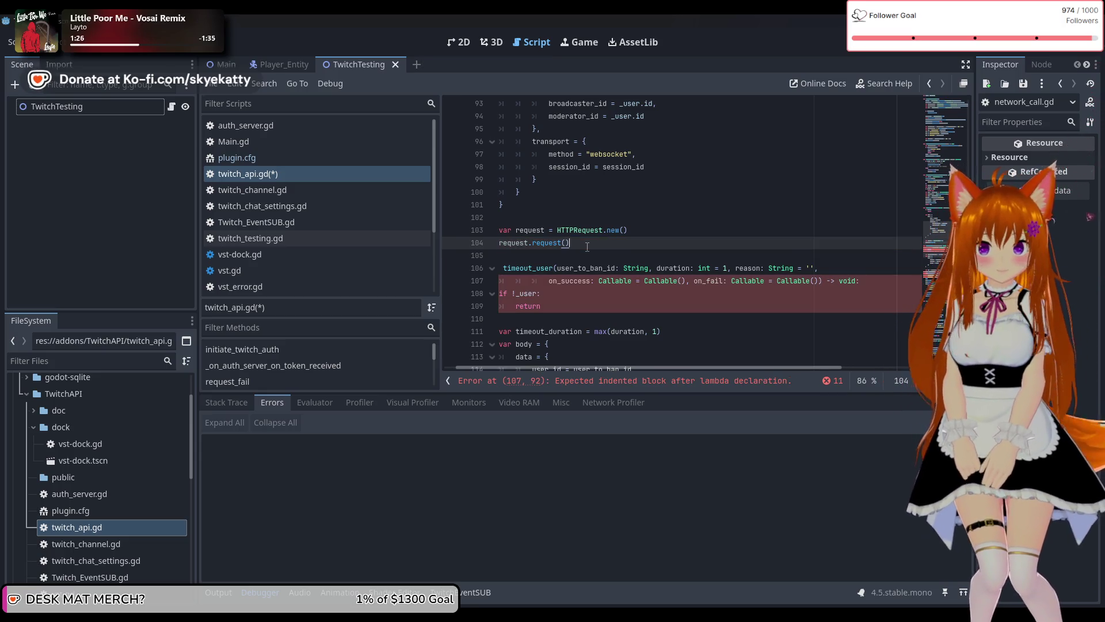
type(",")
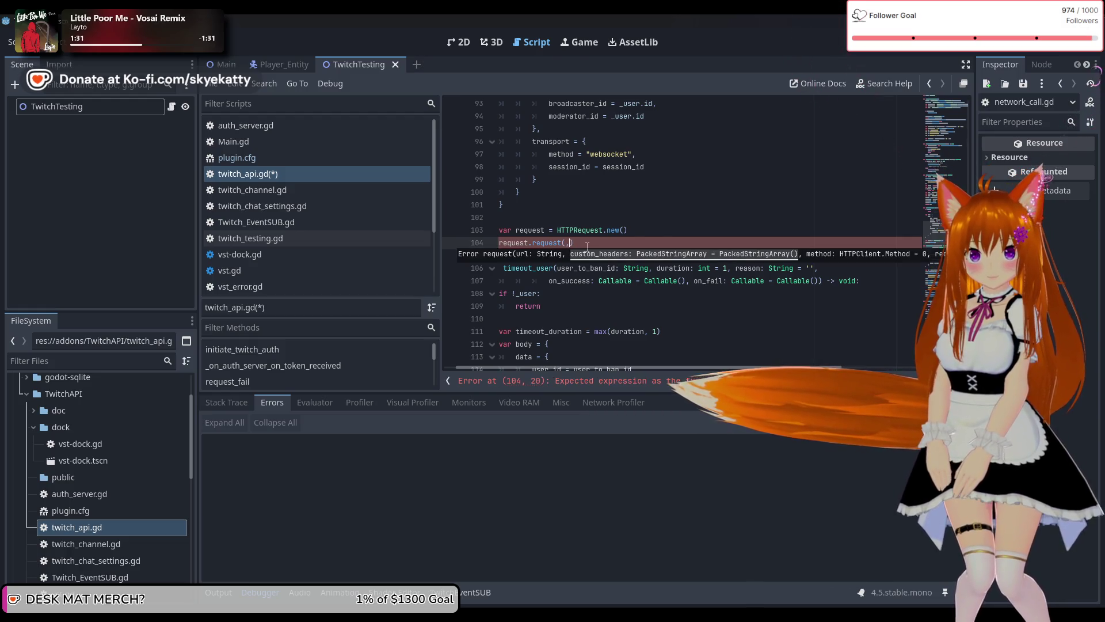
key("BackSpace")
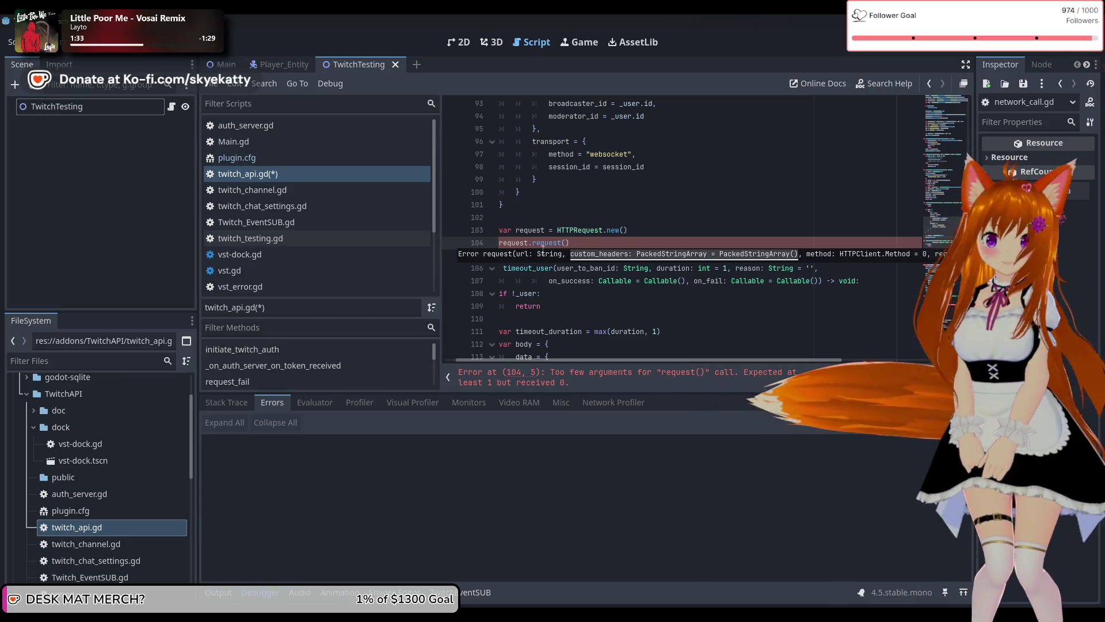
double_click(545, 242)
right_click(545, 244)
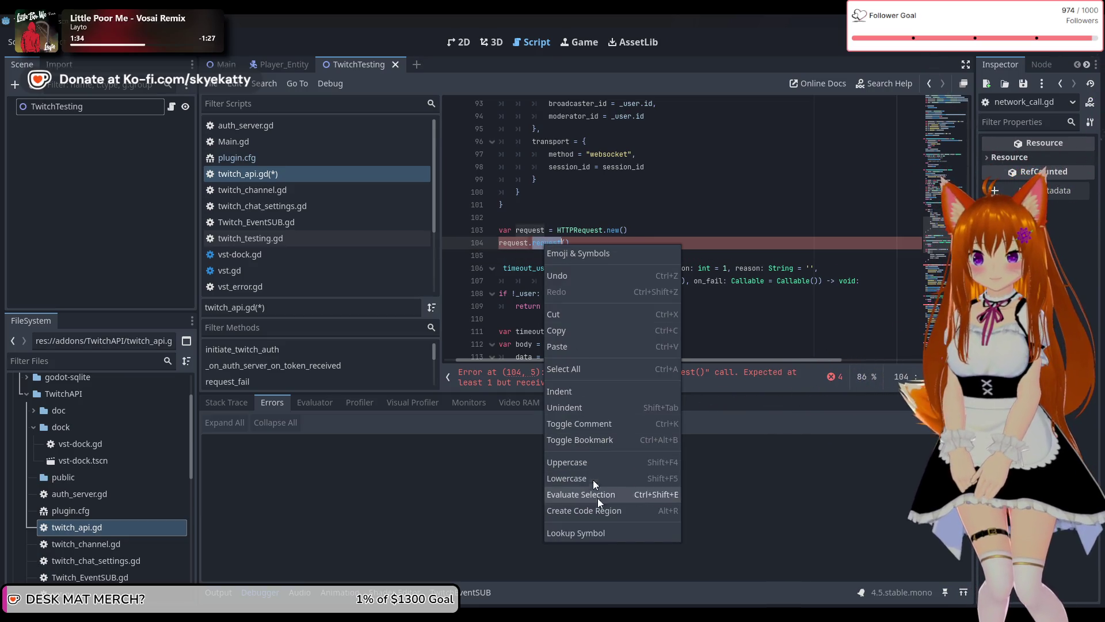
Read the request() method docs, check HTTPClient.Method, then open the PackedStringArray reference.
left_click(607, 528)
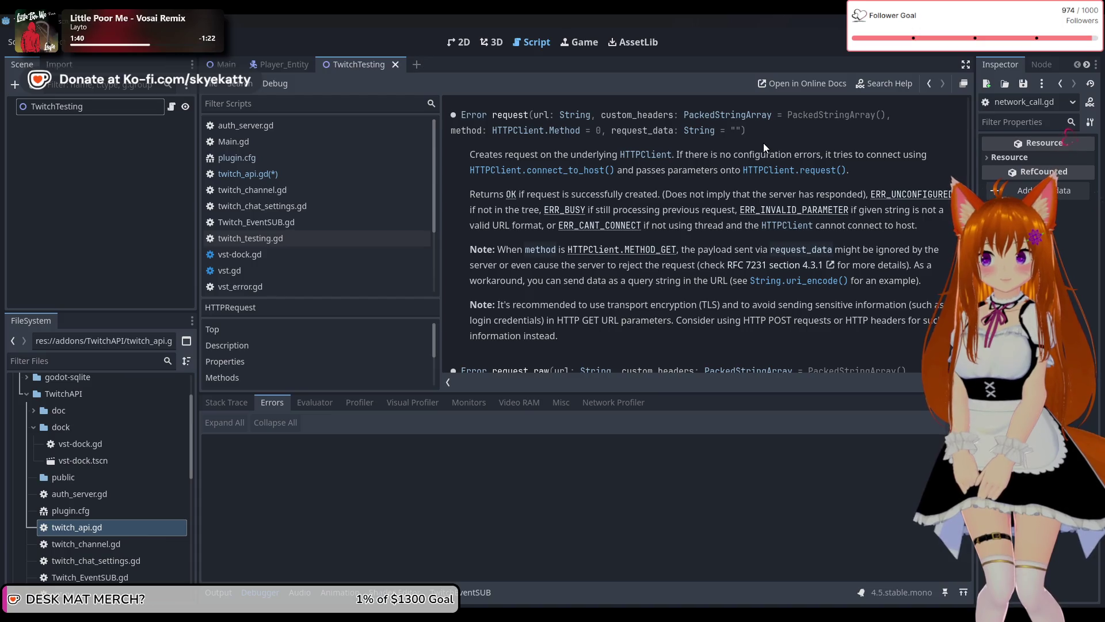
left_click(524, 131)
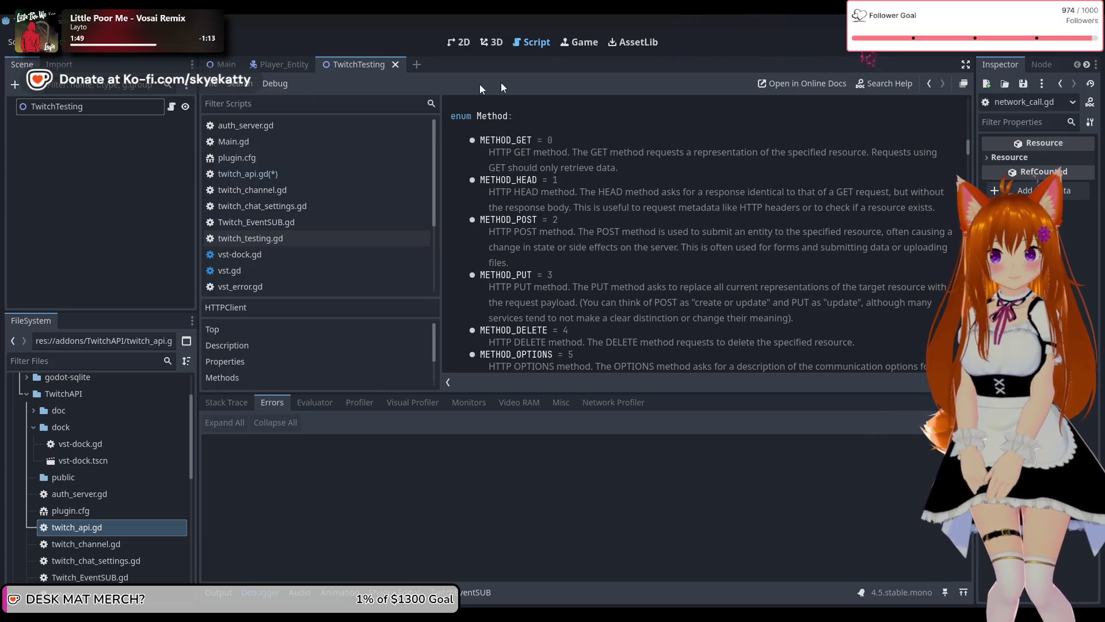
left_click(929, 86)
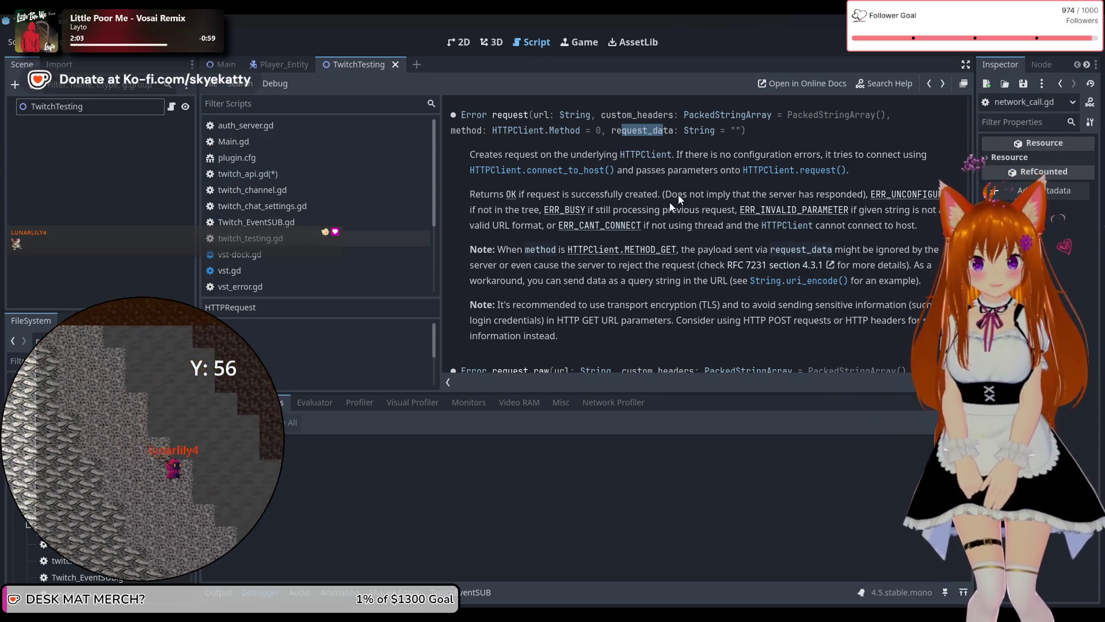
left_click(706, 118)
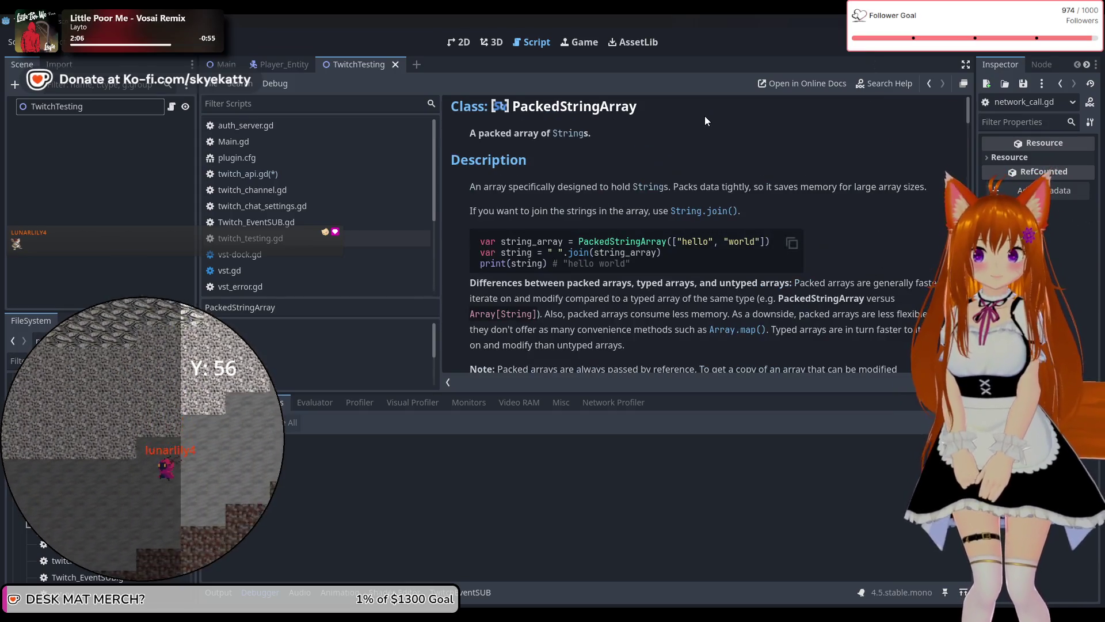
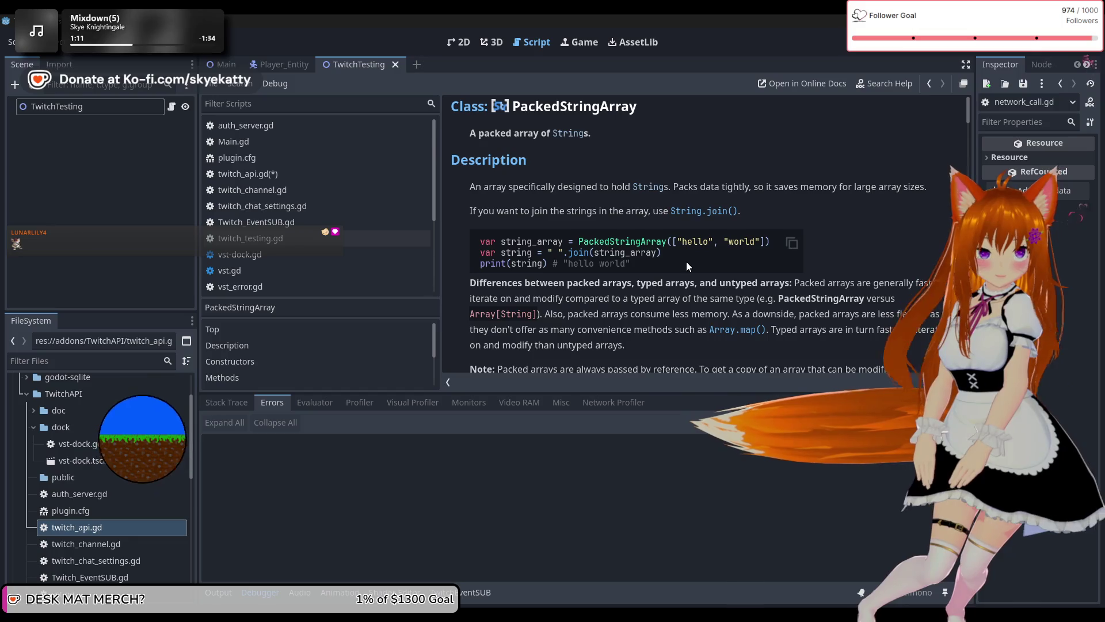
Return to the HTTPRequest.request() reference, then resume editing twitch_api.gd.
left_click(927, 85)
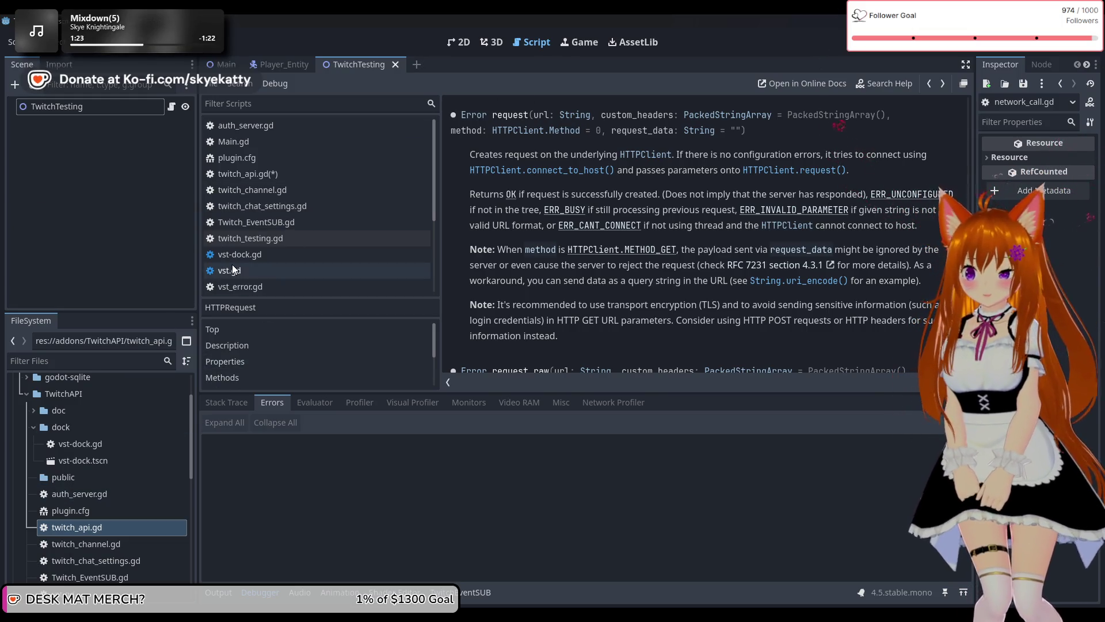
left_click(300, 172)
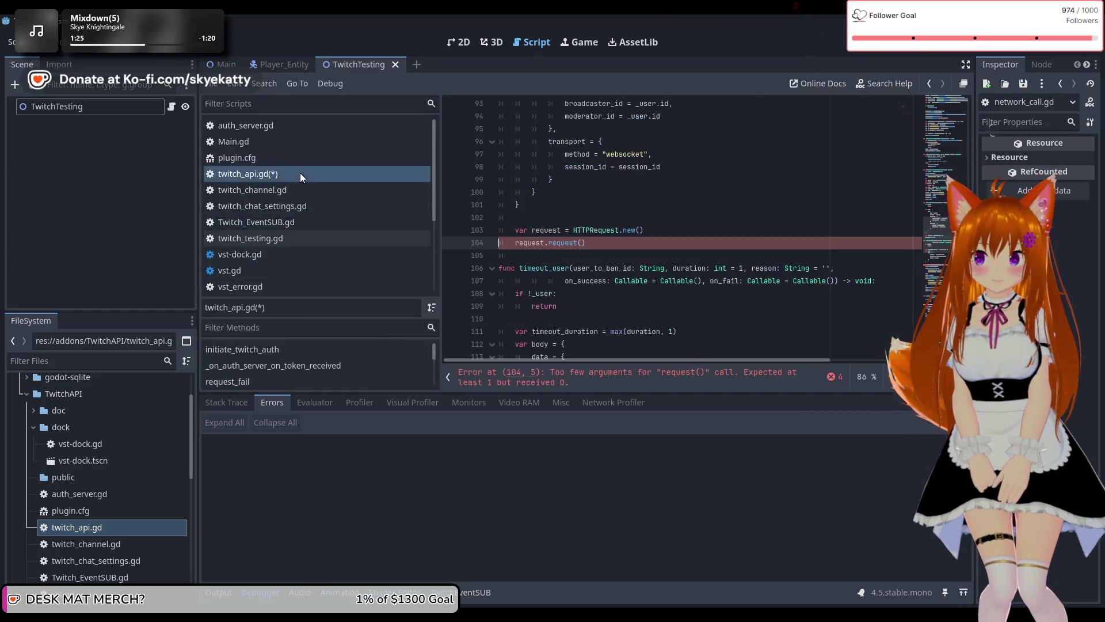
Select lines 106–181 of twitch_api.gd, from timeout_user down to just above disconnect_api.
scroll(628, 255, "up", 1)
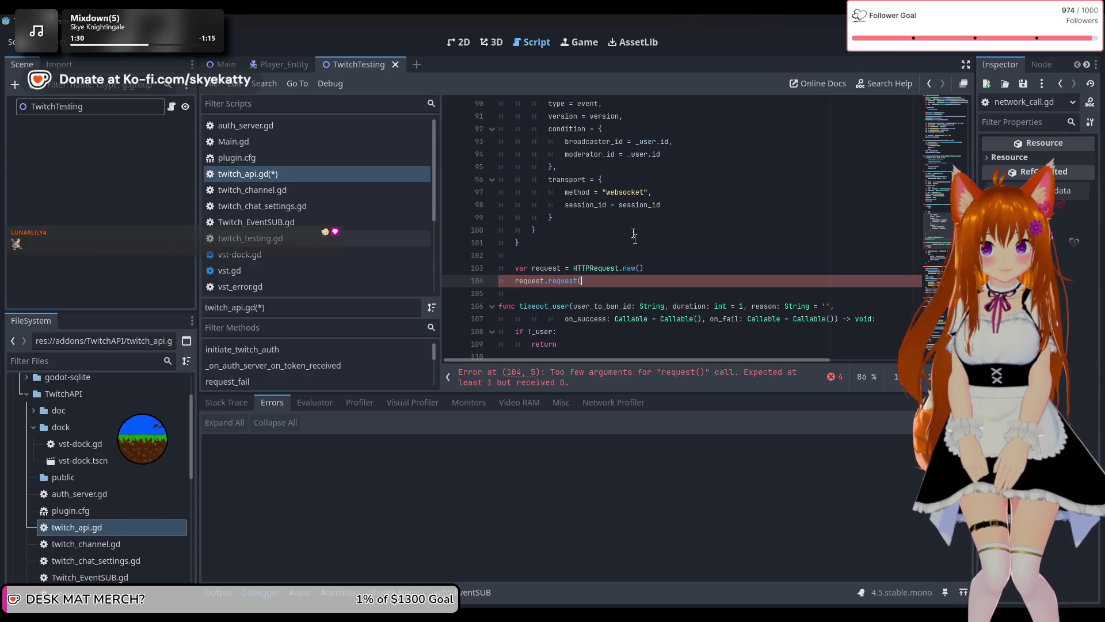
scroll(634, 236, "down", 7)
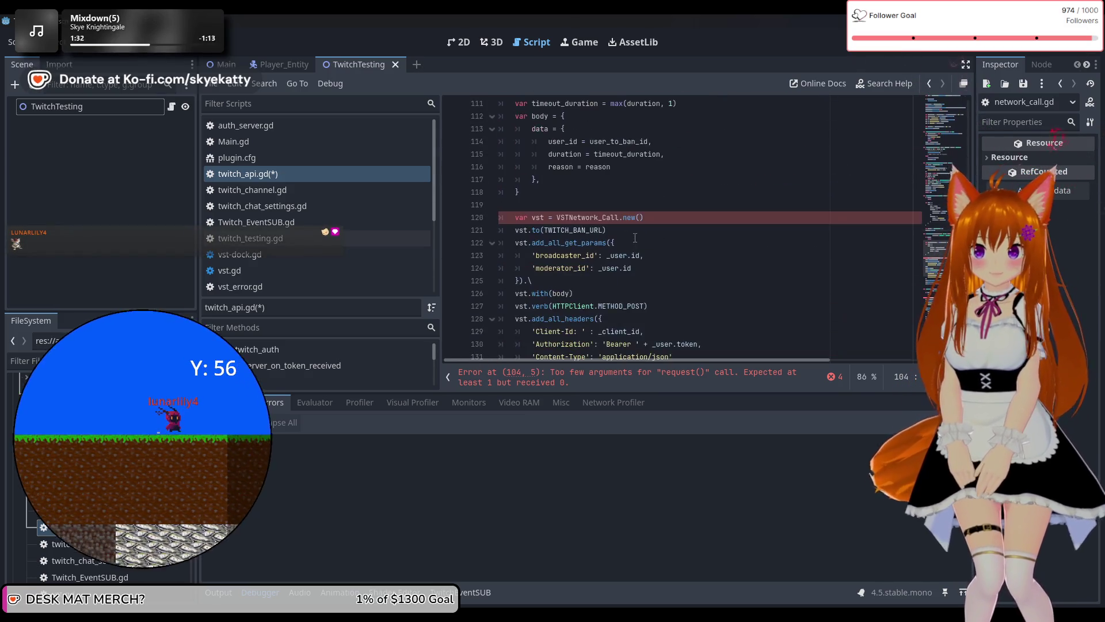
scroll(635, 237, "down", 2)
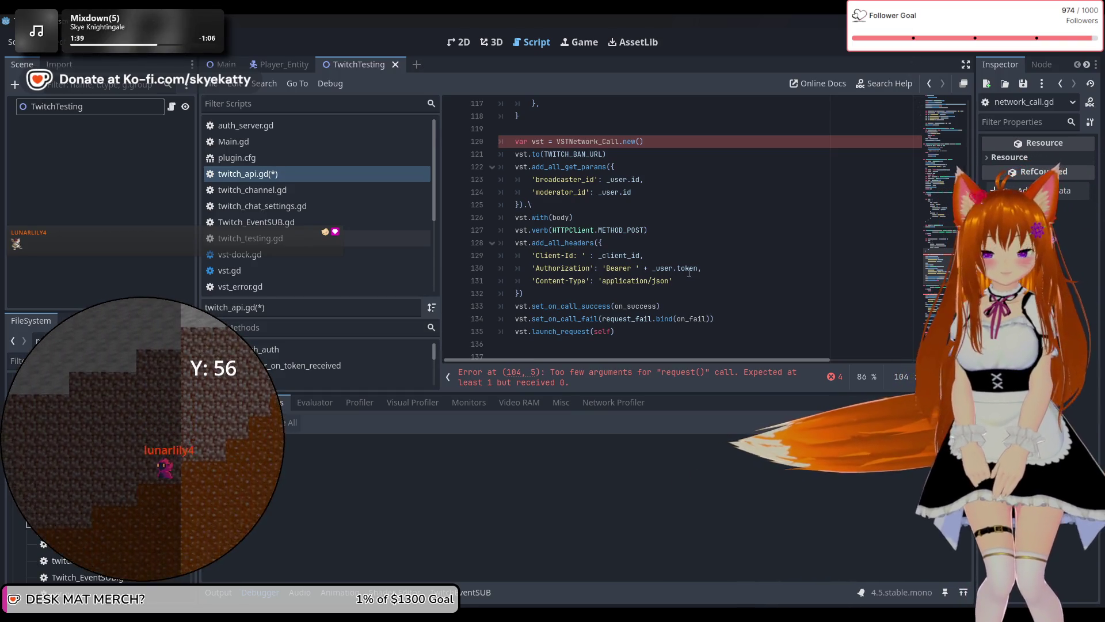
left_click(565, 243)
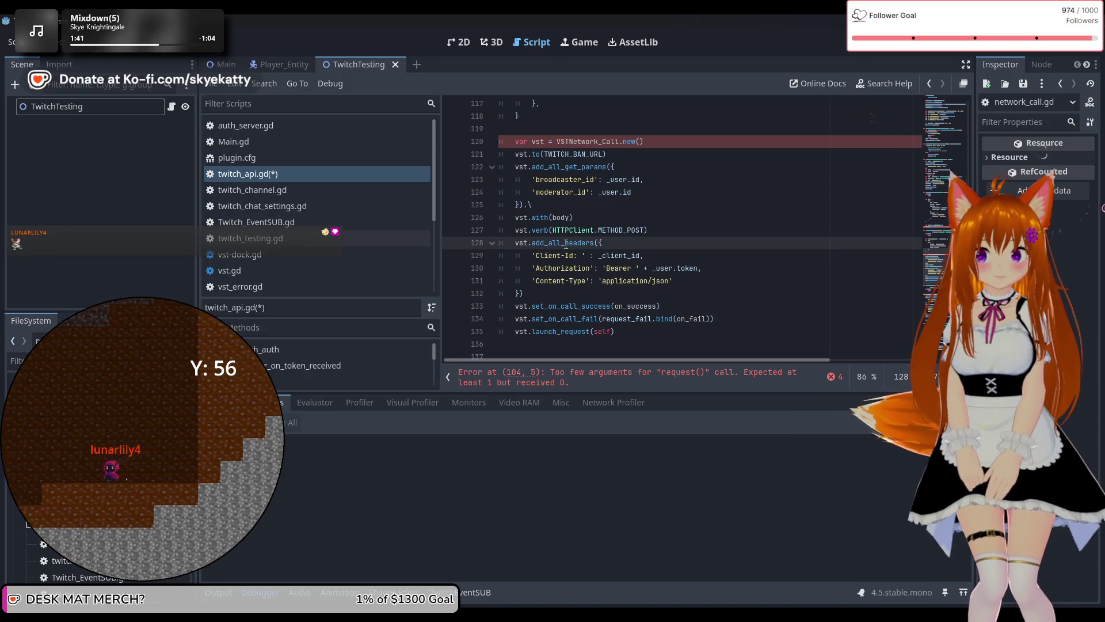
scroll(565, 243, "up", 1)
scroll(568, 251, "down", 1)
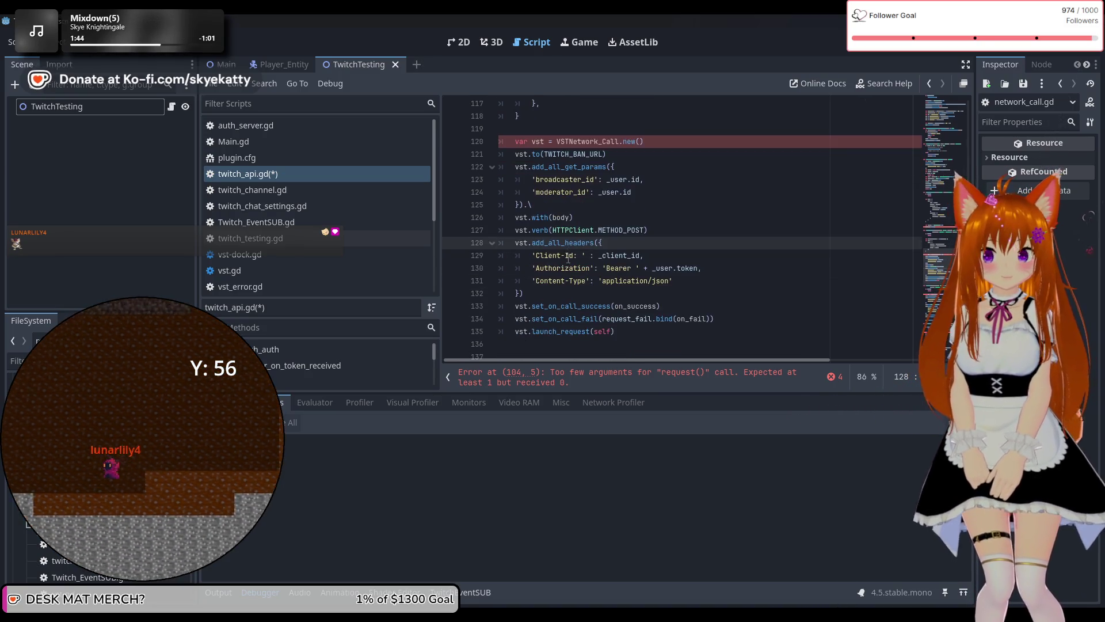
scroll(569, 254, "up", 4)
scroll(570, 255, "down", 4)
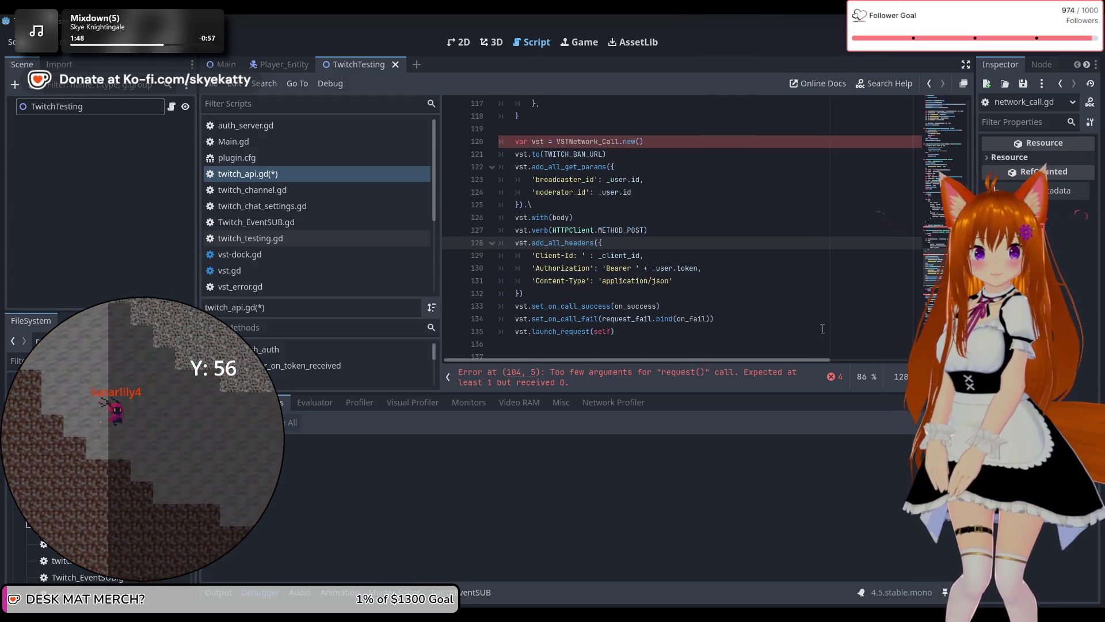
scroll(601, 264, "up", 2)
scroll(604, 254, "down", 3)
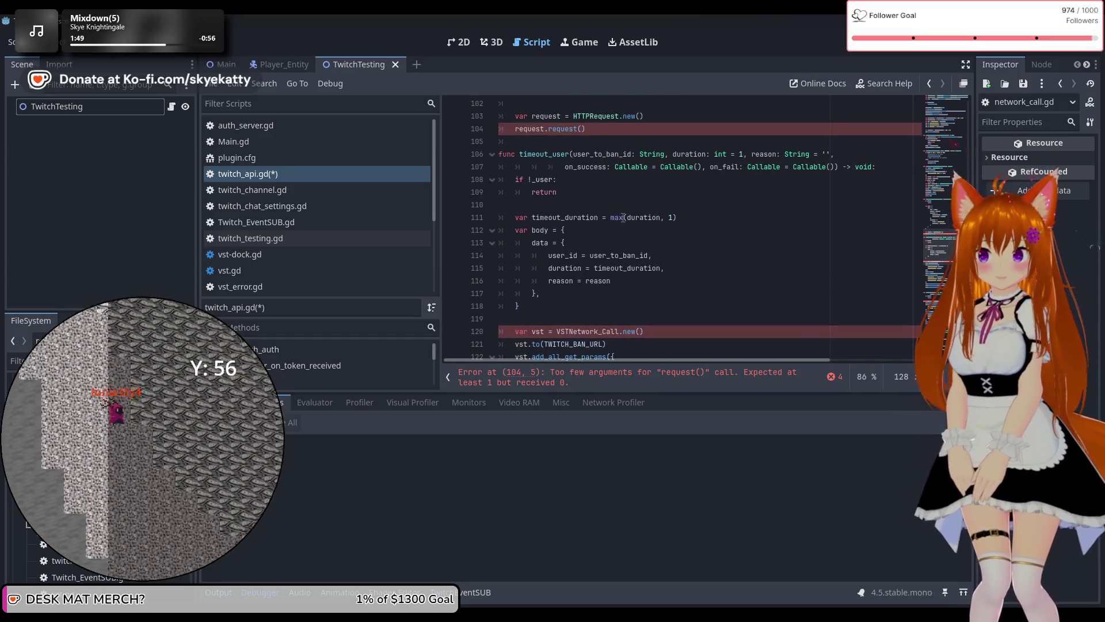
scroll(609, 236, "up", 2)
scroll(614, 220, "down", 4)
scroll(614, 220, "down", 15)
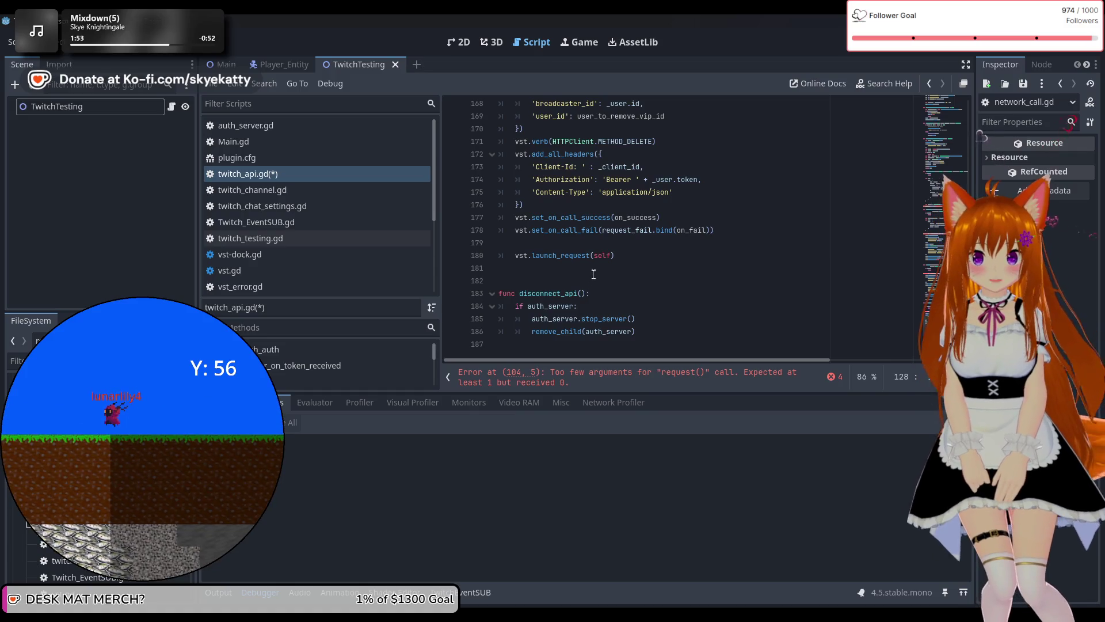
mouse_move(518, 265)
left_mouse_down()
mouse_move(505, 184)
mouse_move(521, 277)
mouse_move(495, 274)
left_mouse_up()
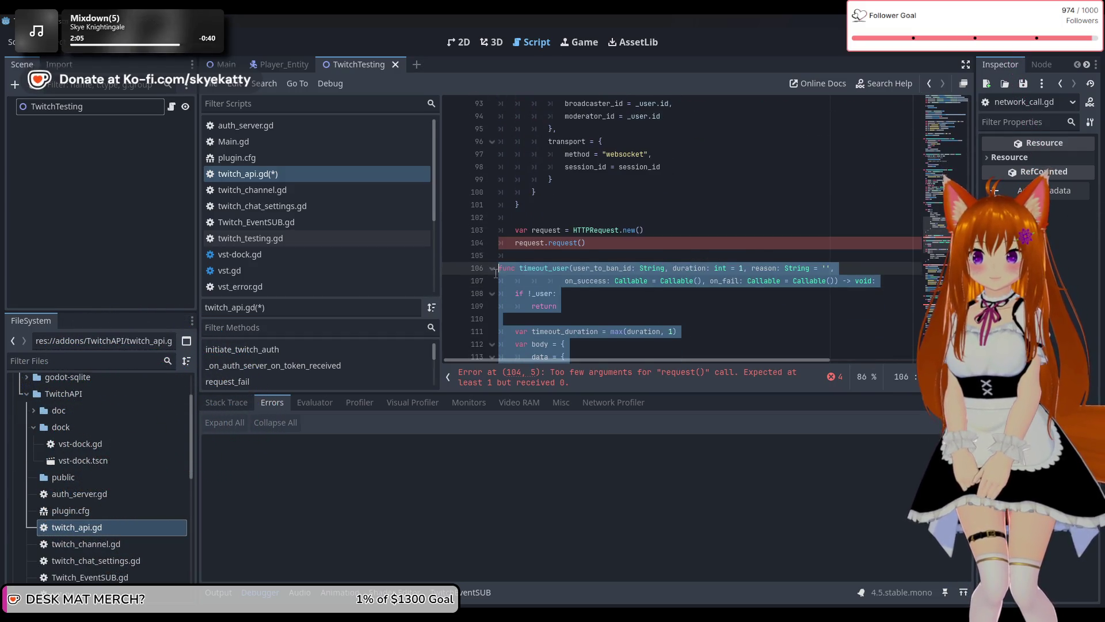
Delete the selected functions and leftover blank line, then review the HTTPRequest code on lines 103–104.
key("Delete")
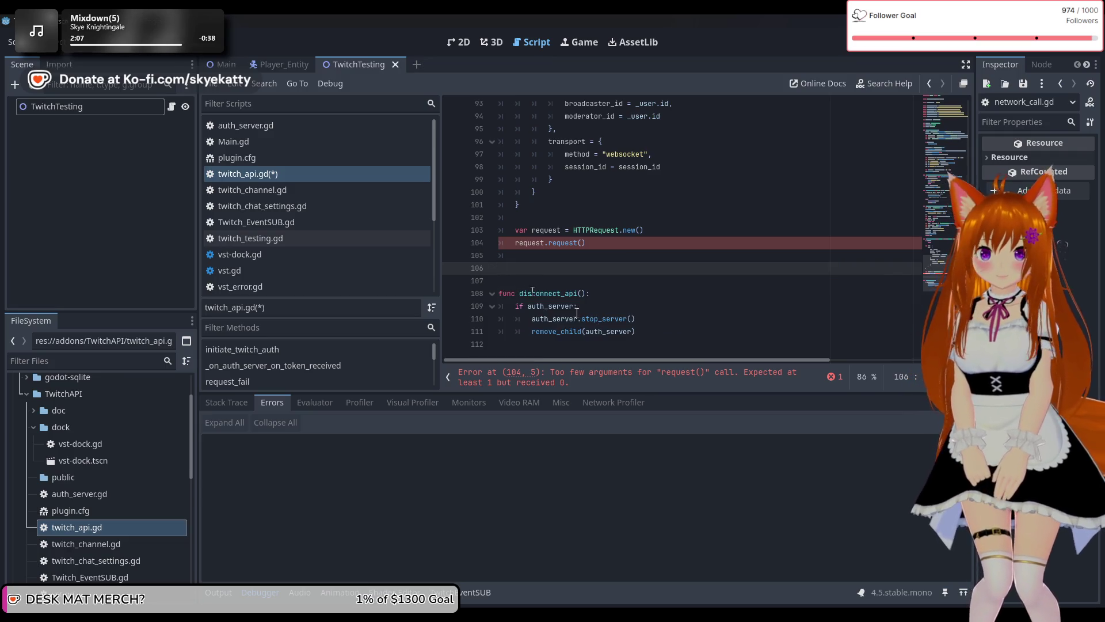
key("BackSpace")
key("BackSpace")
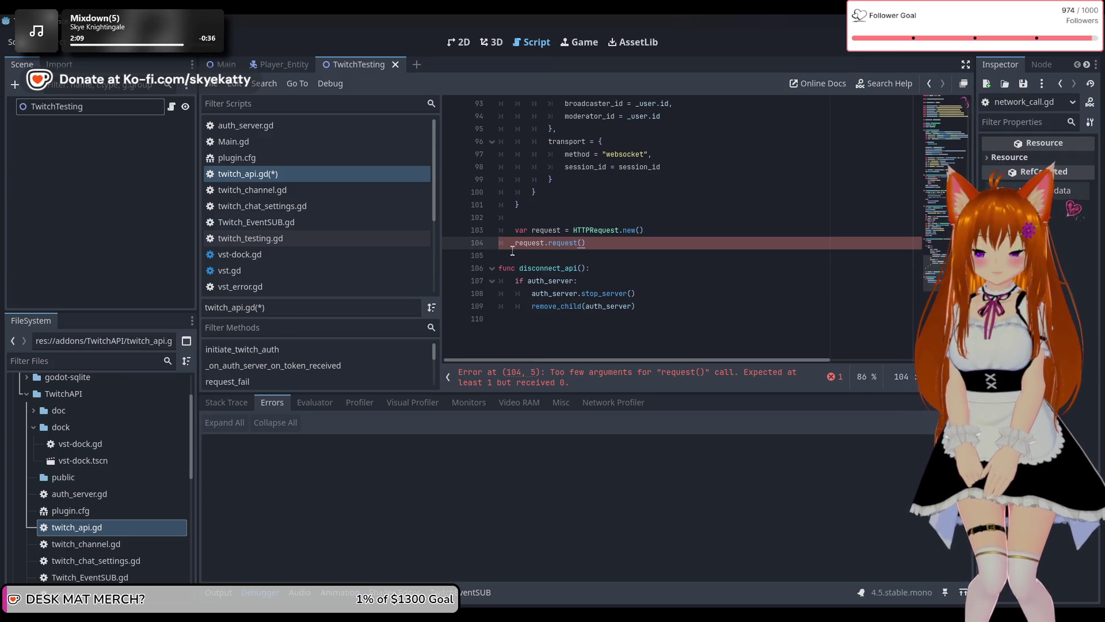
scroll(670, 292, "up", 12)
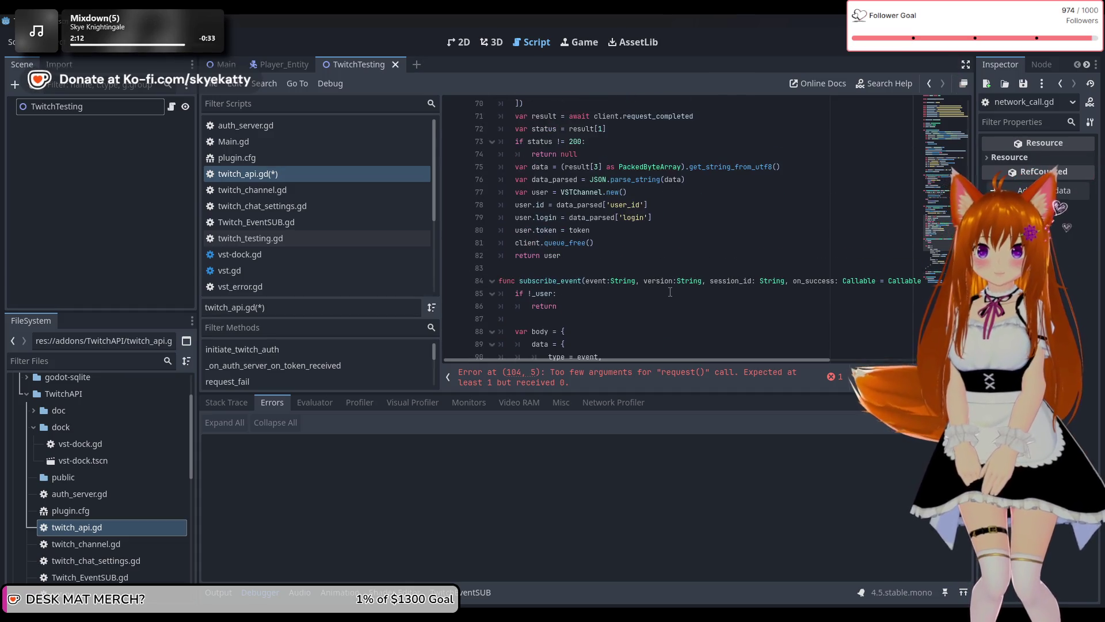
scroll(670, 292, "down", 3)
scroll(668, 290, "up", 4)
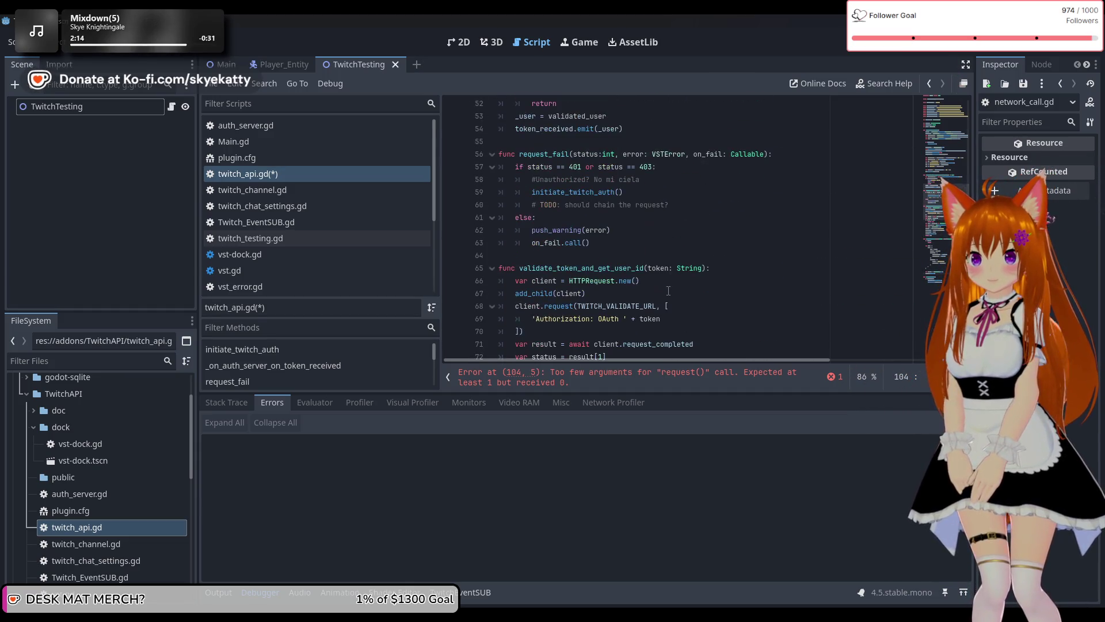
scroll(668, 291, "down", 13)
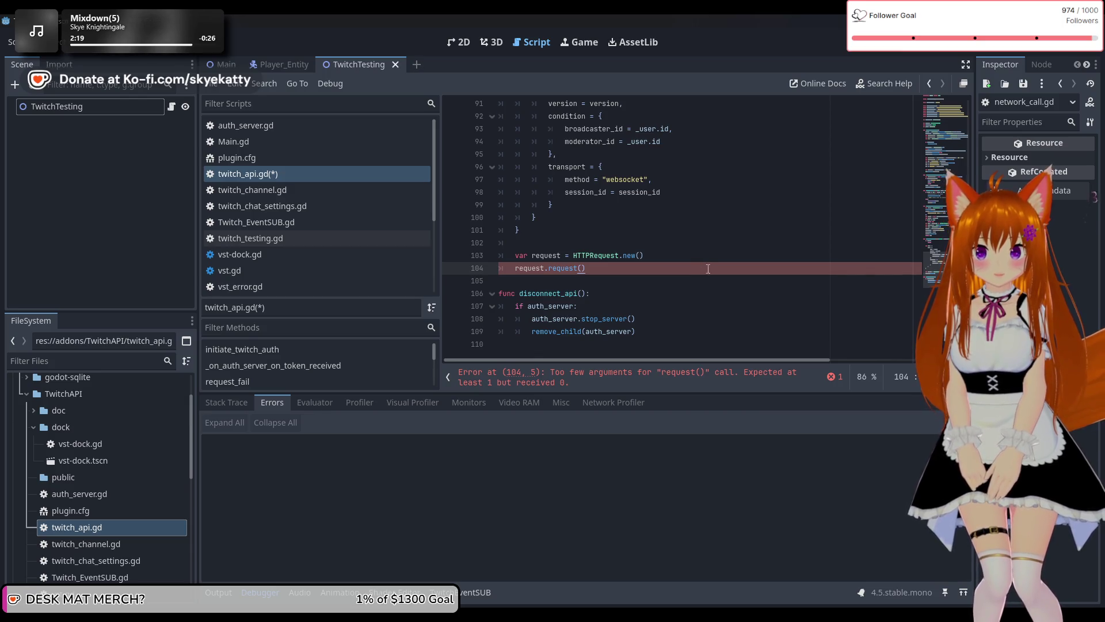
left_click(690, 258)
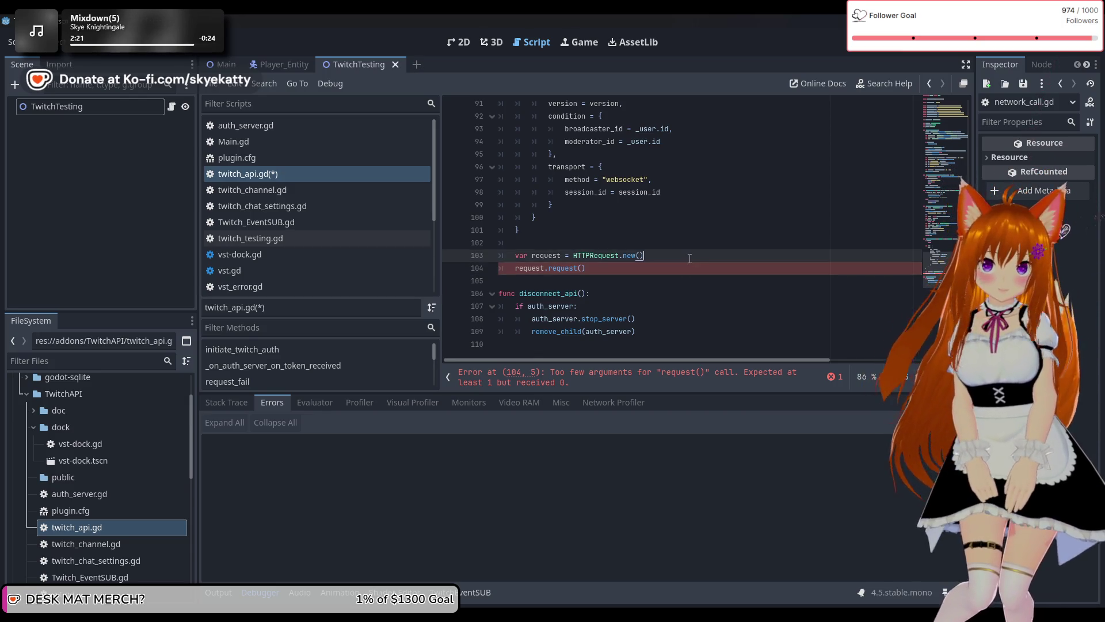
scroll(691, 248, "up", 4)
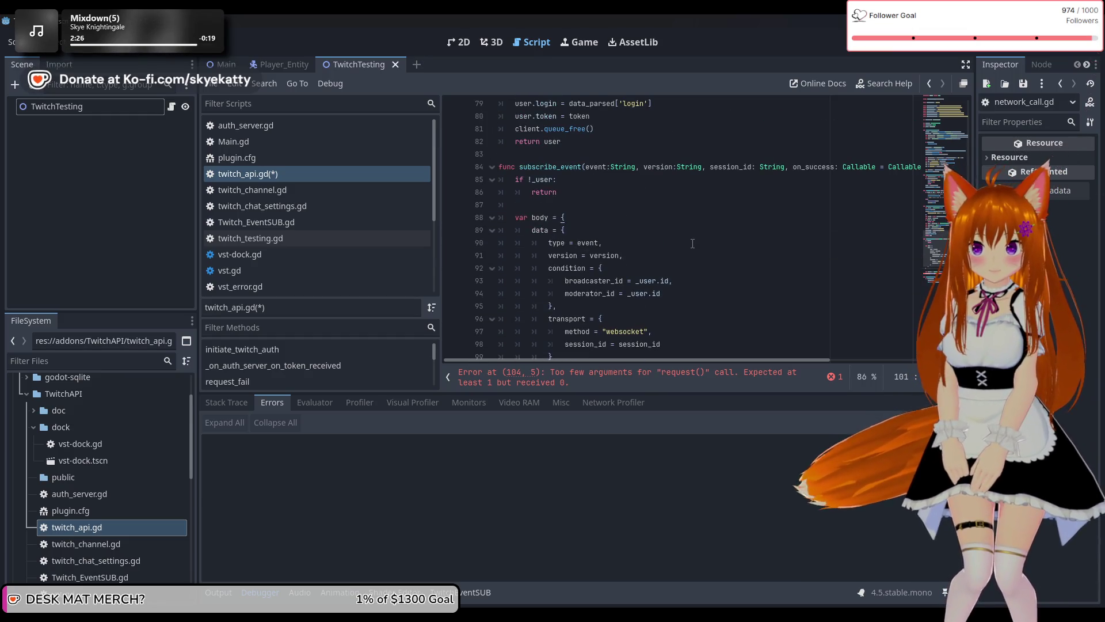
scroll(708, 288, "down", 1)
mouse_move(737, 362)
left_mouse_down()
mouse_move(881, 368)
mouse_move(550, 341)
mouse_move(904, 369)
left_mouse_up()
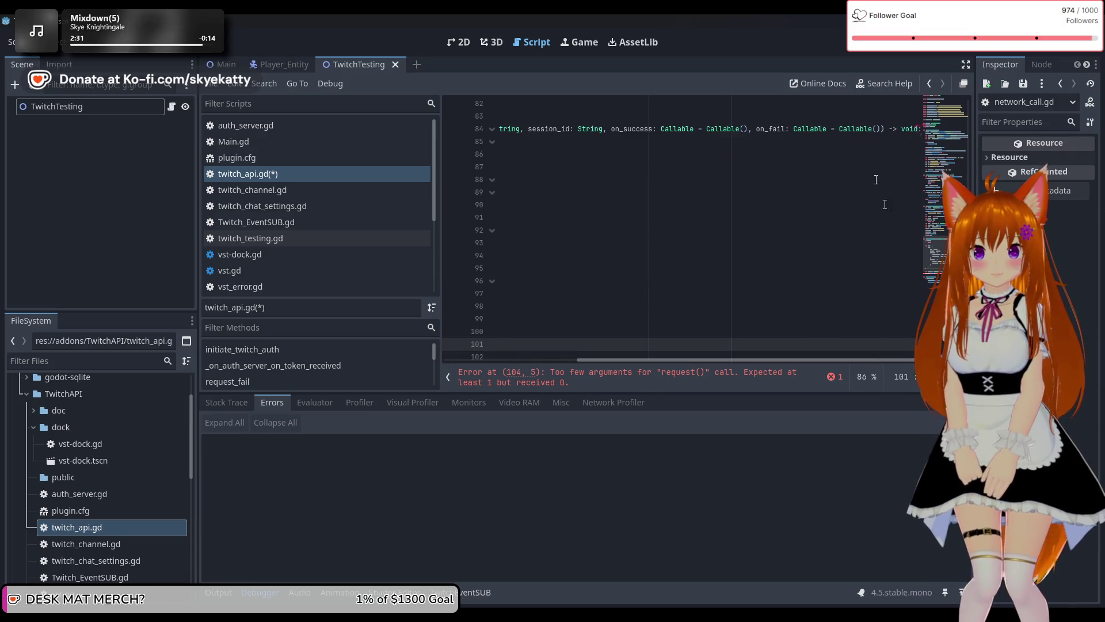
Remove the on_success and on_fail Callable parameters and trailing comma from line 84's signature.
left_click_drag(882, 128, 704, 126)
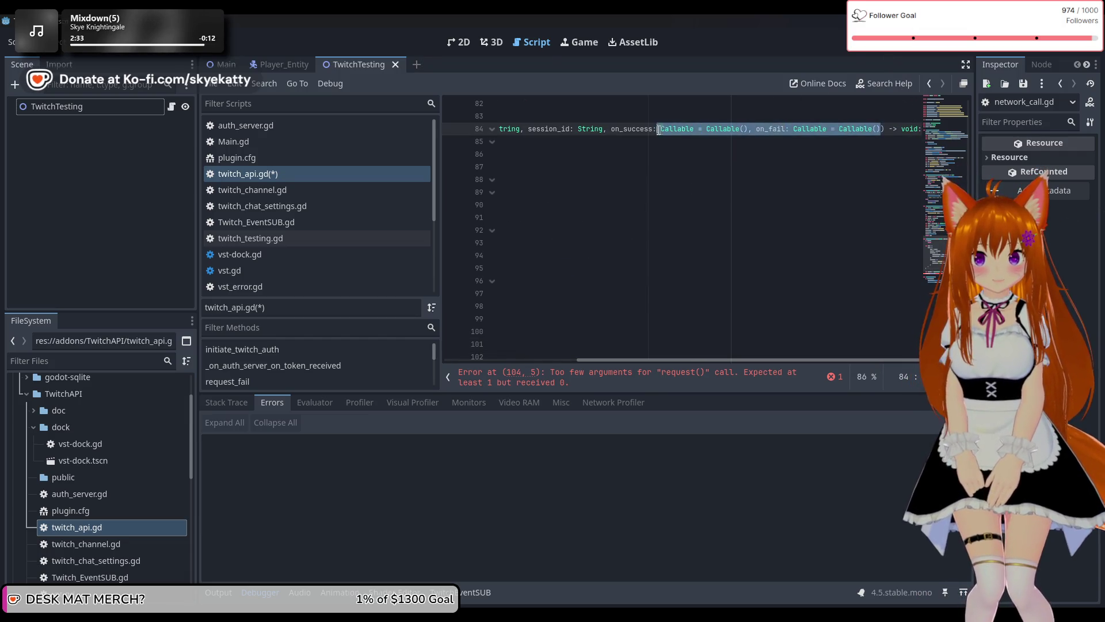
triple_click(824, 142)
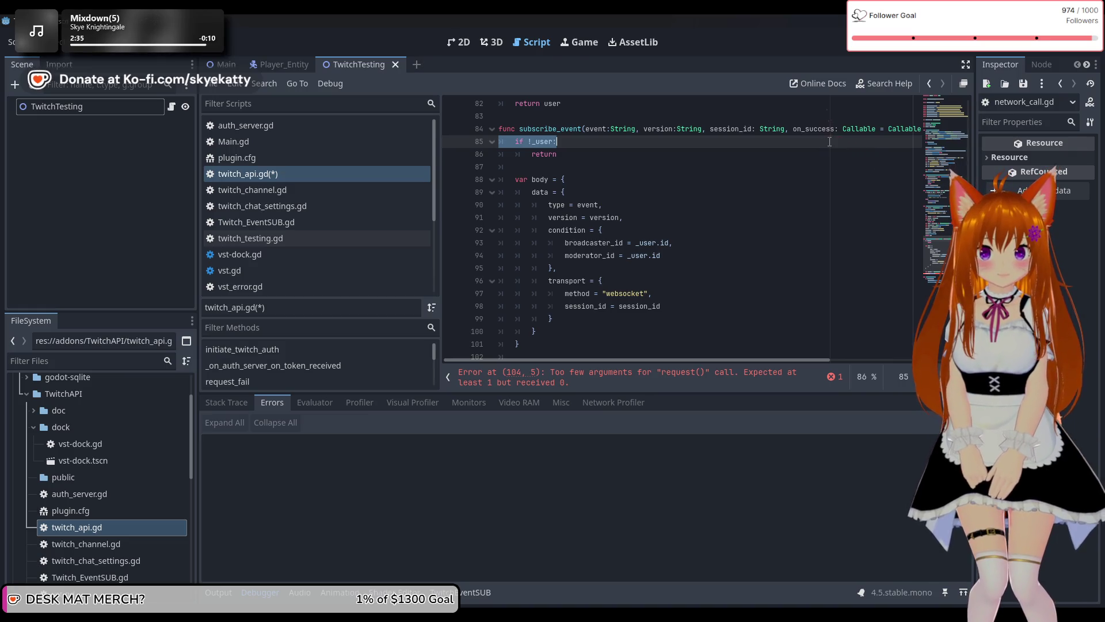
left_click(833, 129)
key("shift+End")
key("BackSpace")
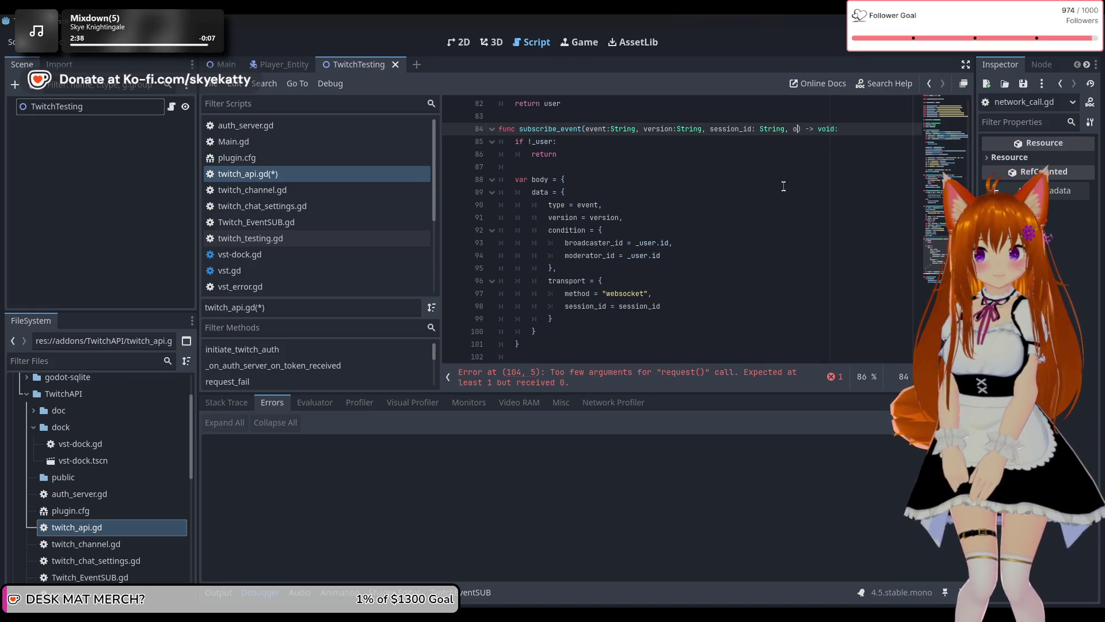
key("BackSpace")
mouse_move(610, 217)
left_mouse_down()
mouse_move(518, 192)
mouse_move(471, 202)
mouse_move(495, 212)
left_mouse_up()
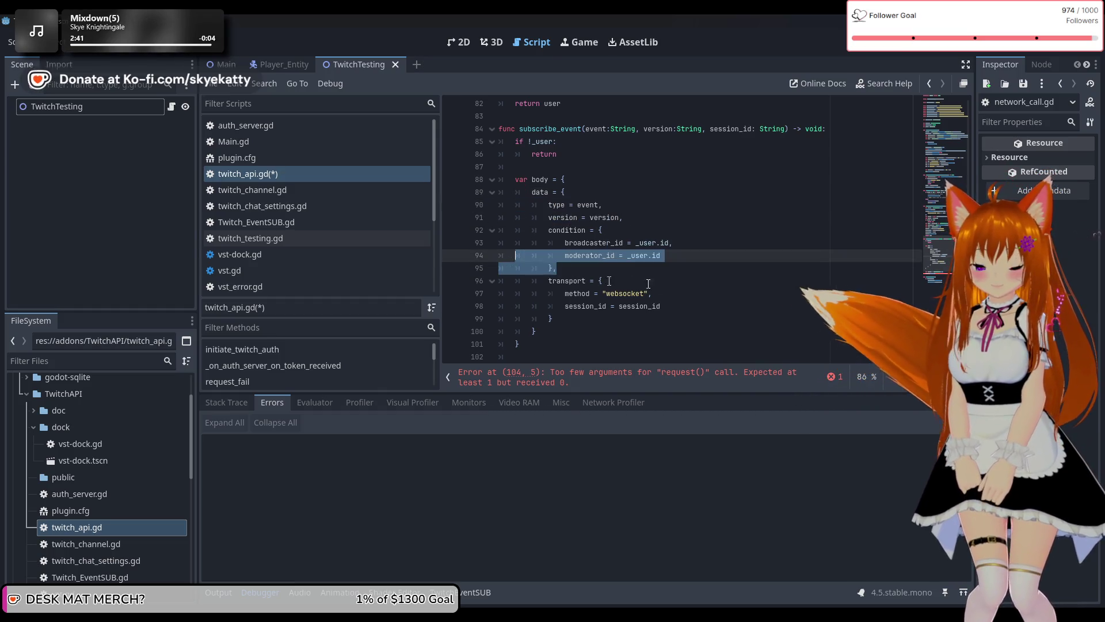
left_click(707, 282)
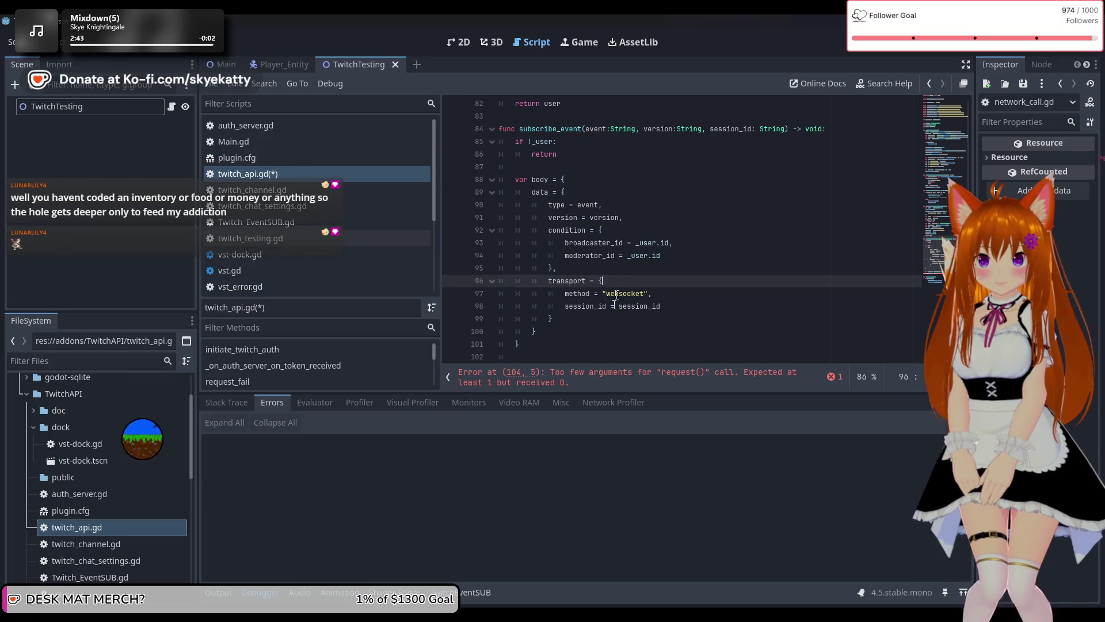
scroll(615, 310, "down", 1)
scroll(616, 309, "down", 3)
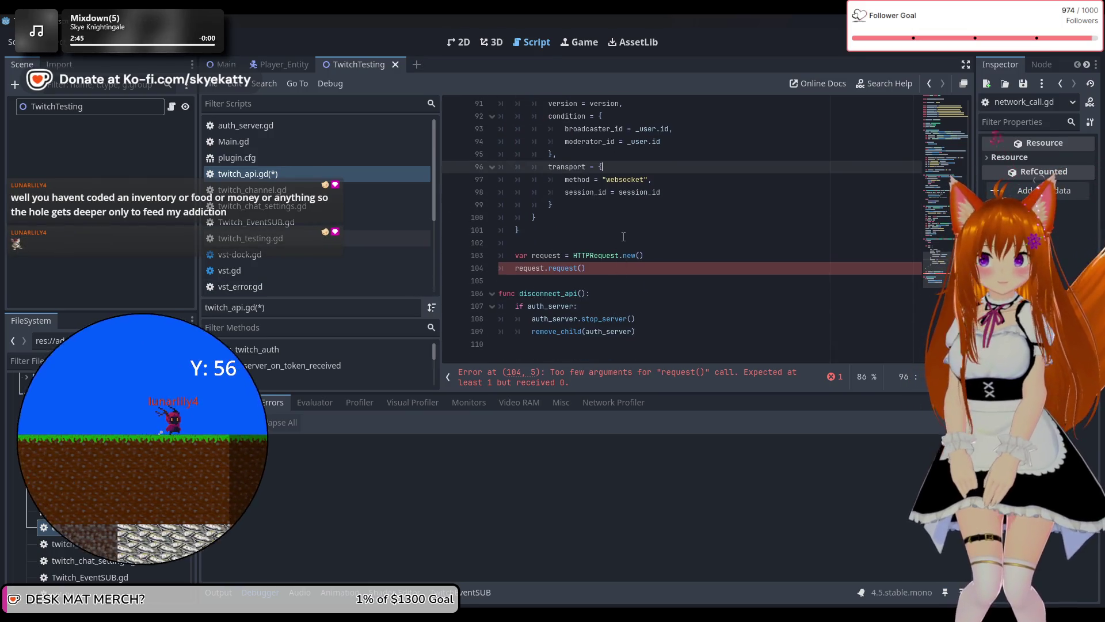
scroll(624, 236, "up", 4)
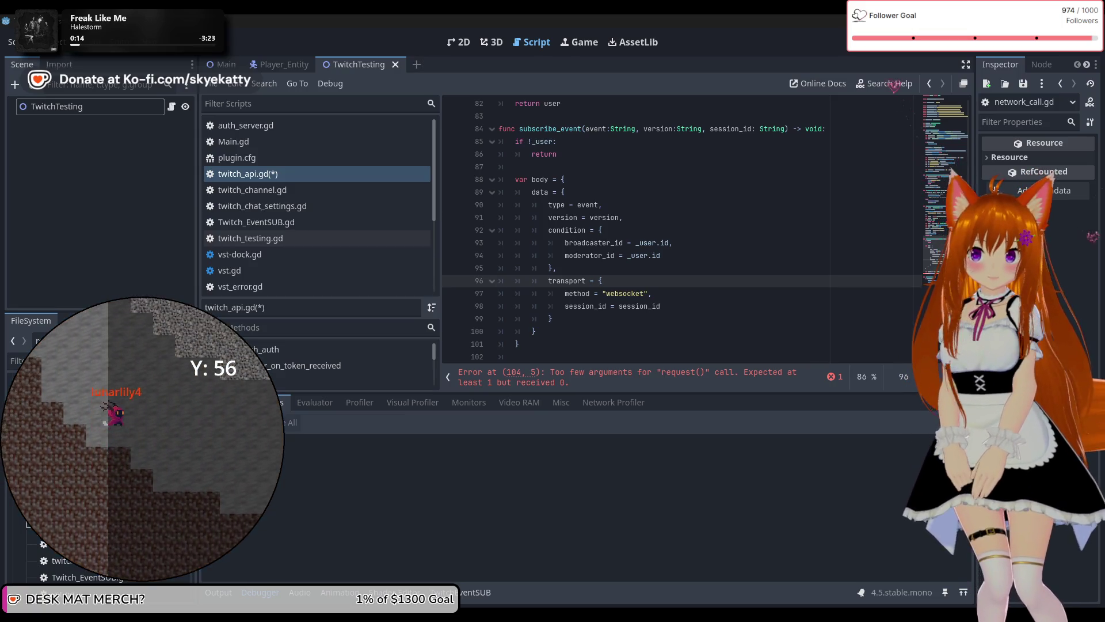
Erase the unfinished request.request() call on line 104, leaving a blank line after HTTPRequest.new().
scroll(772, 293, "down", 2)
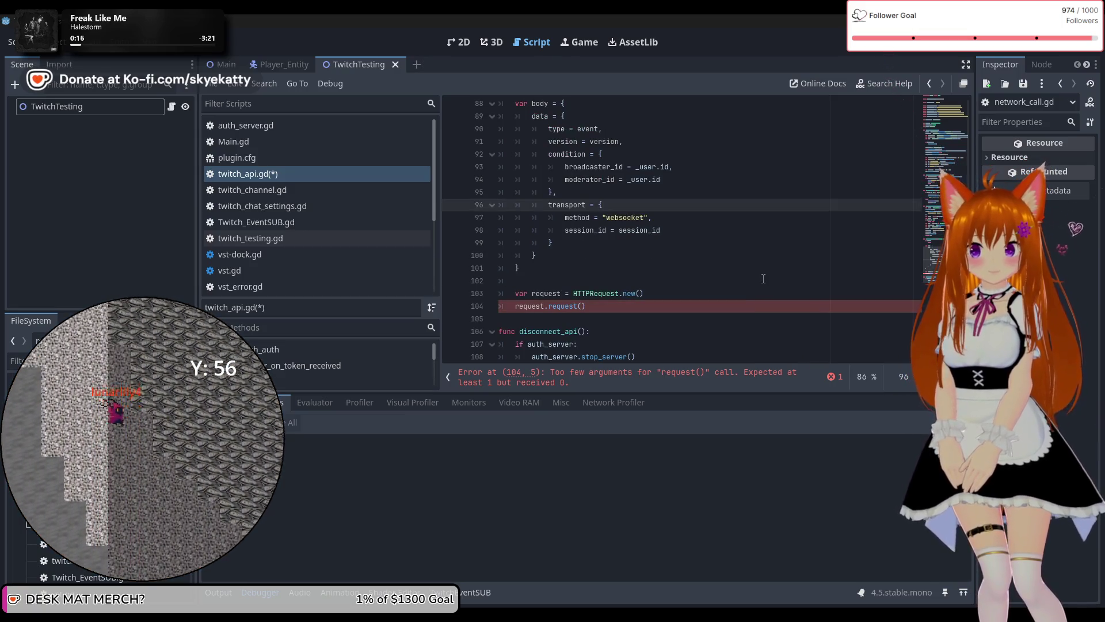
scroll(714, 264, "down", 1)
left_click(668, 255)
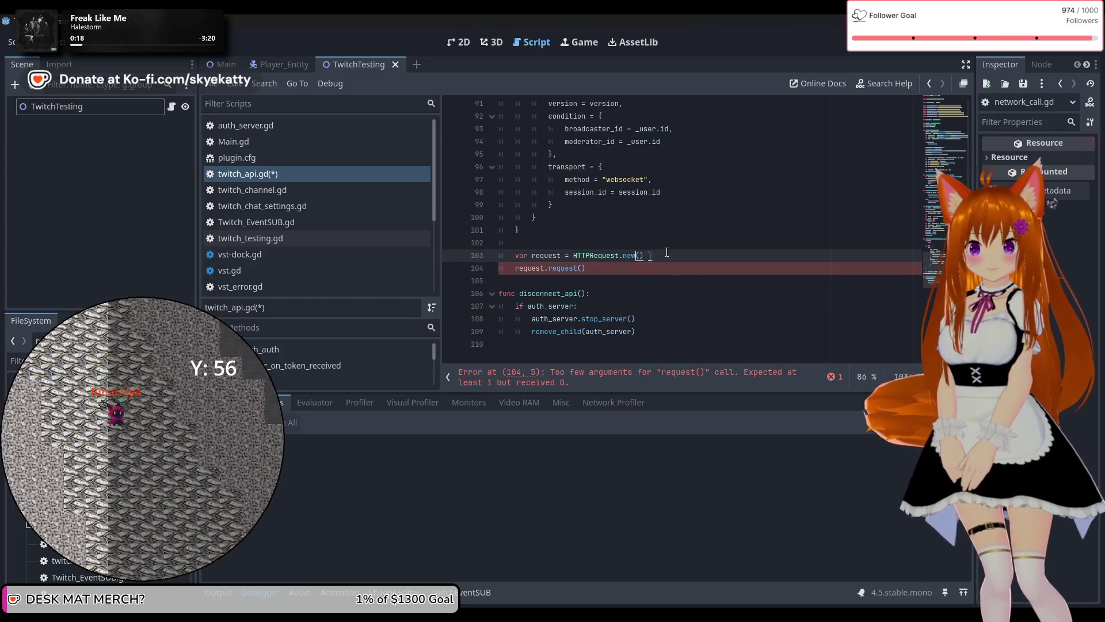
left_click(666, 269)
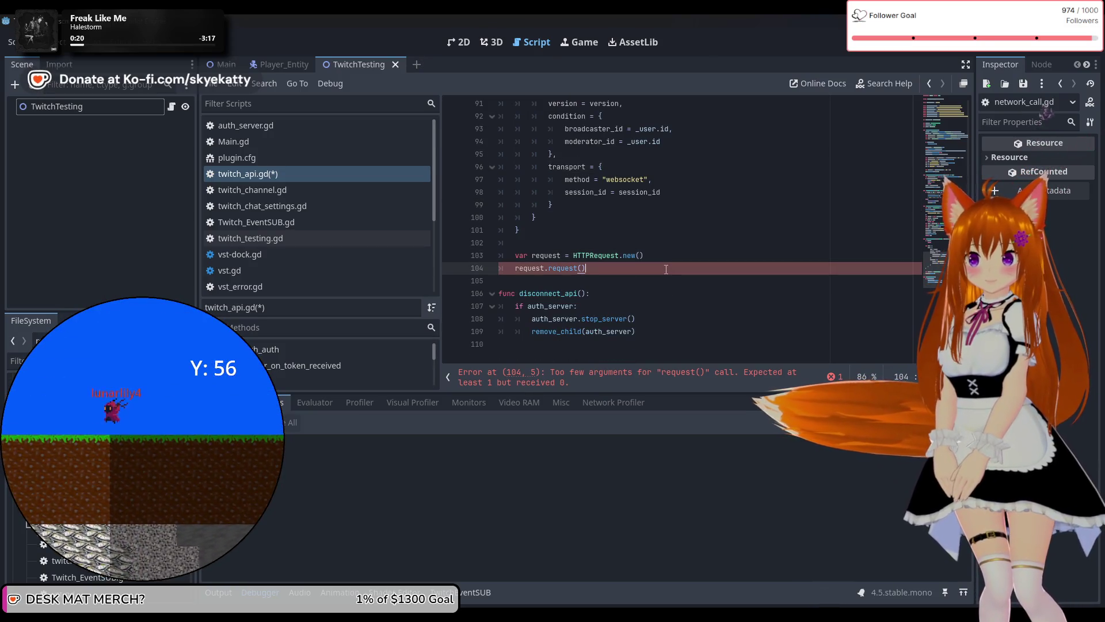
key("BackSpace")
key("BackSpace")
key("BackSpace")
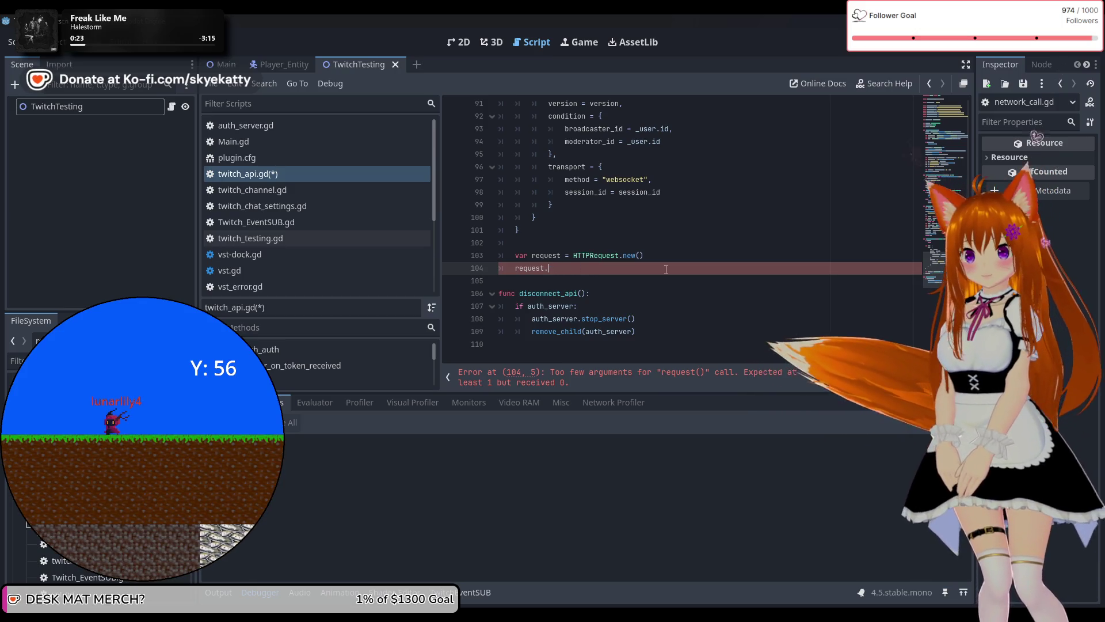
type("ad")
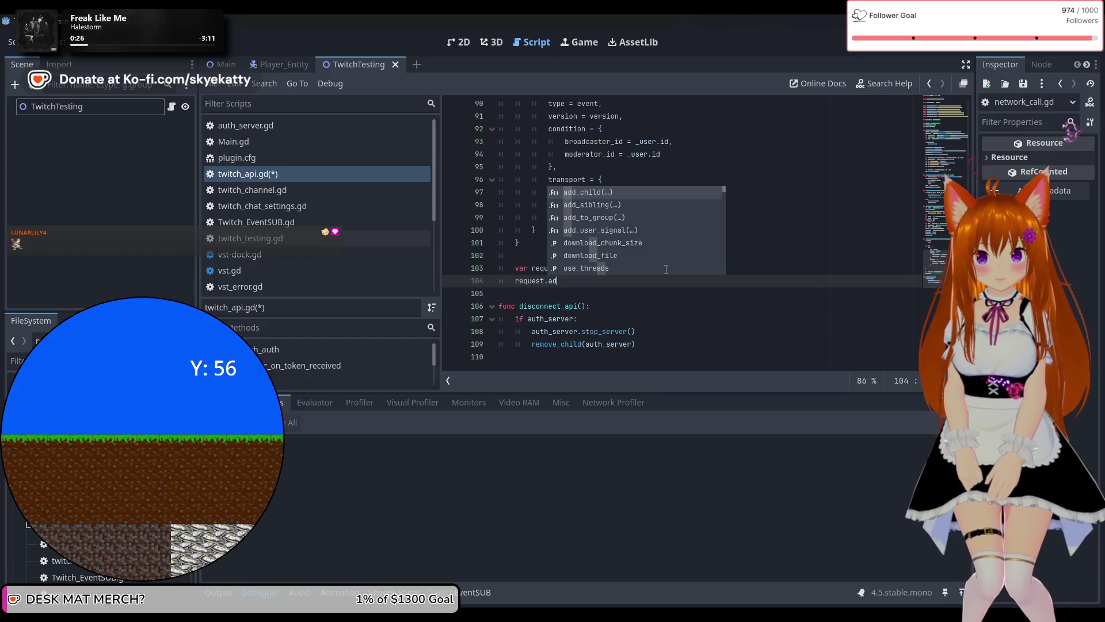
key("BackSpace")
key("BackSpace")
type("set")
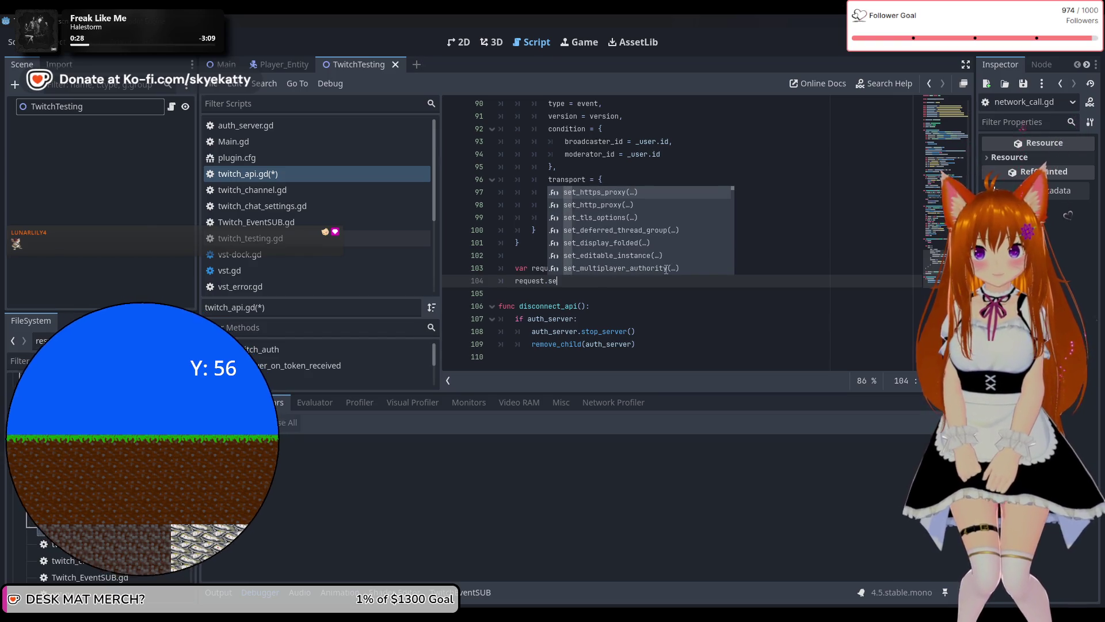
key("BackSpace")
key("BackSpace")
key("BackSpace")
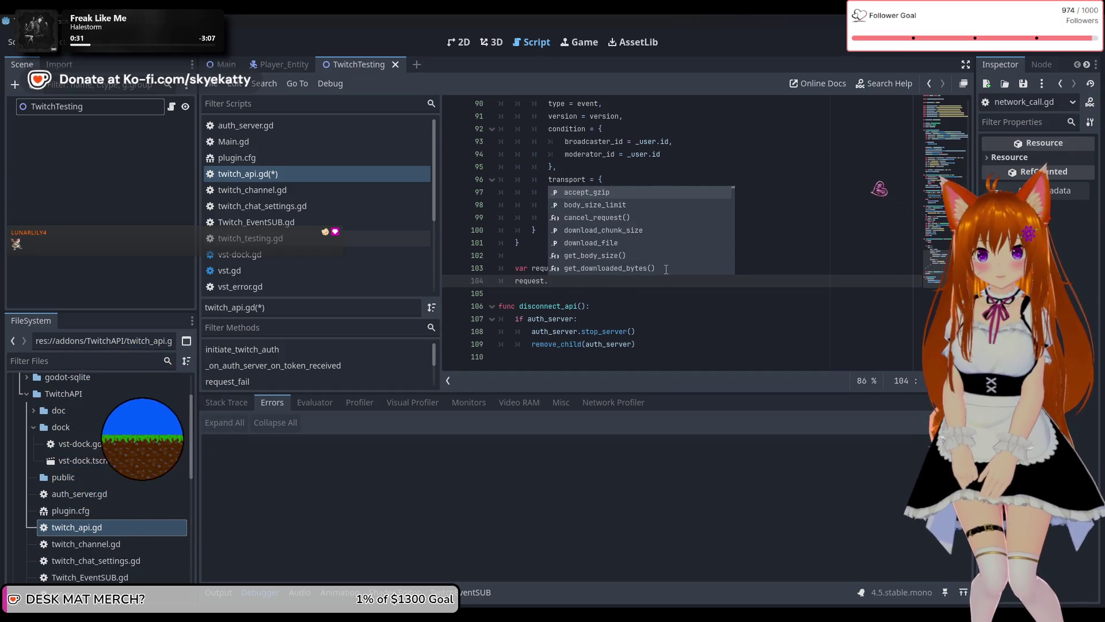
type("hea")
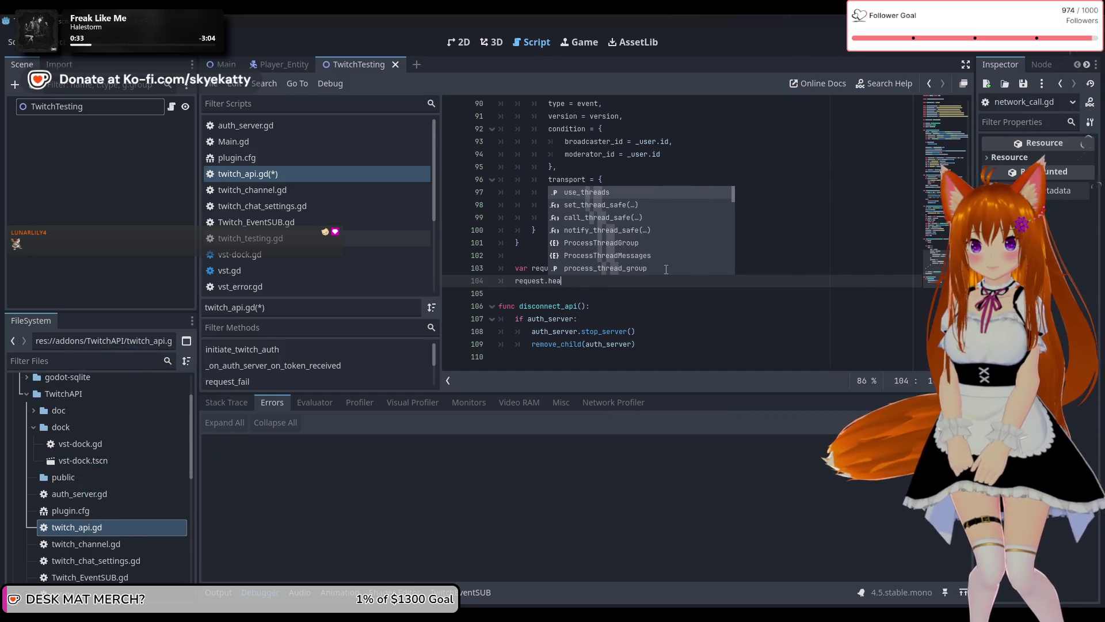
key("BackSpace")
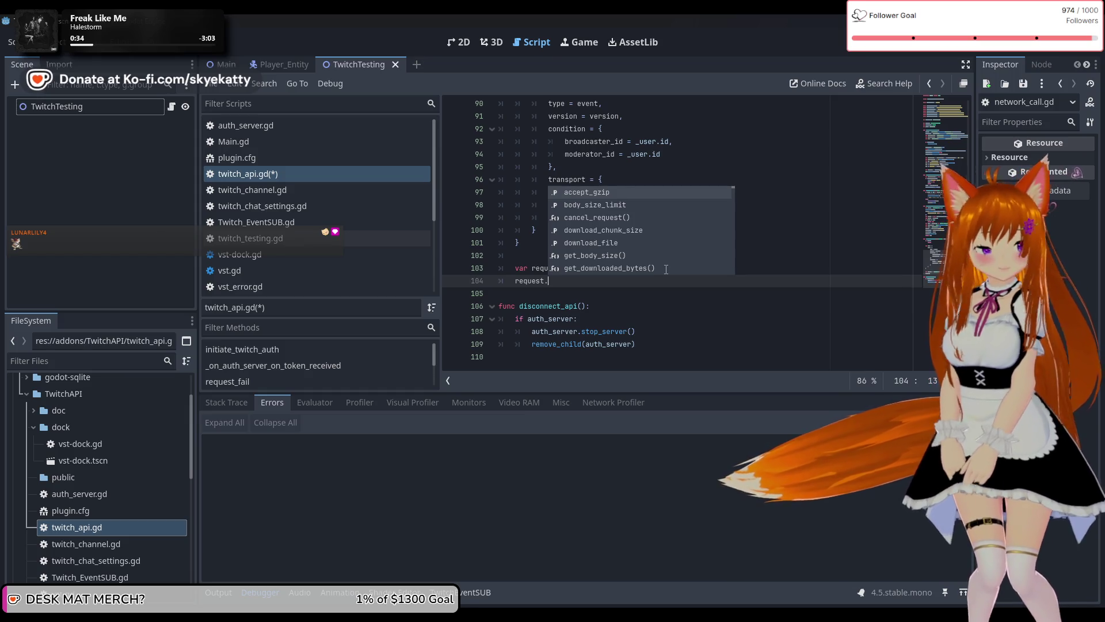
key("BackSpace")
key("BackSpace")
key("BackSpace")
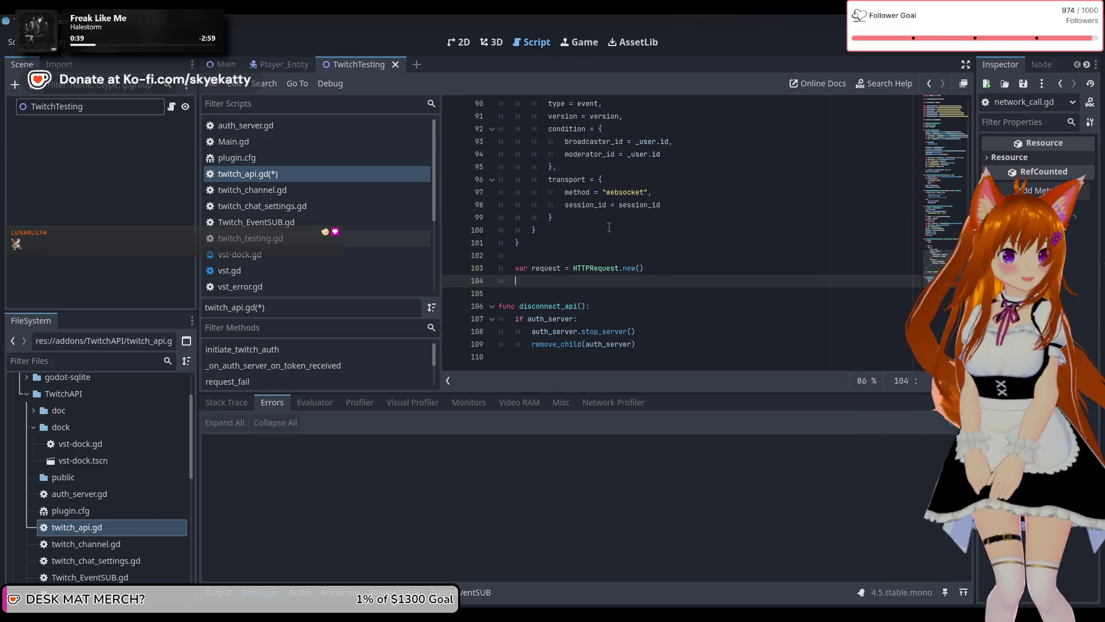
Insert a new line below the body dictionary in subscribe_event.
scroll(599, 242, "up", 2)
left_click(571, 320)
key("Return")
key("Return")
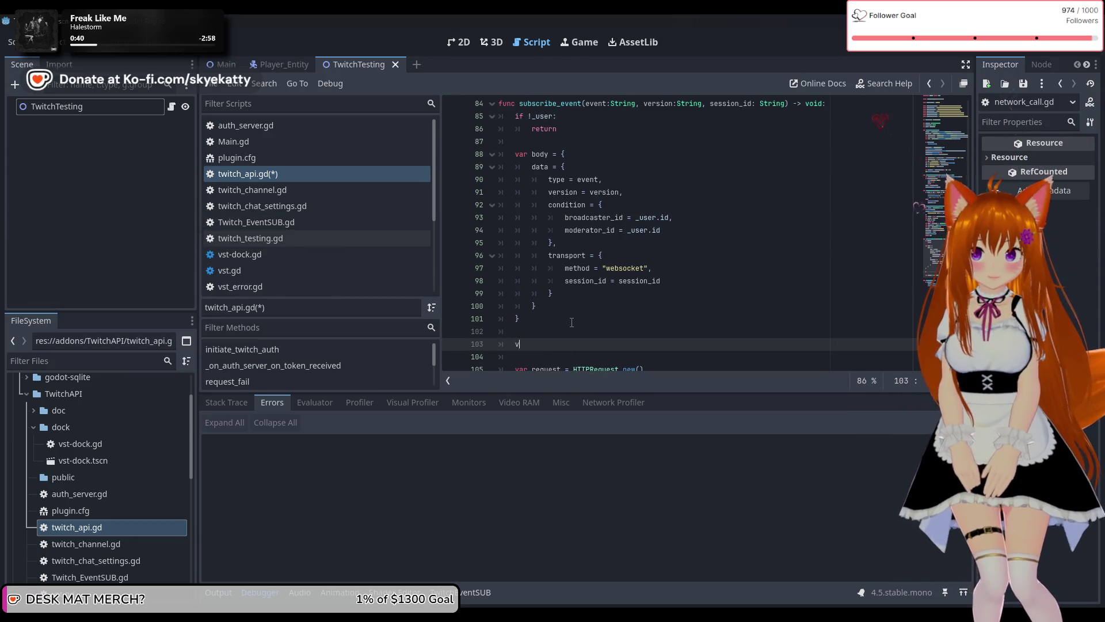
type("var")
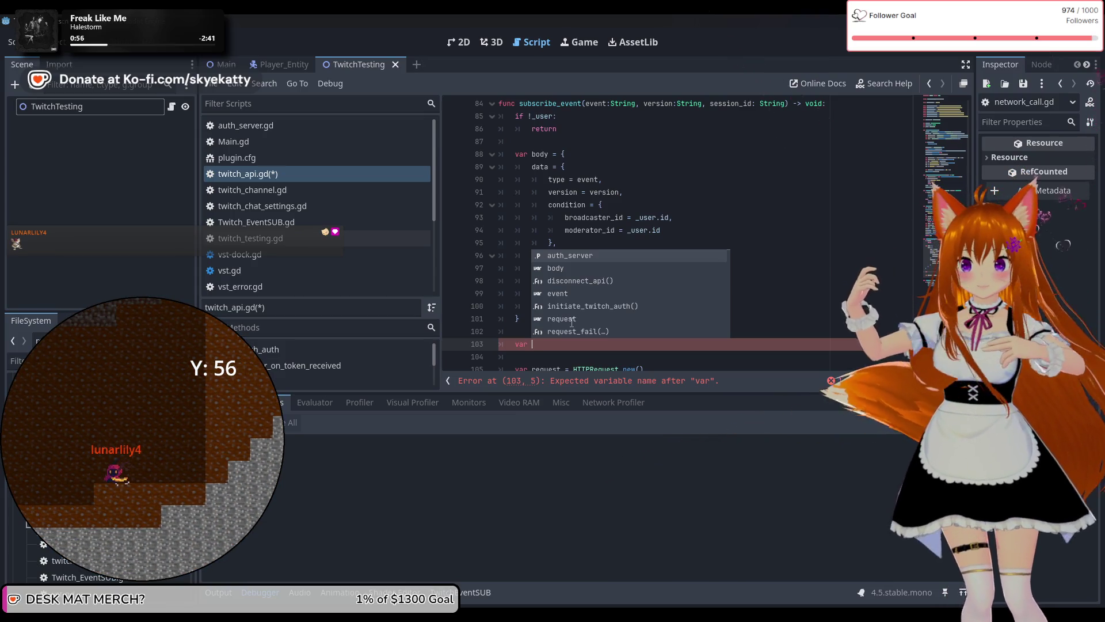
left_click(628, 192)
scroll(631, 212, "down", 1)
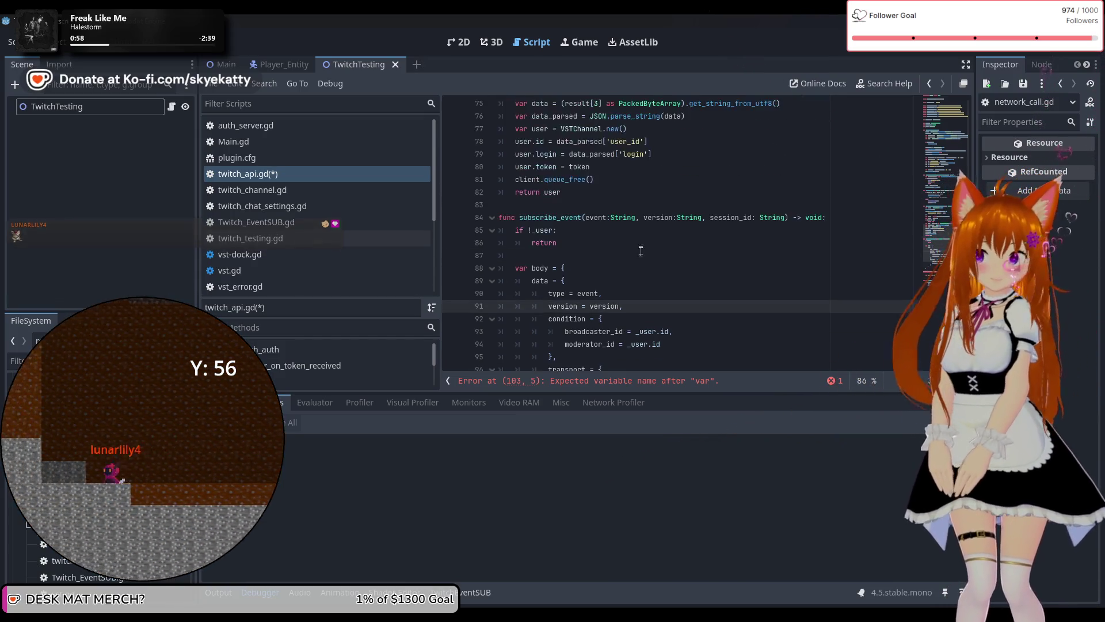
left_click(604, 305)
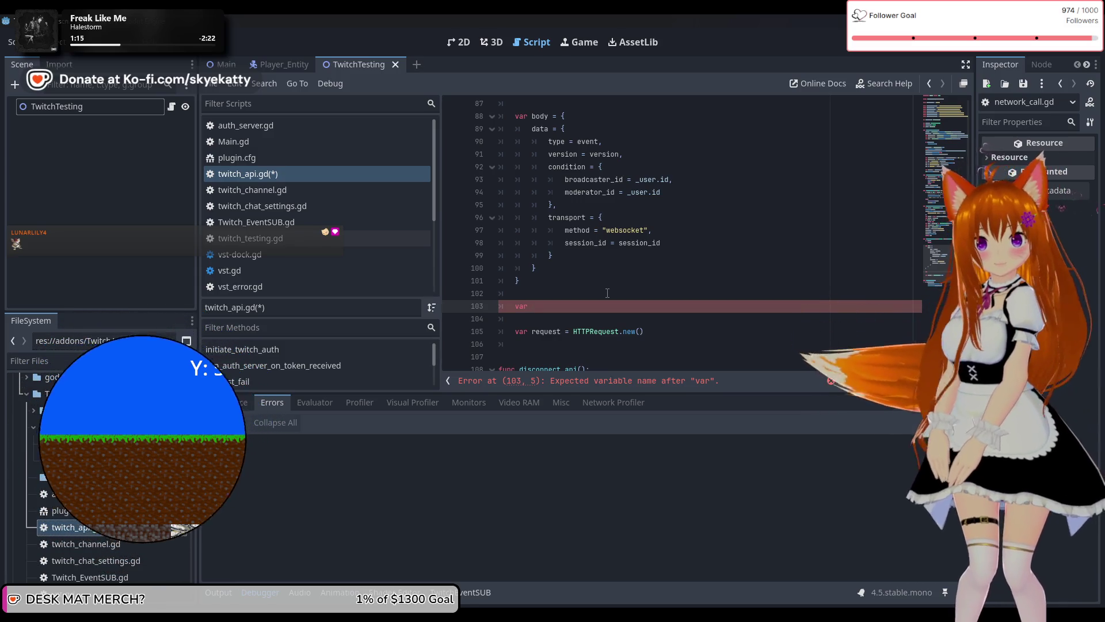
Declare 'var headers: PackedStringArray =' and delete the duplicate var keyword.
type("var")
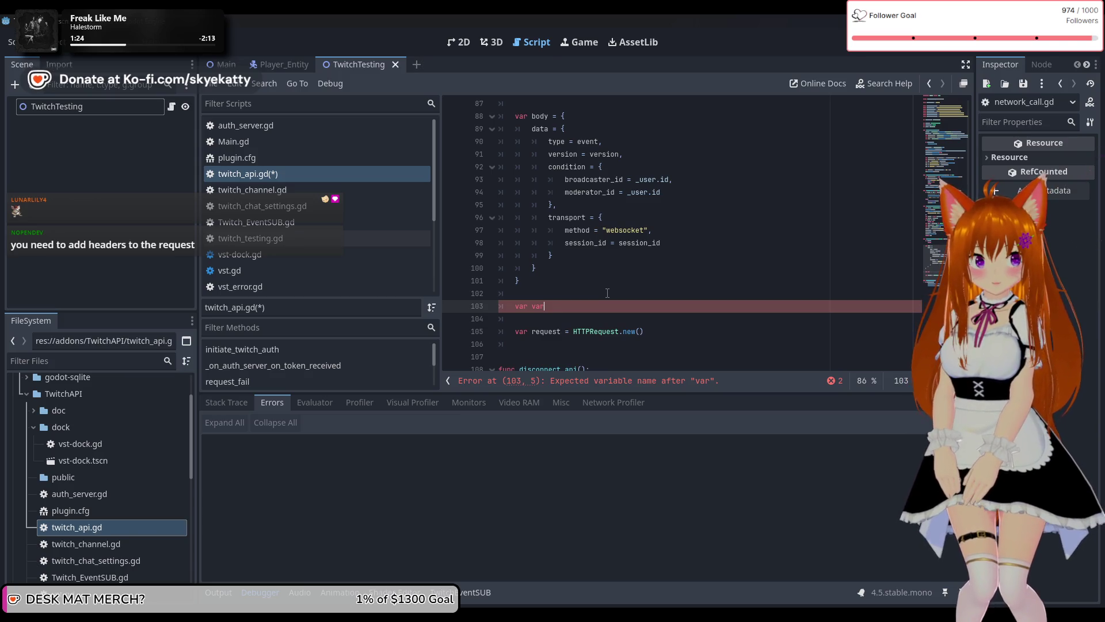
type(" headers: ")
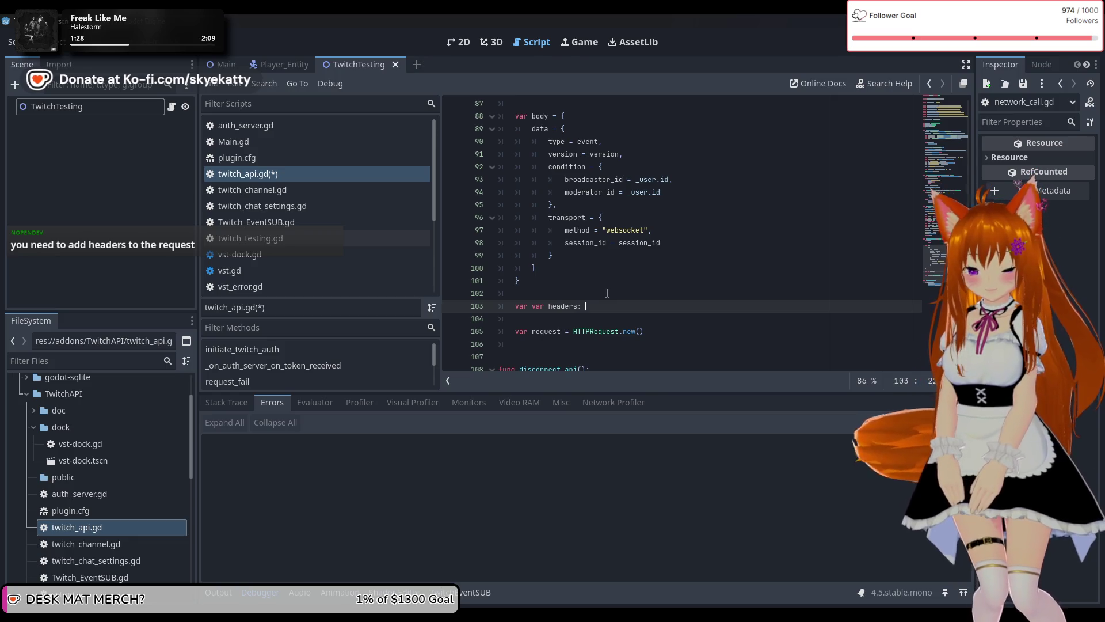
type("Pack")
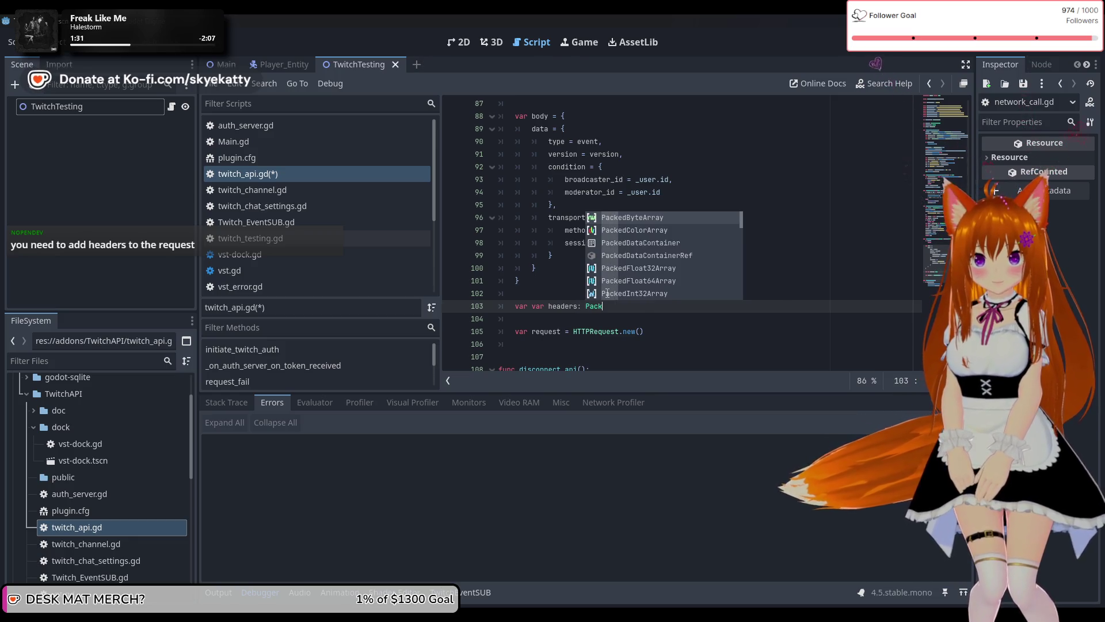
type("edS")
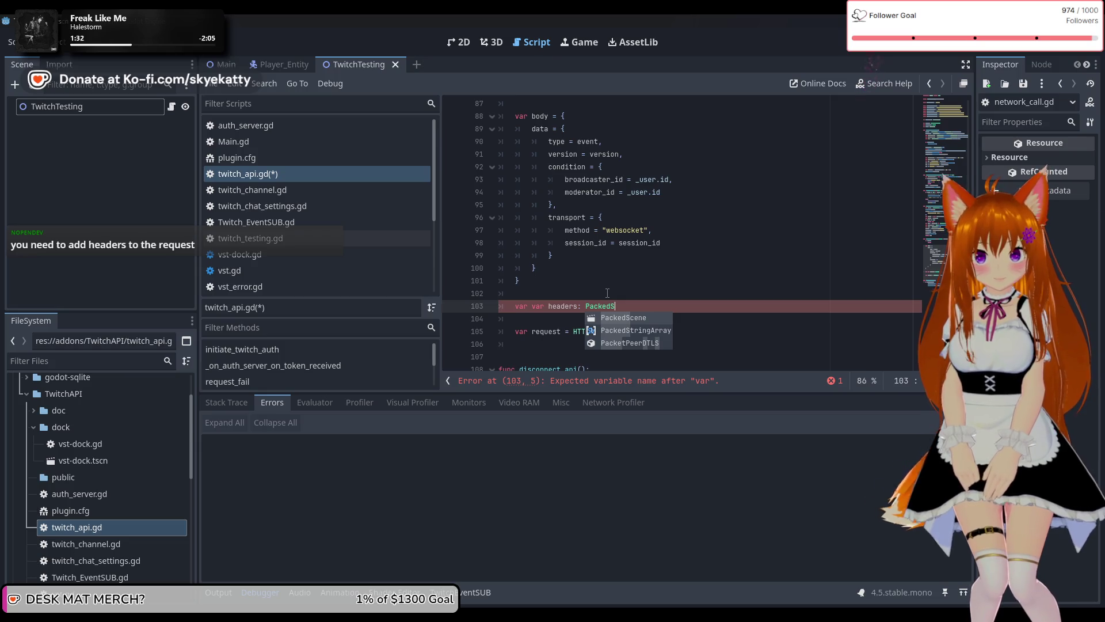
type("t")
key("Return")
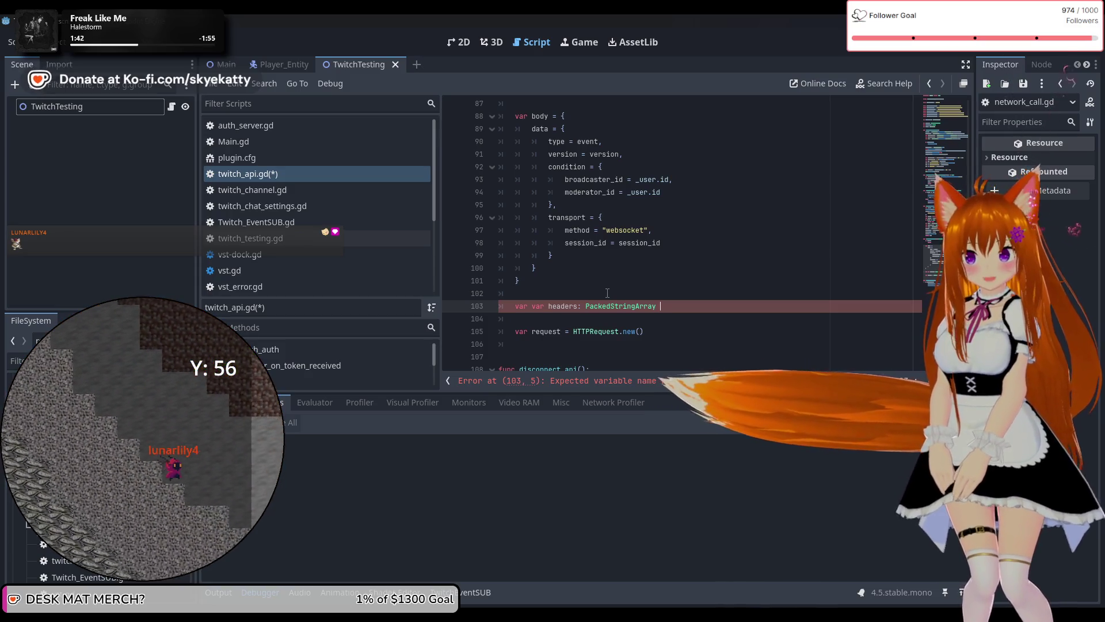
type("=")
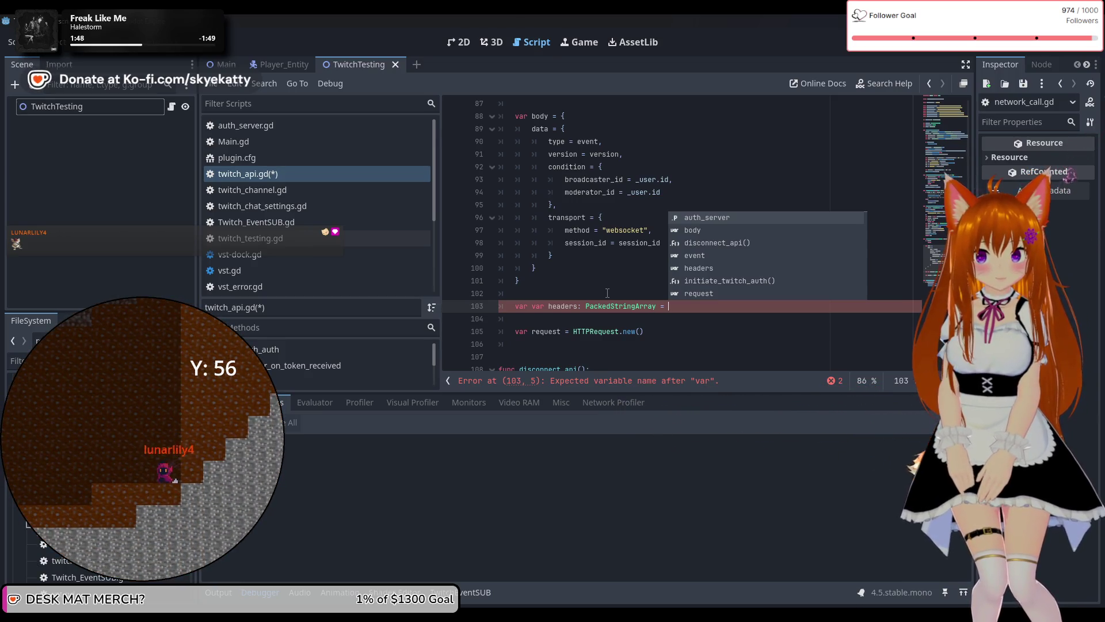
left_click(547, 307)
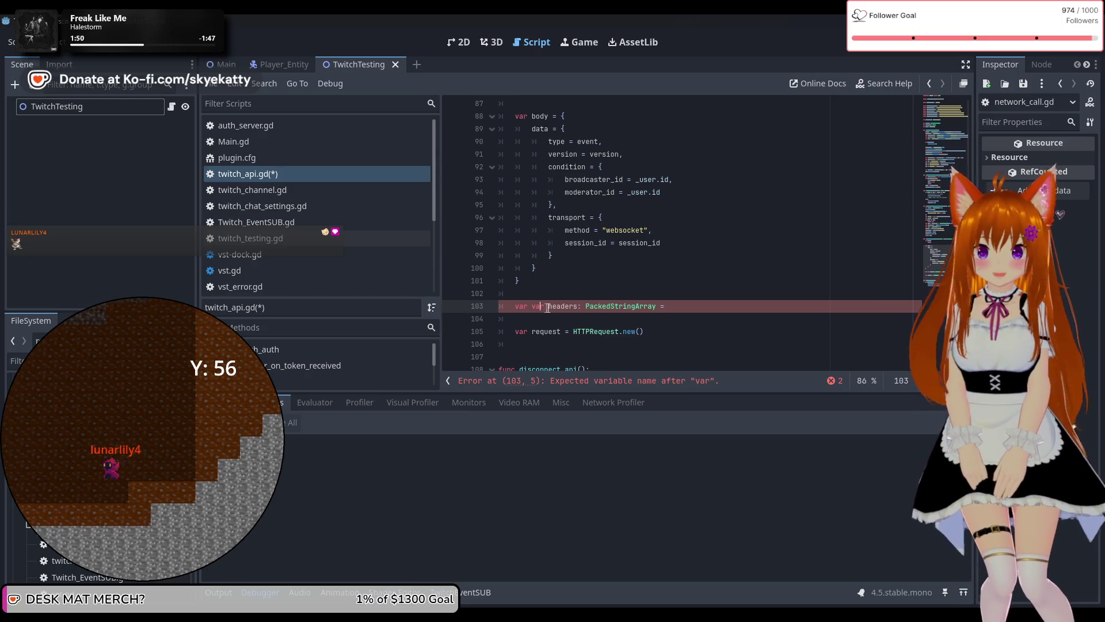
key("BackSpace")
key("BackSpace")
key("BackSpace")
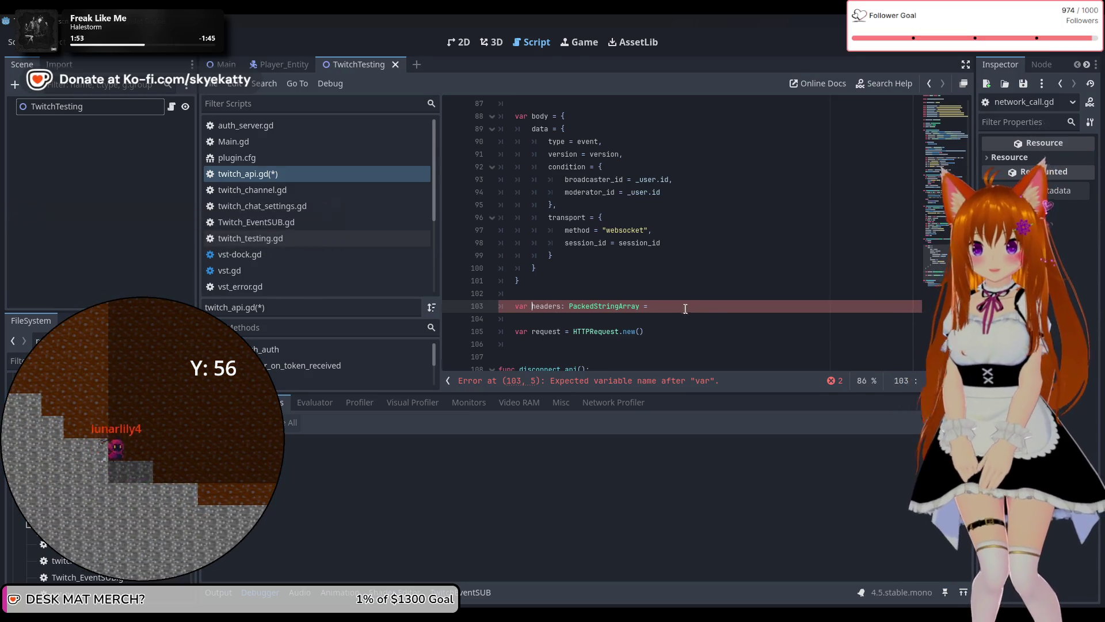
Make headers a multi-line array starting with an "Authorization: Bearer " + entry, then show the desktop.
left_click(681, 305)
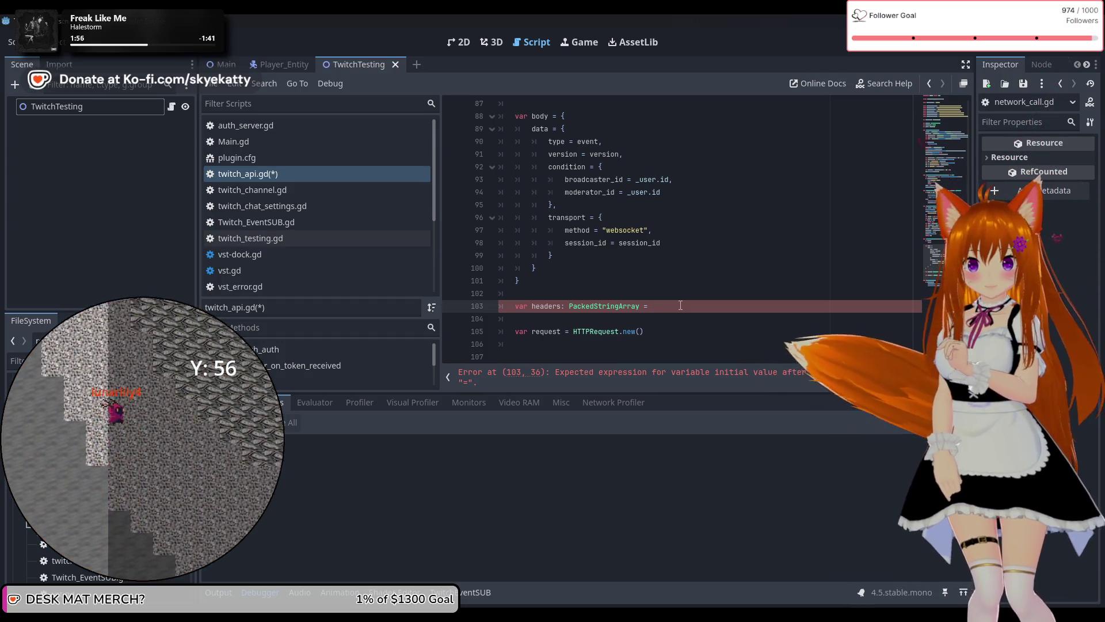
type("[]")
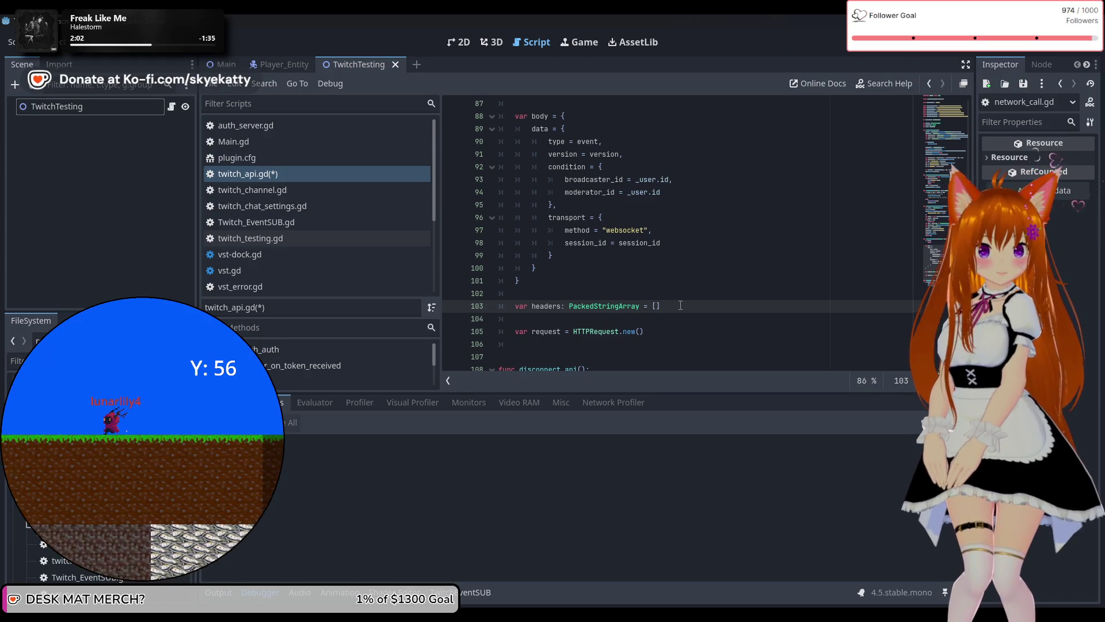
key("Return")
type("\"Au")
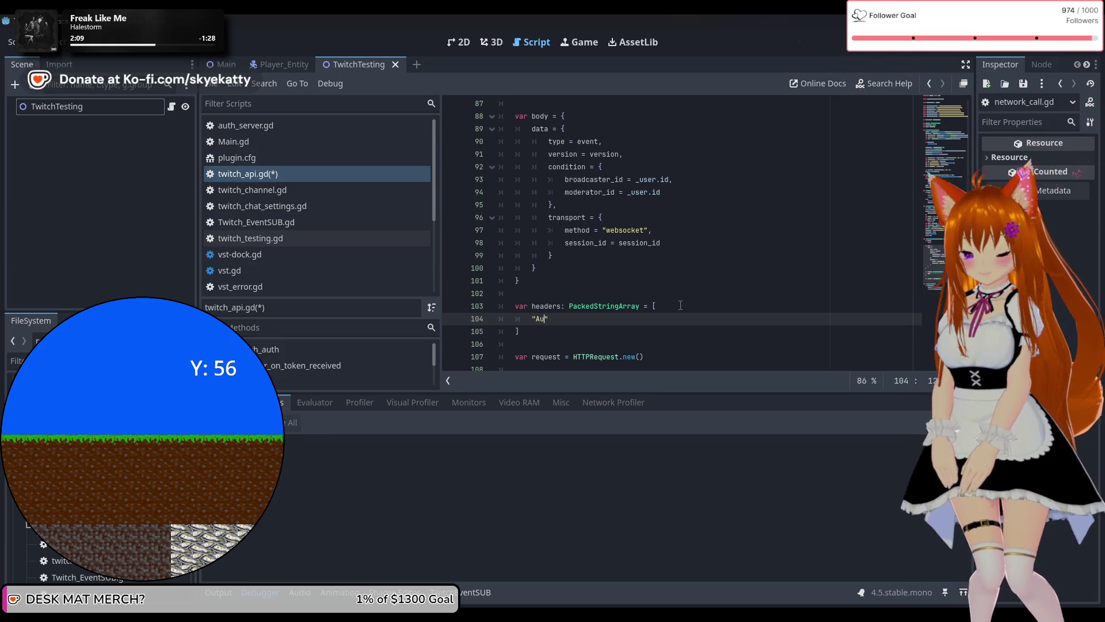
type("thorization")
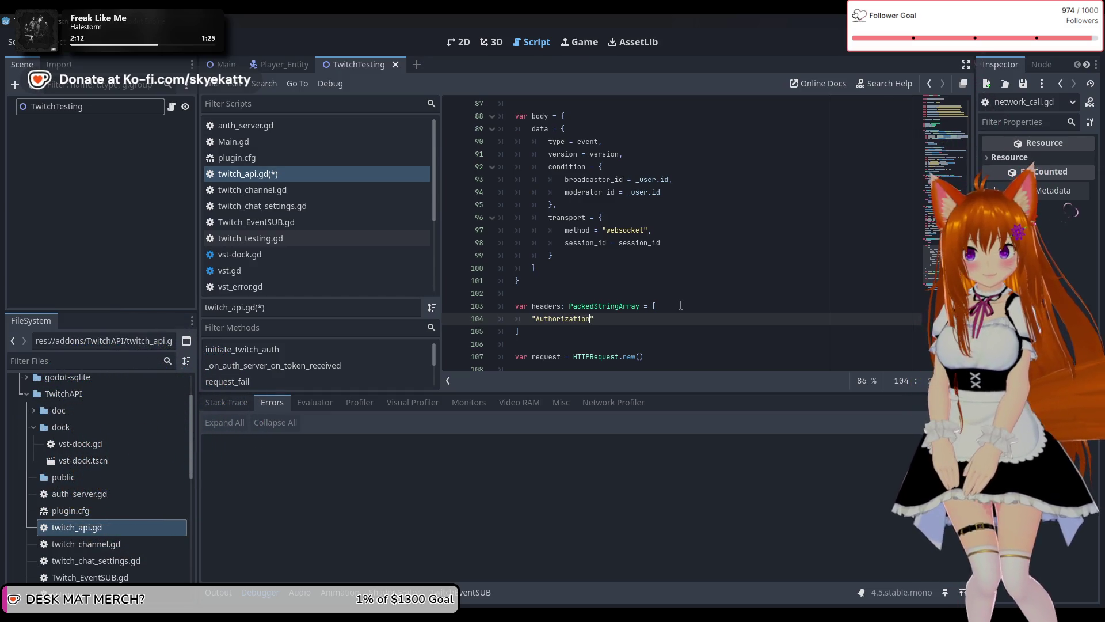
type("B")
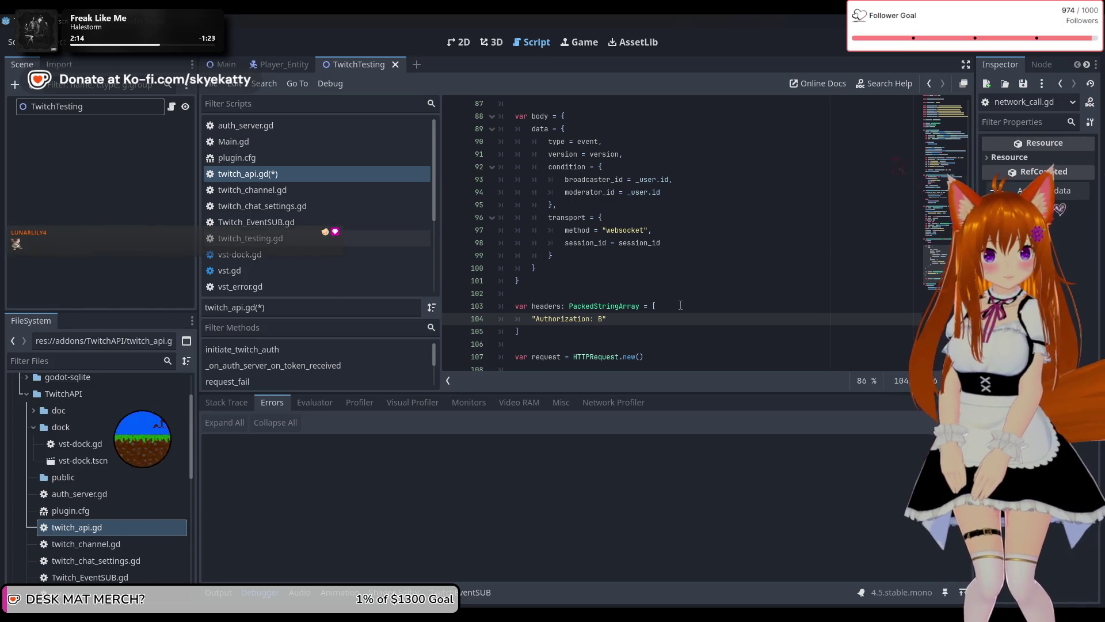
type("r")
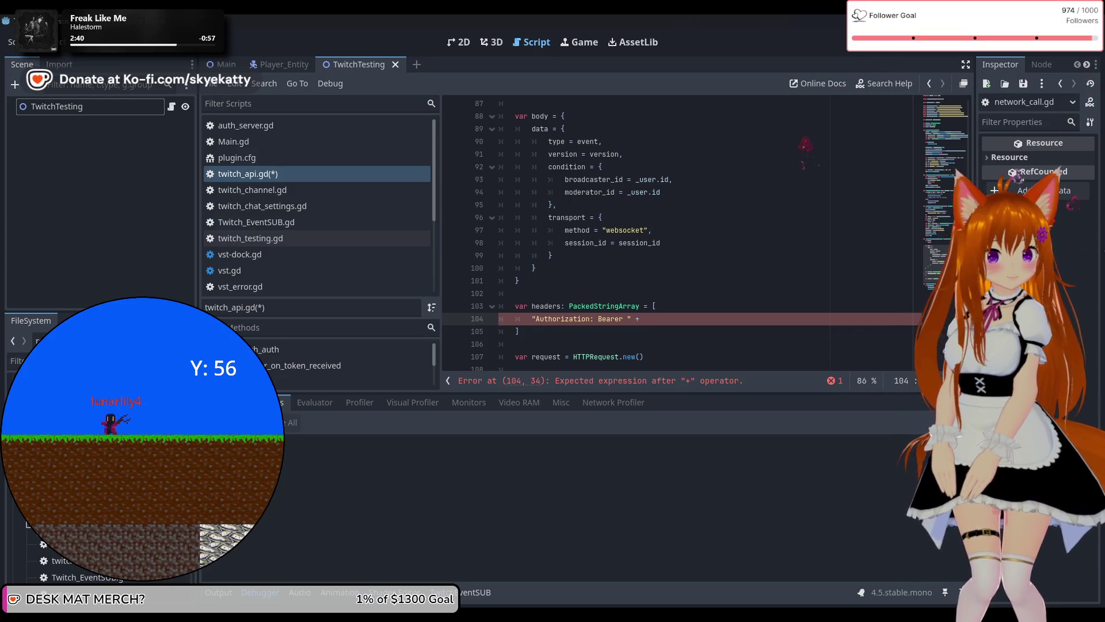
key("super+d")
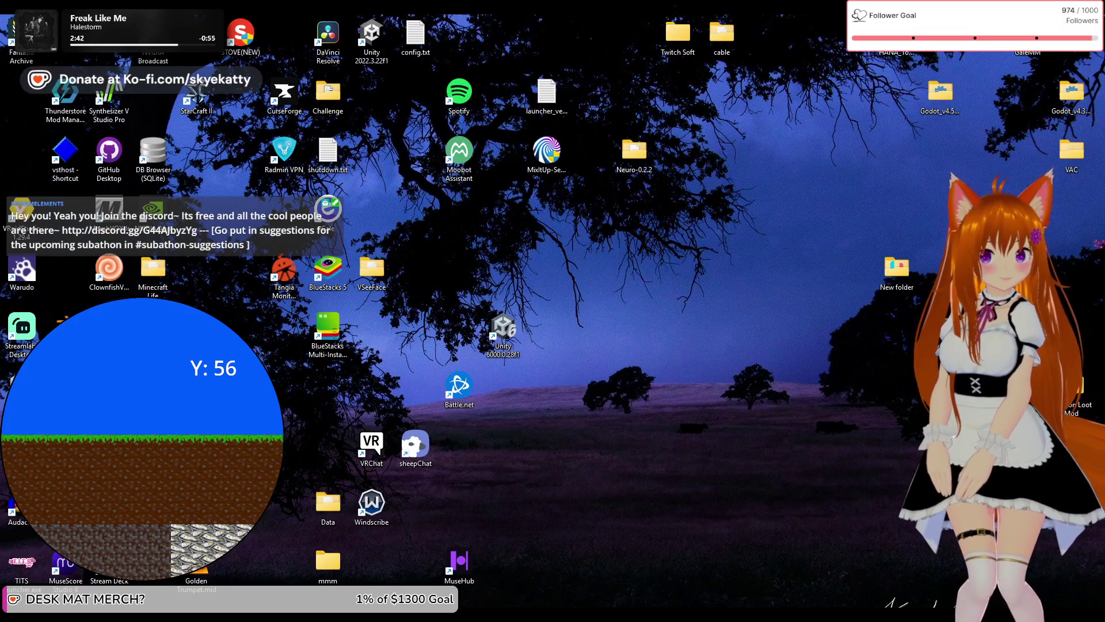
Restore the Godot editor showing twitch_api.gd with Win+D.
key("super+d")
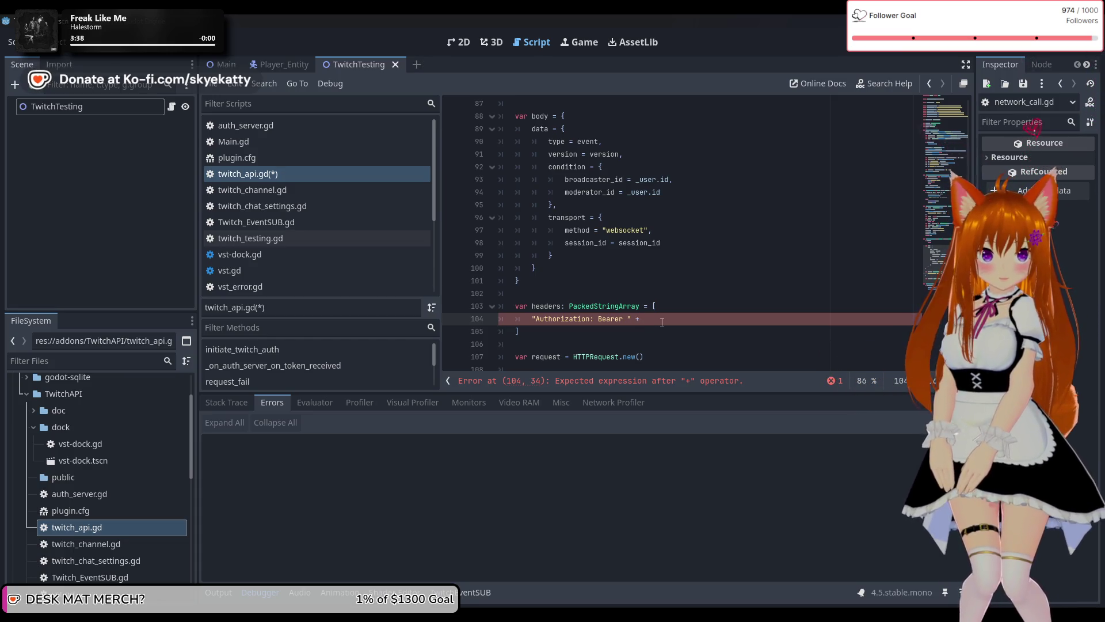
Complete the entry as "Authorization: Bearer " + _user.token, followed by a comma and a new line.
type(" _user")
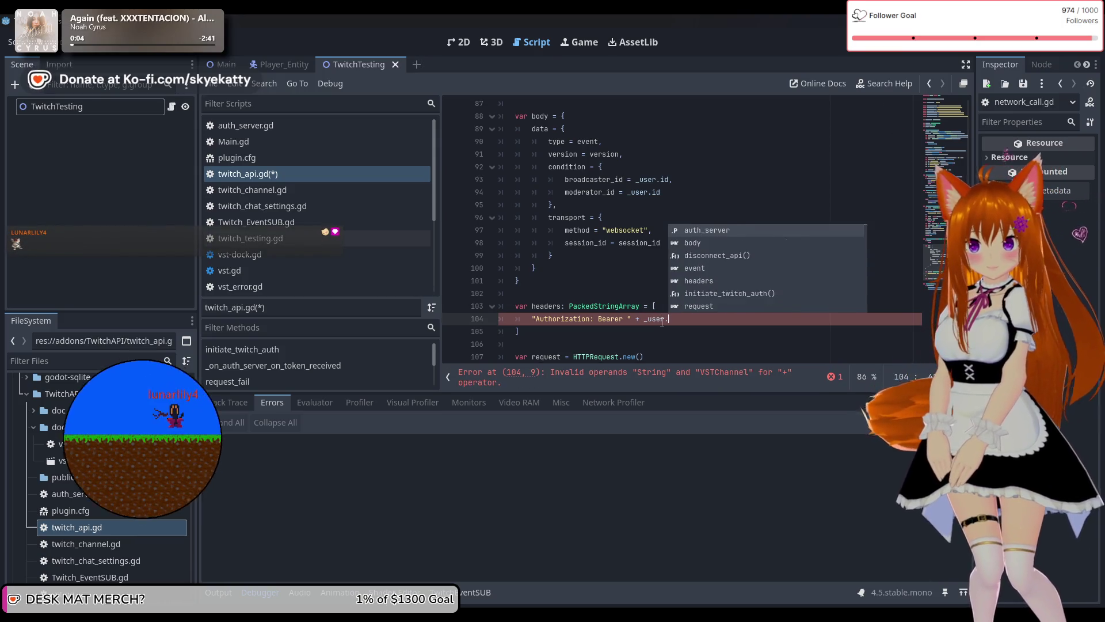
type(".token")
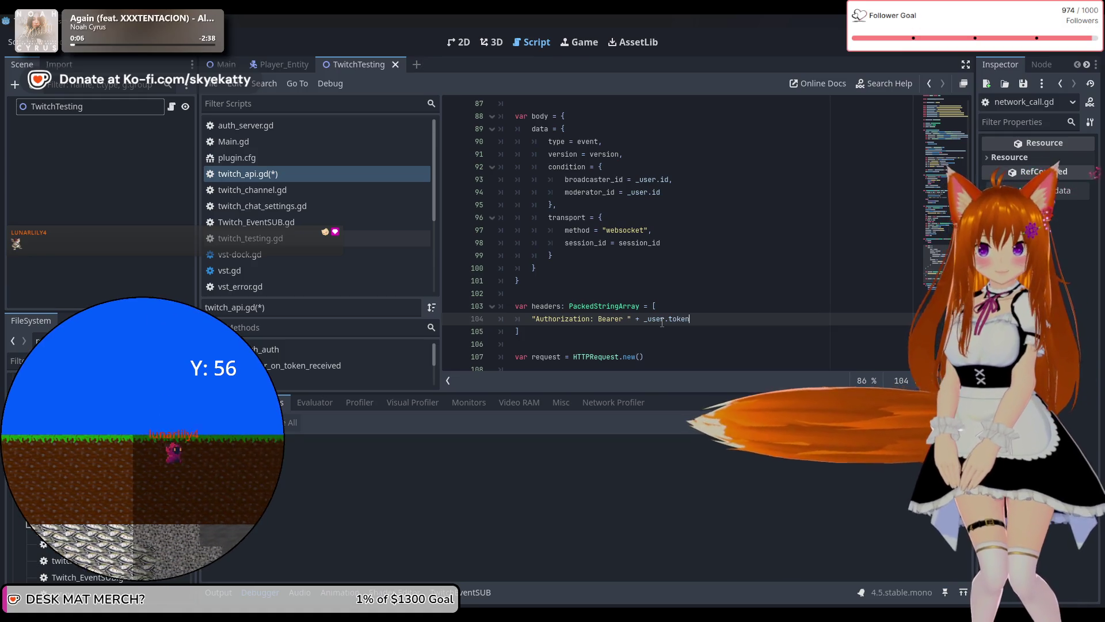
key("Return")
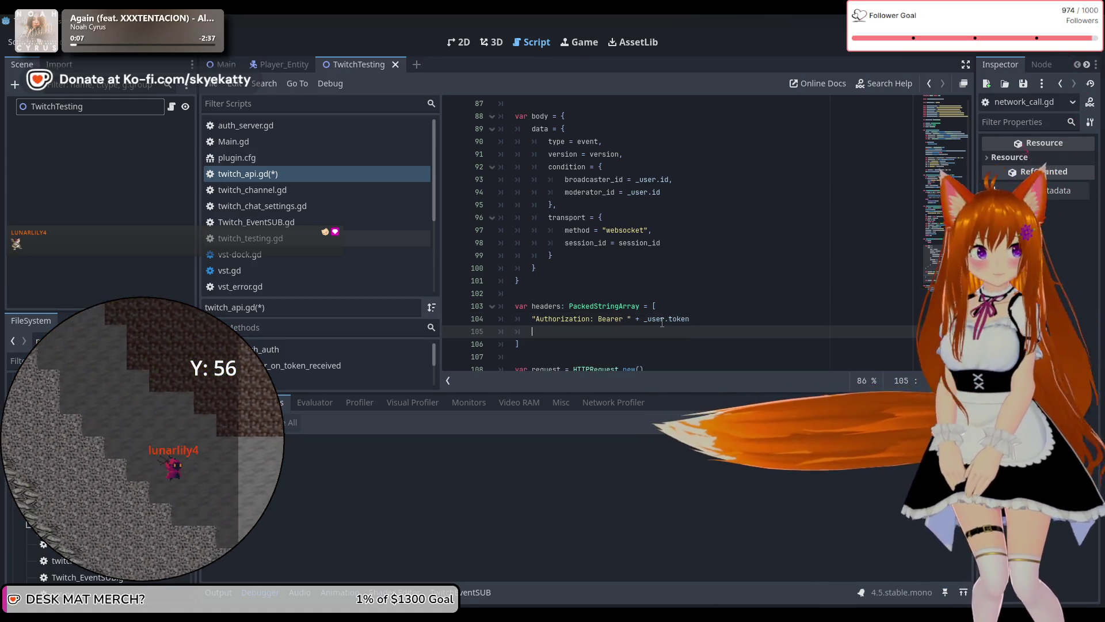
type("C")
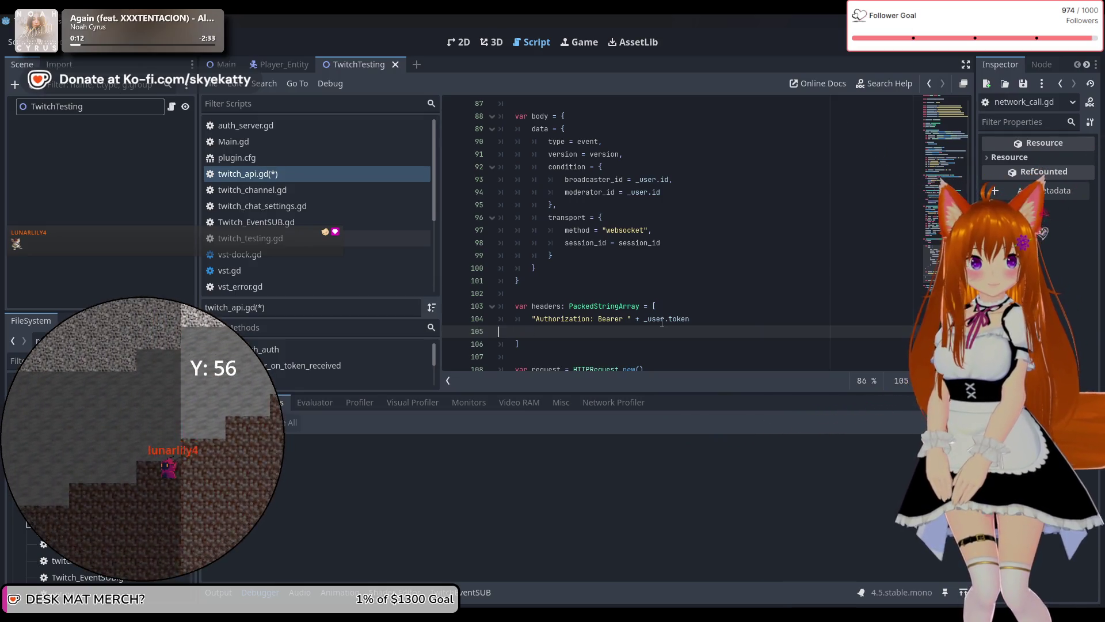
key("BackSpace")
key("BackSpace")
key("Return")
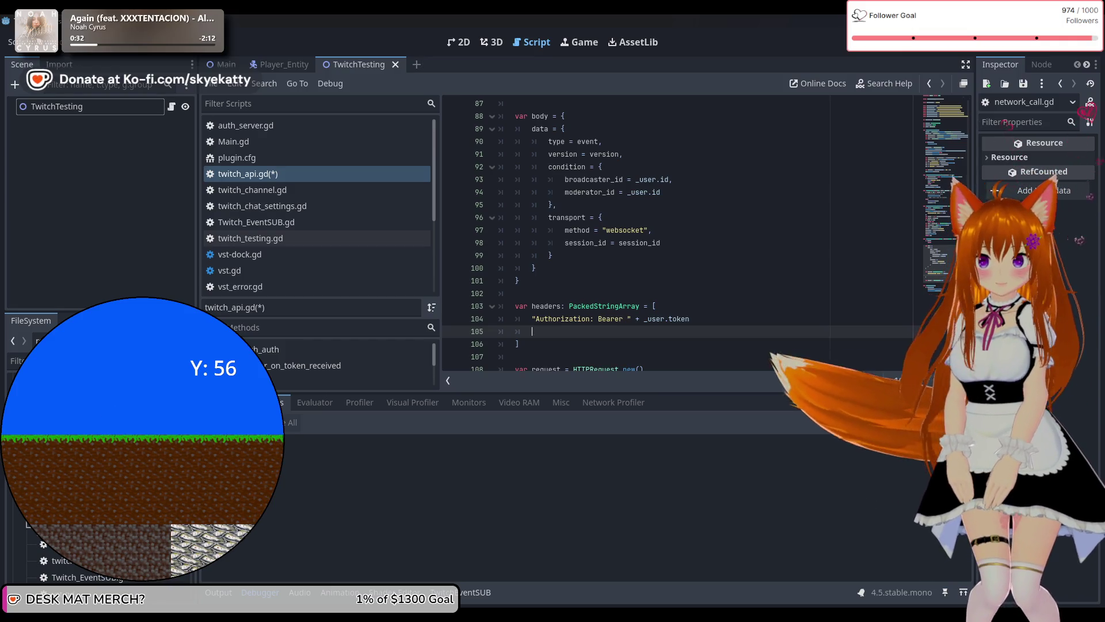
key("BackSpace")
key("BackSpace")
key("BackSpace")
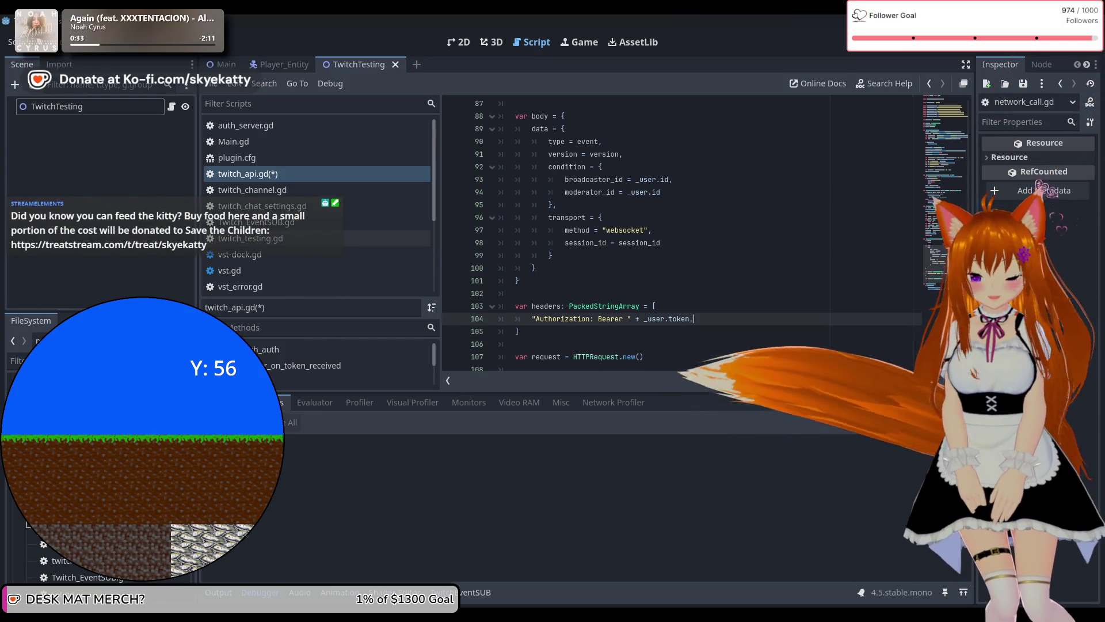
type(",")
key("Return")
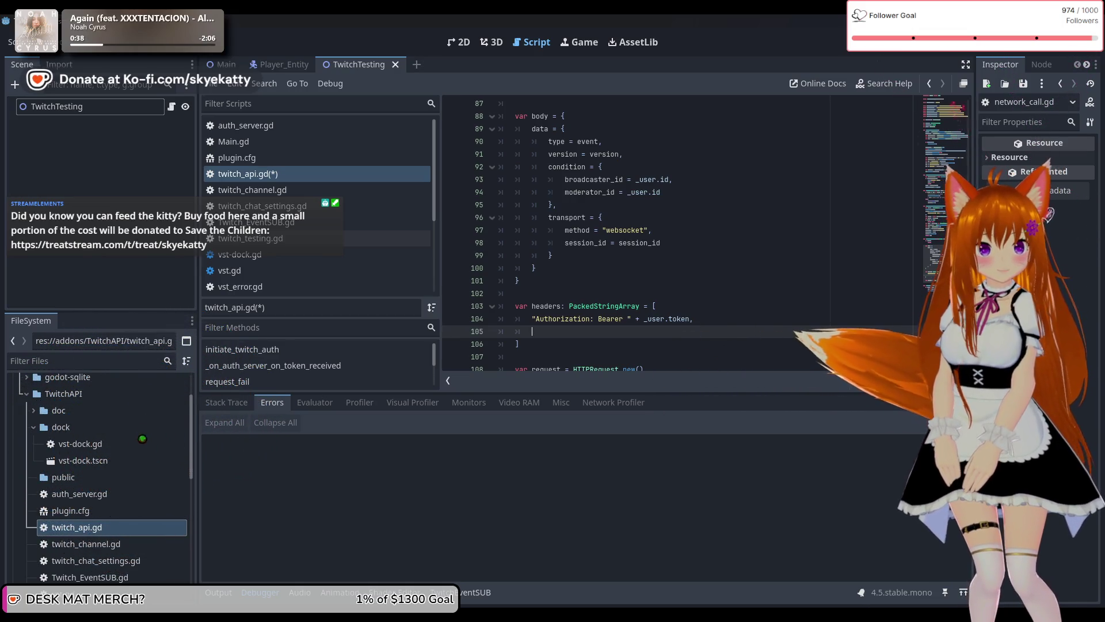
Add the "Client-Id: " + _client_id header entry, ending it with a comma.
type("A")
key("BackSpace")
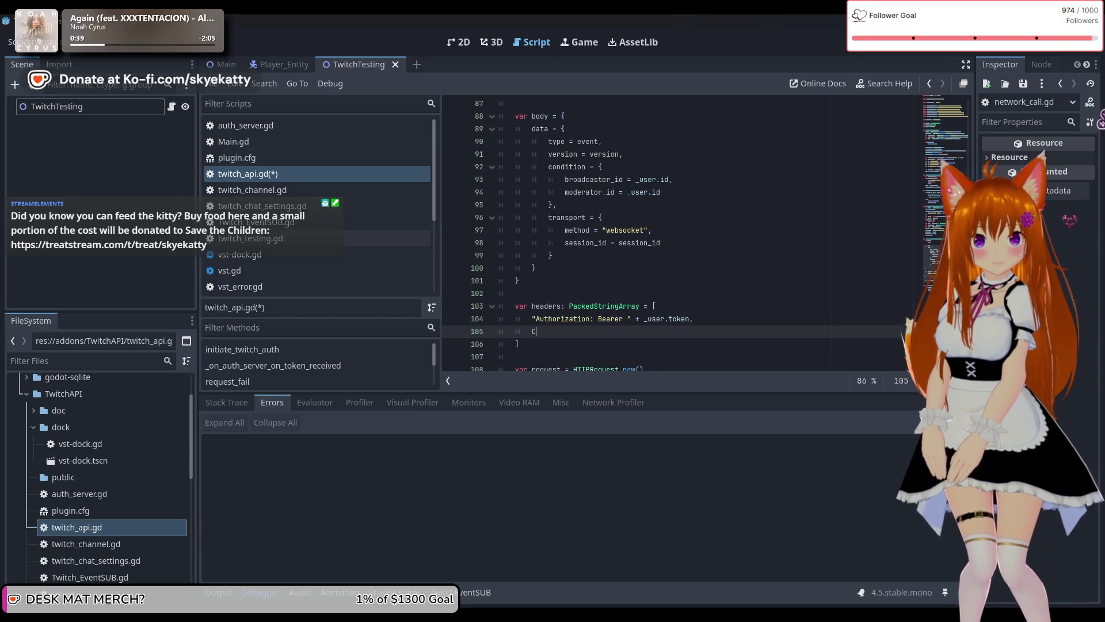
type("lient_")
key("BackSpace")
type("-Id")
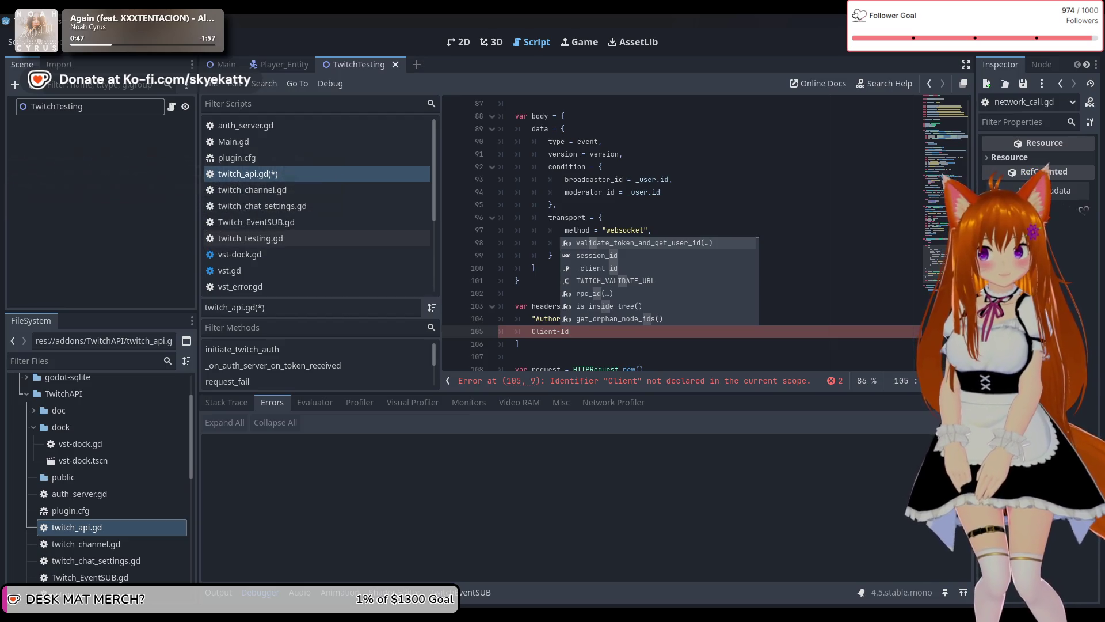
key("BackSpace")
key("BackSpace")
key("BackSpace")
type("\"")
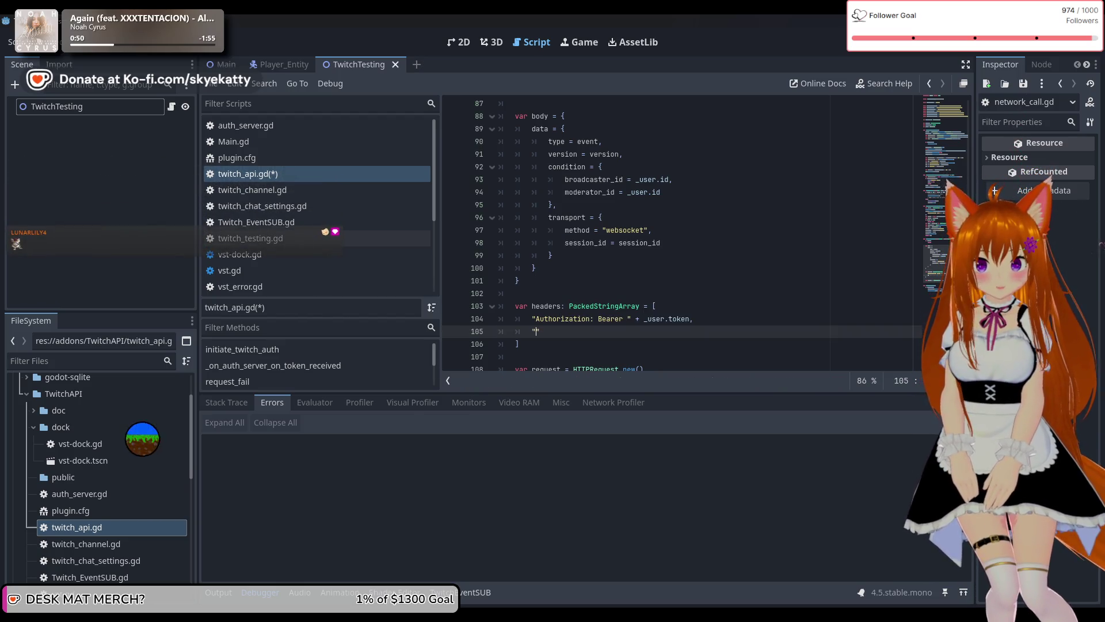
type("Client-ID")
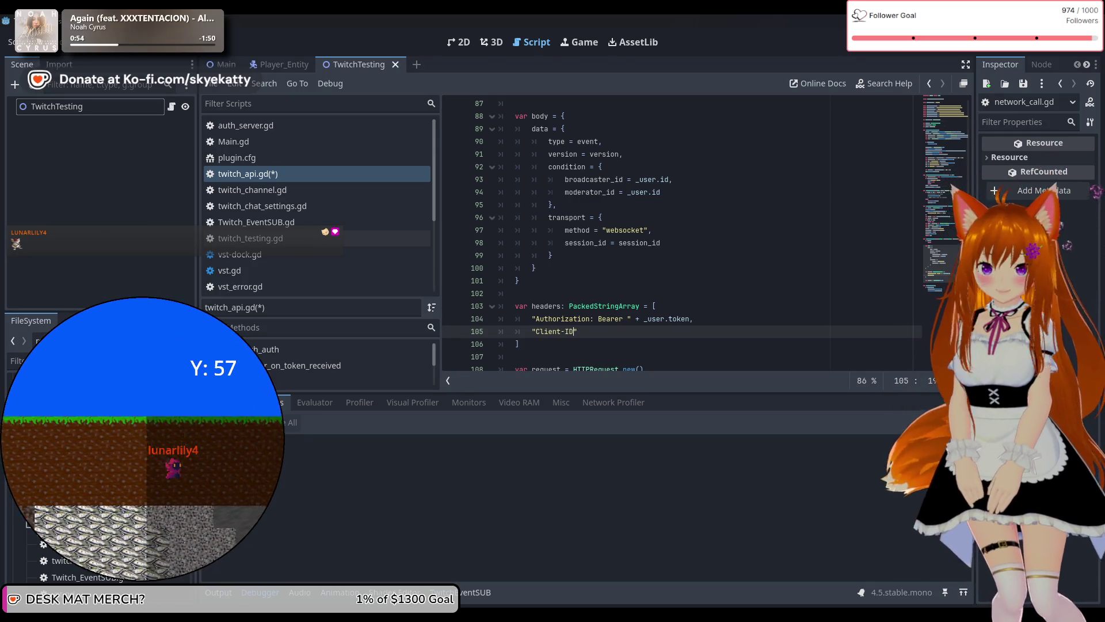
key("BackSpace")
type("d:")
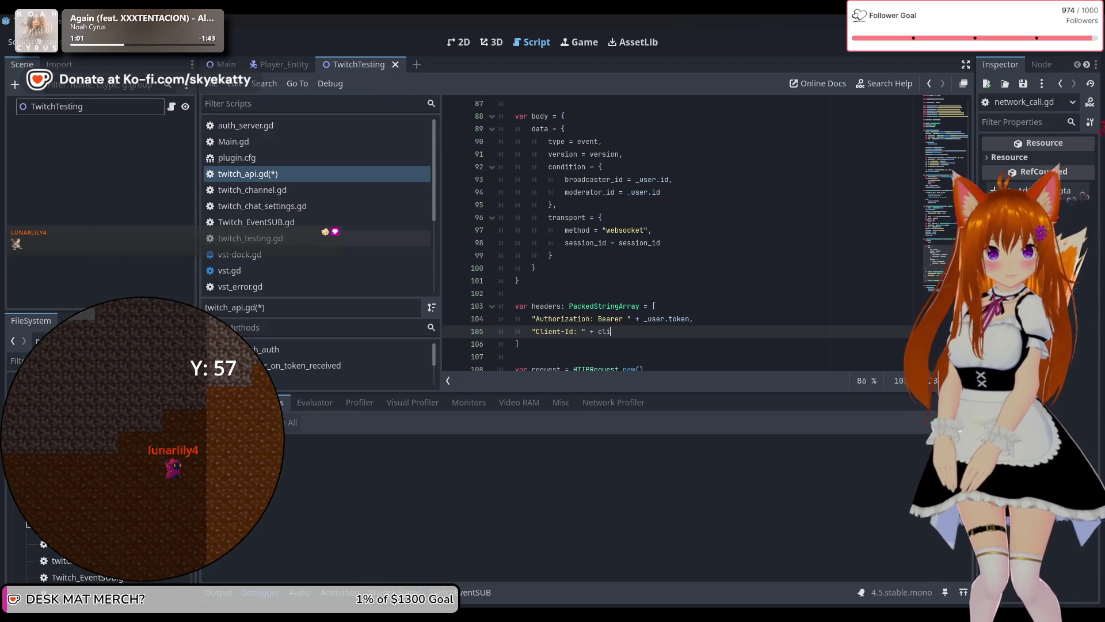
key("Return")
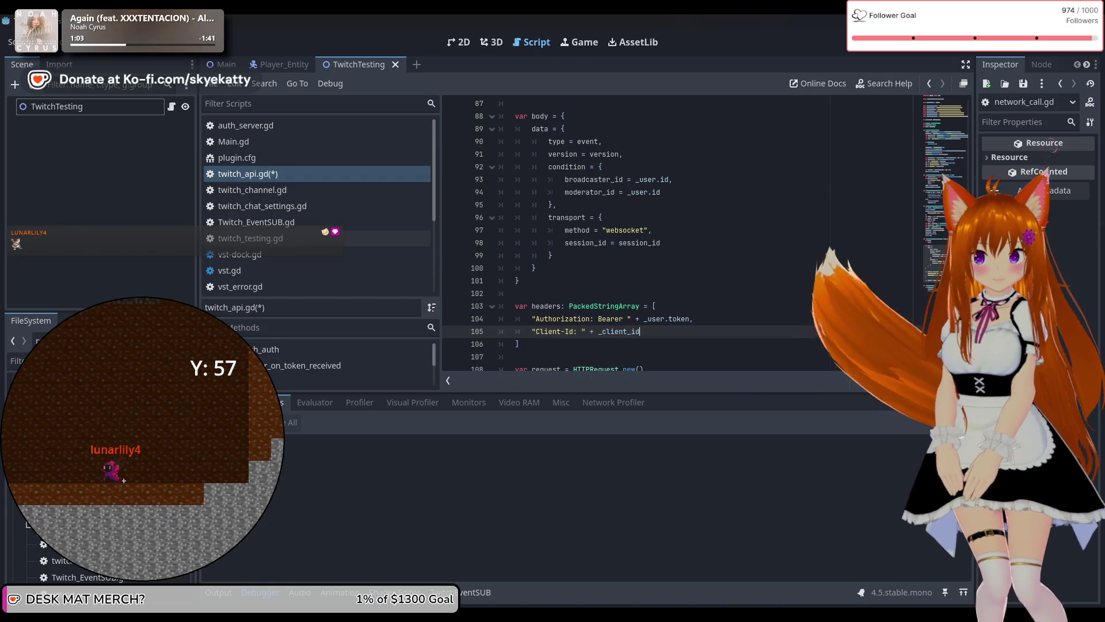
key("Return")
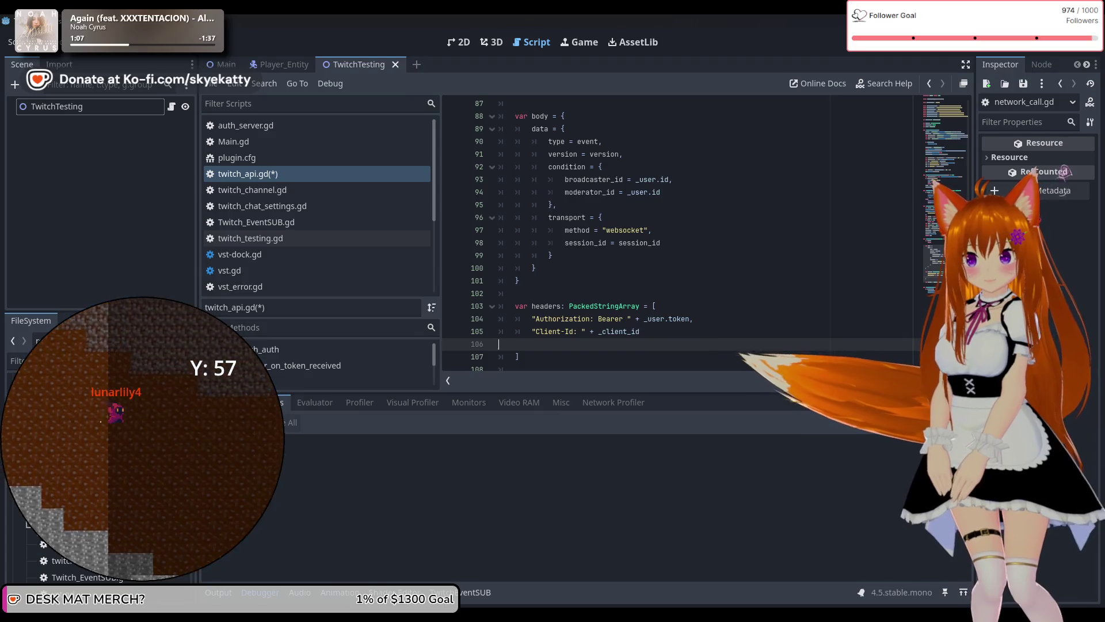
key("BackSpace")
key("BackSpace")
type(",")
key("Return")
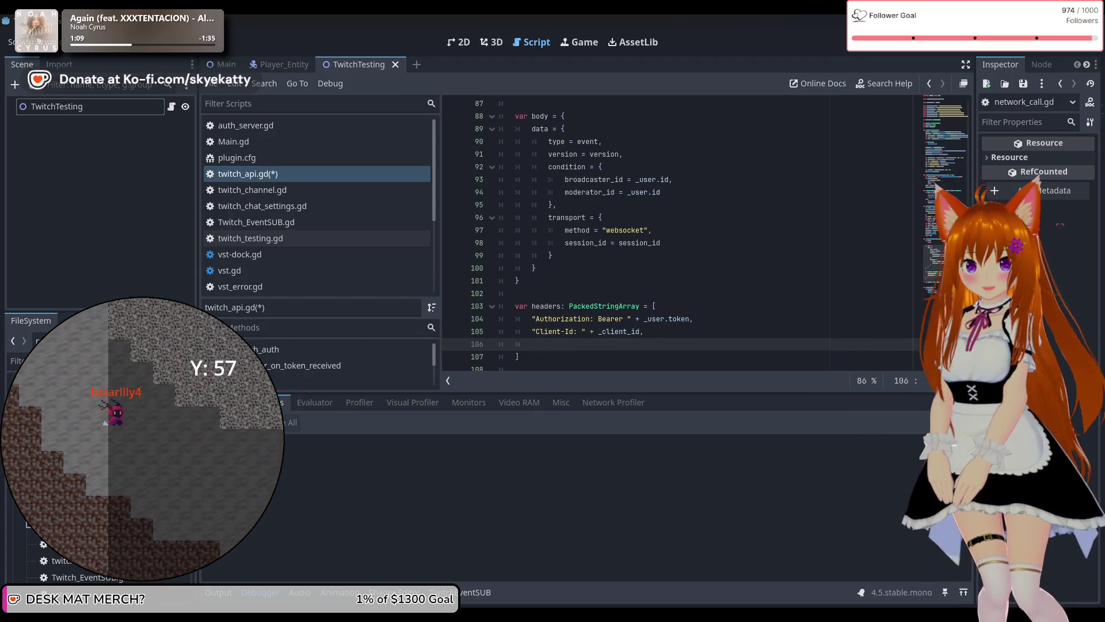
type("C")
Add the "Content-Type: application/json" header as the array's third entry.
key("BackSpace")
type("\"")
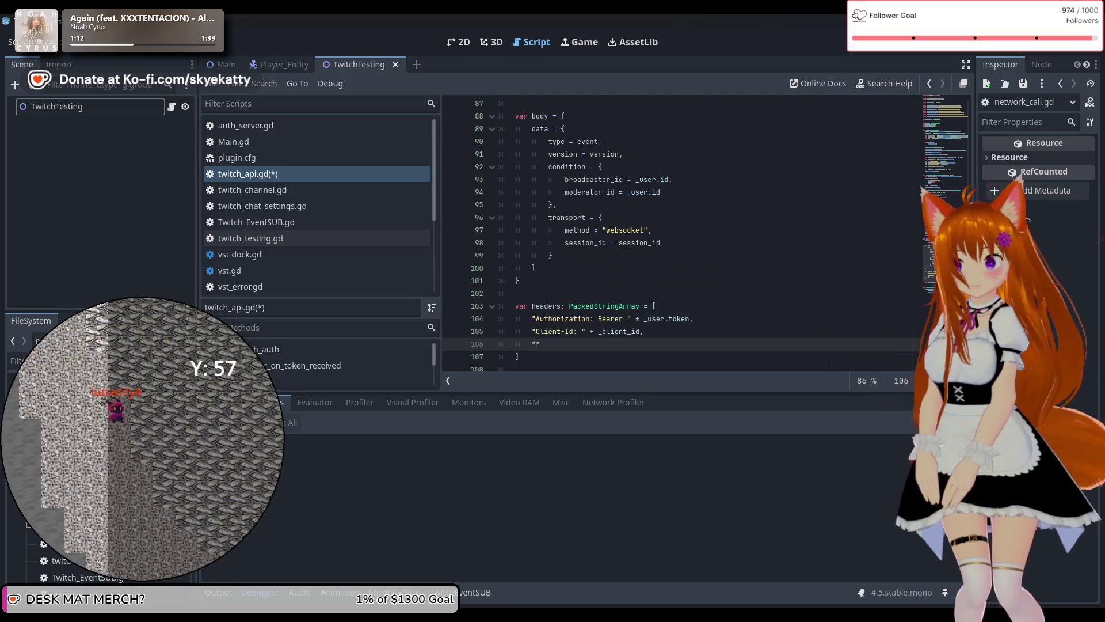
type("Conten")
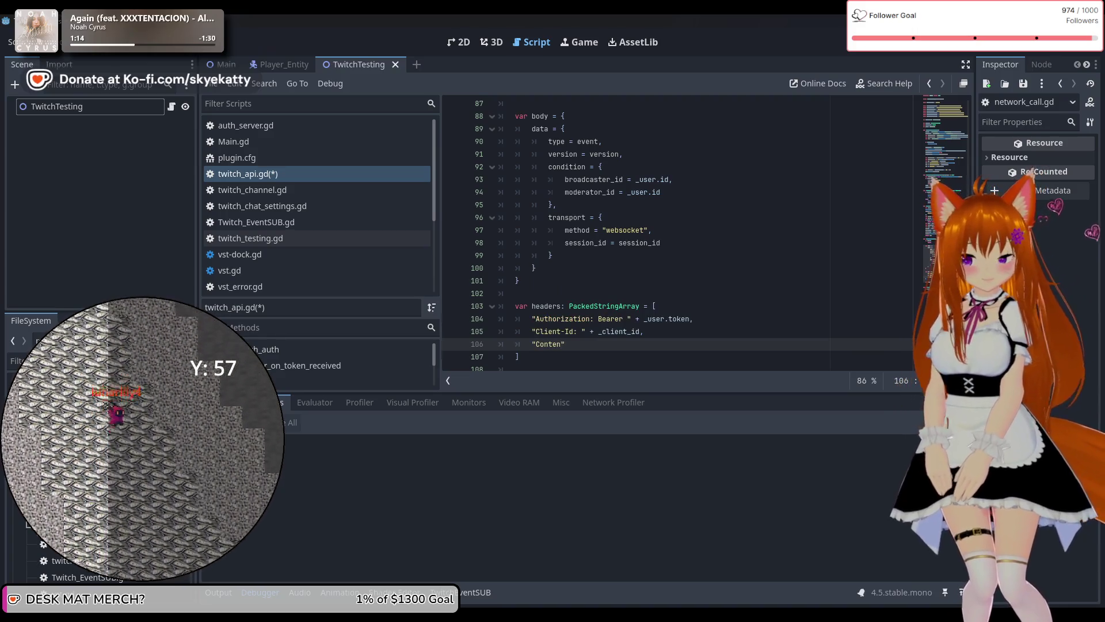
type("t-Type:")
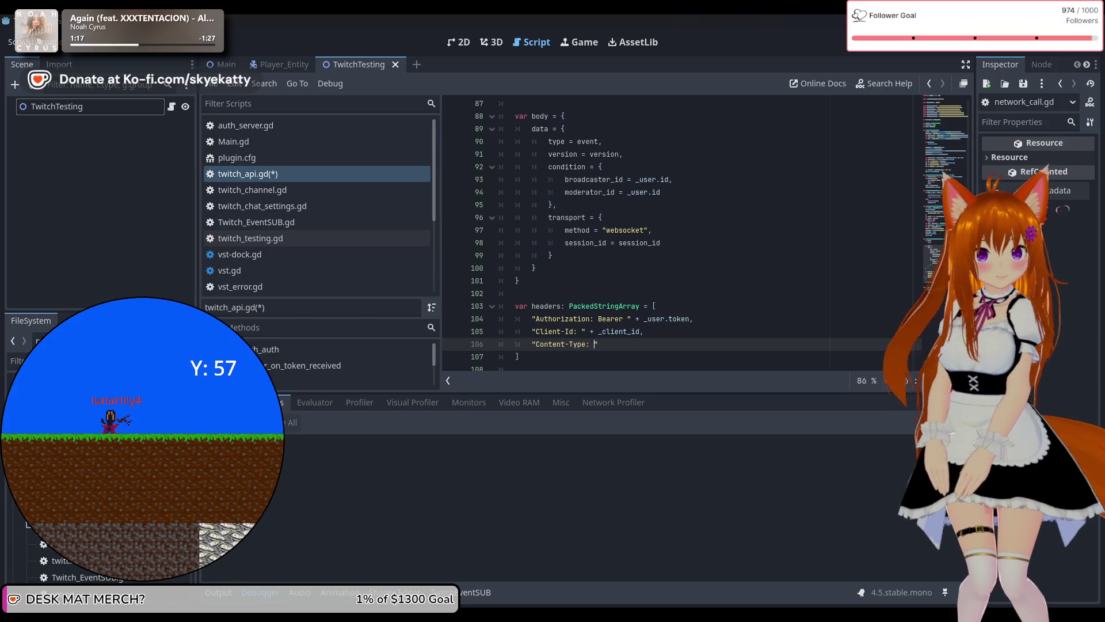
key("BackSpace")
key("BackSpace")
key("BackSpace")
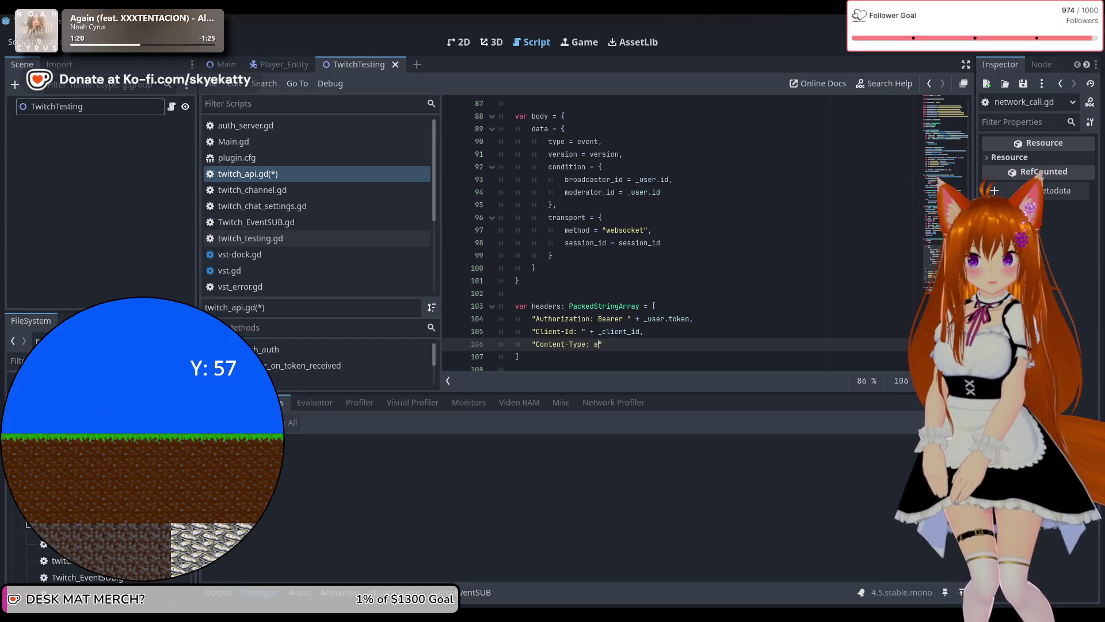
type("plication/j")
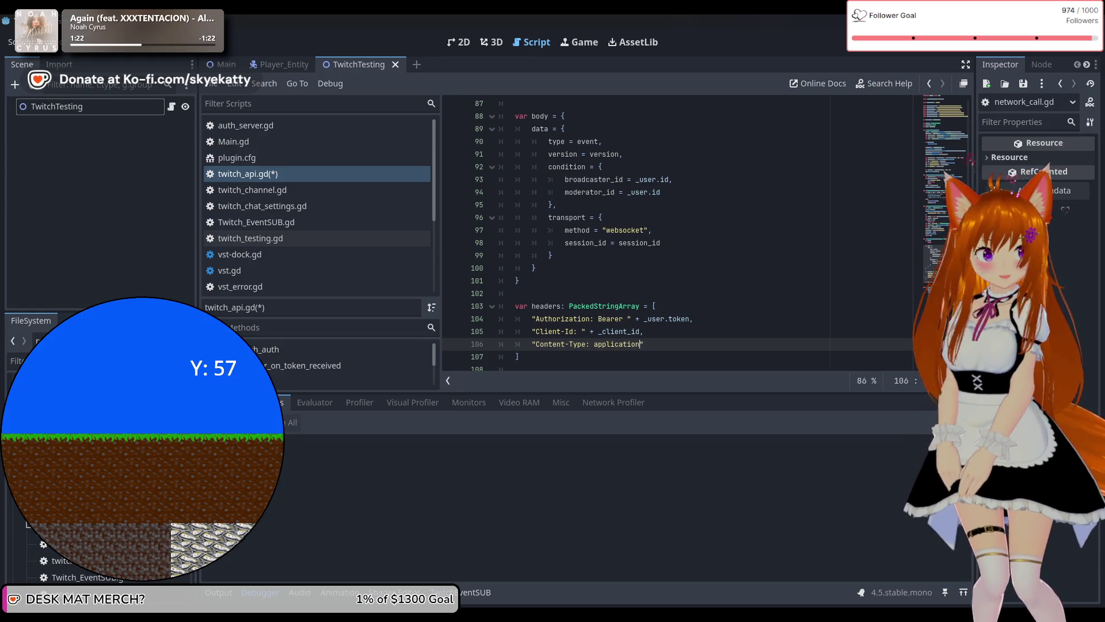
type("son")
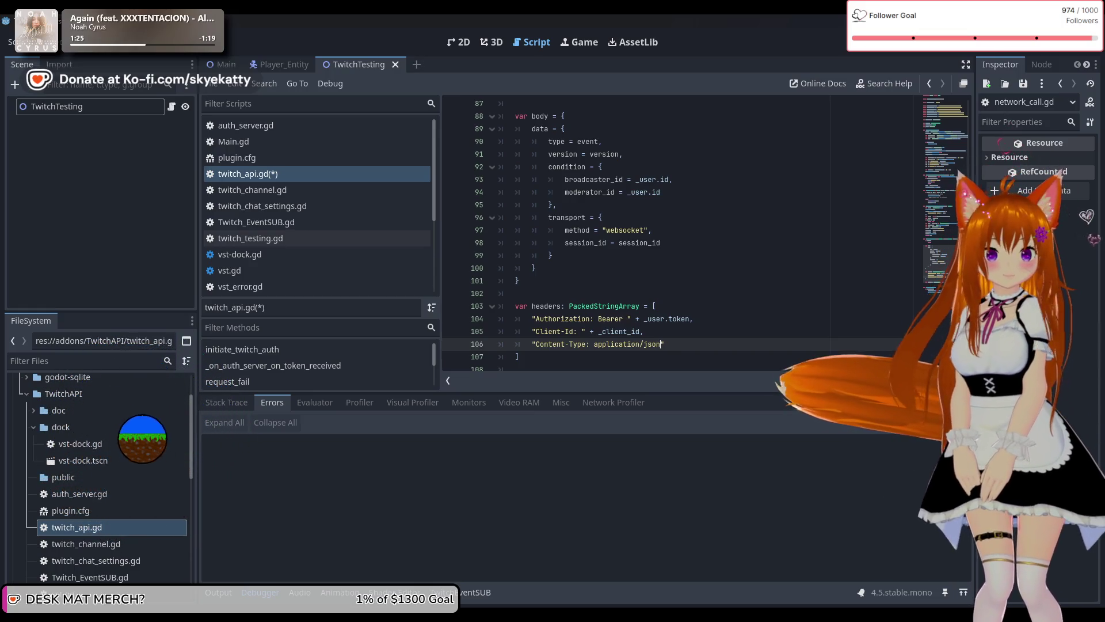
left_click(680, 348)
scroll(681, 348, "down", 1)
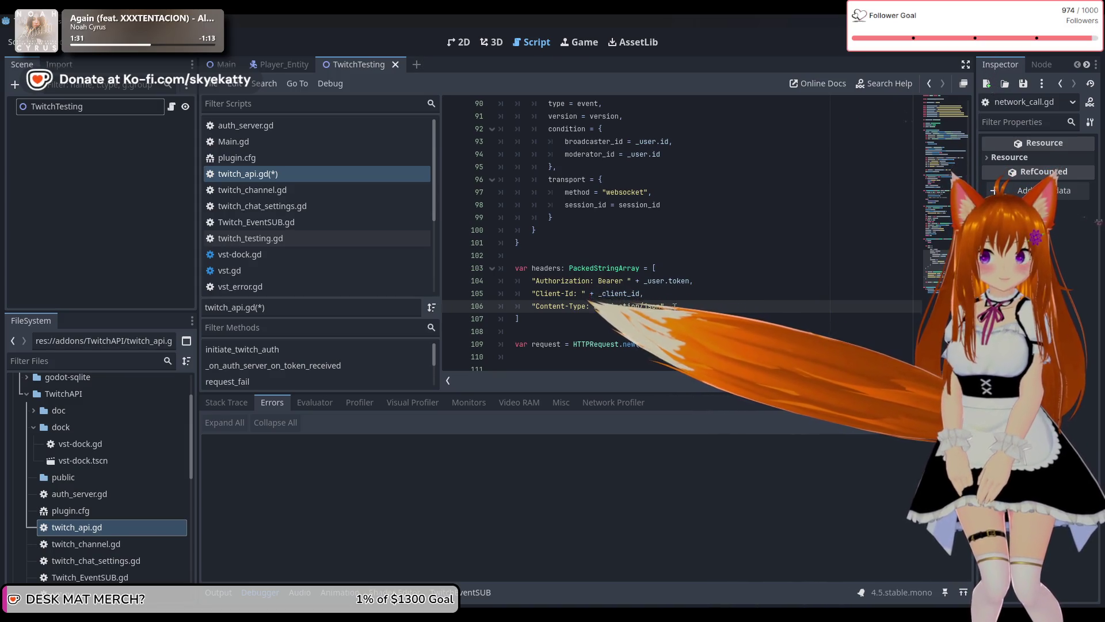
scroll(680, 348, "up", 2)
scroll(916, 242, "down", 3)
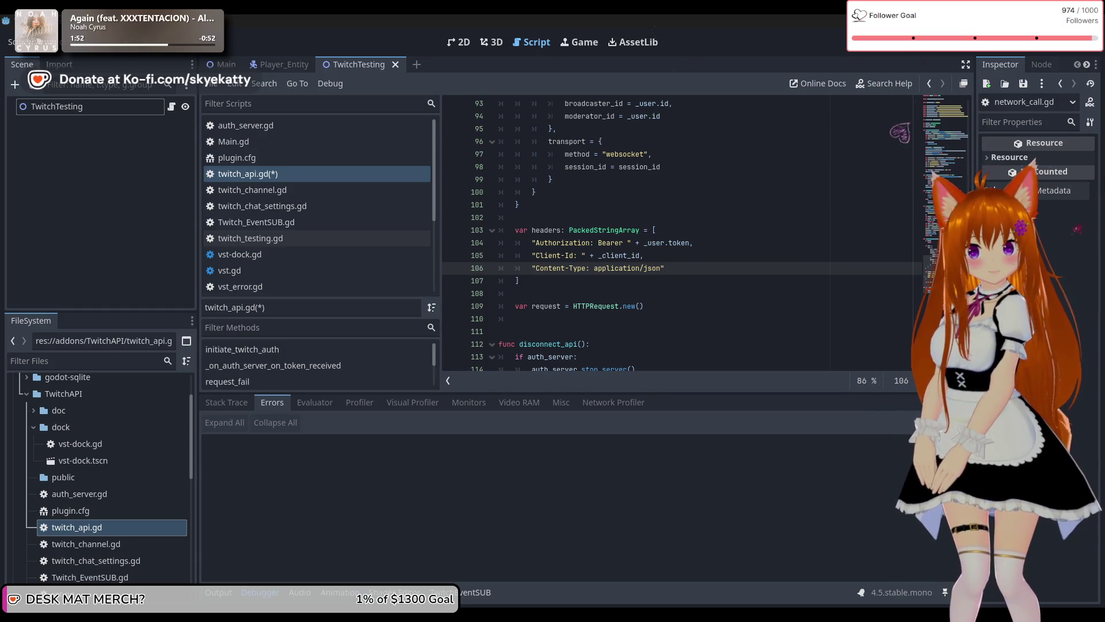
left_click(518, 217)
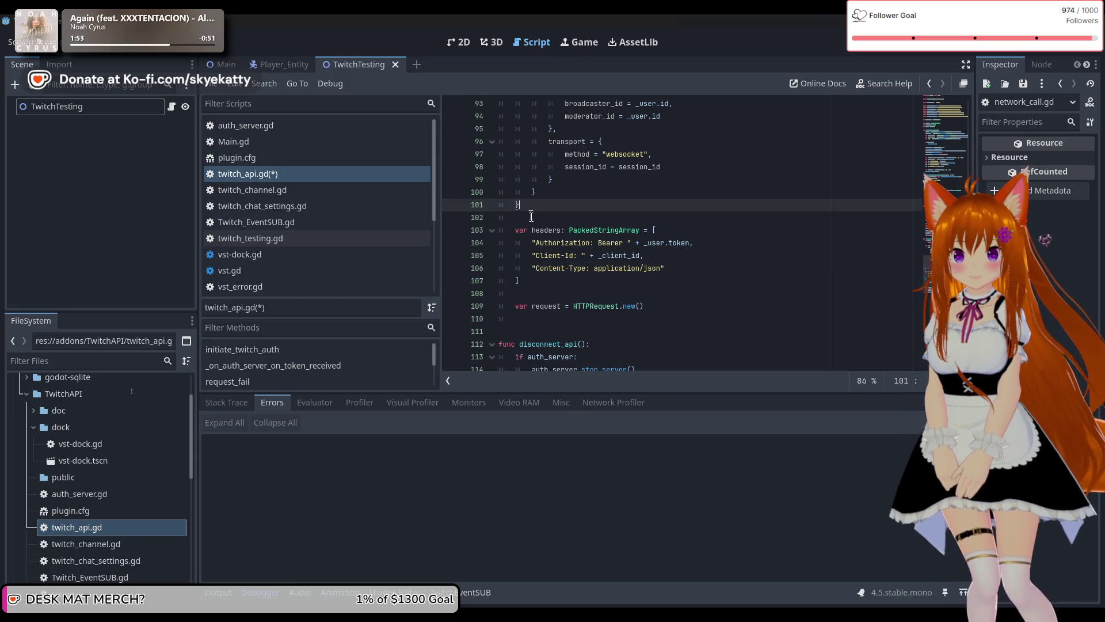
left_click(659, 317)
type("re")
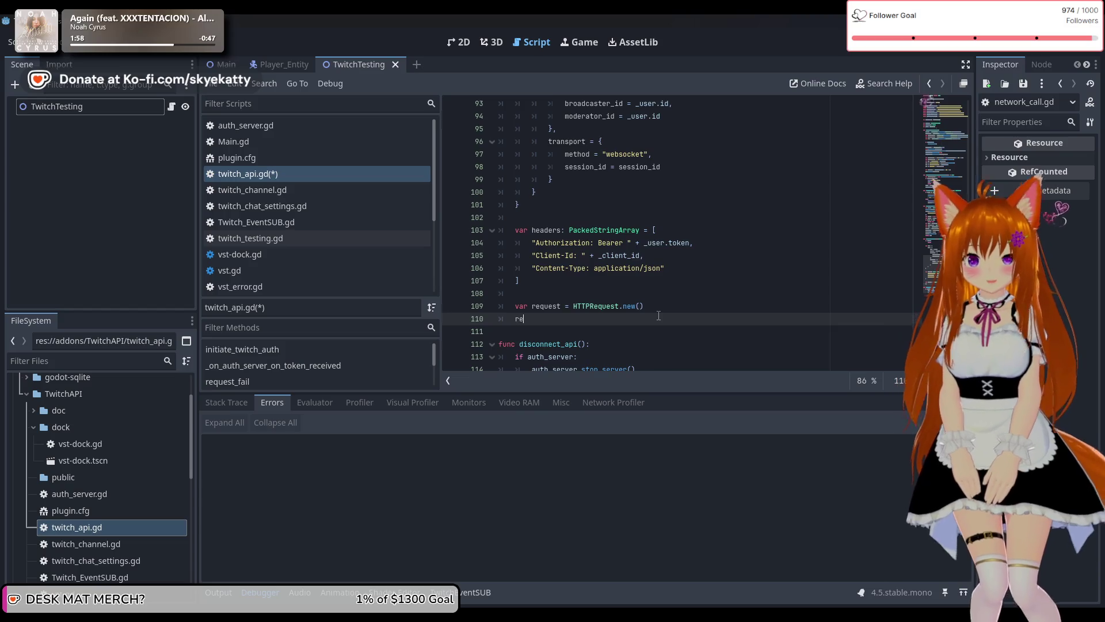
Start the request.request() call on line 110 and paste TWITCH_EVENTSUB_URL as its URL.
key("Return")
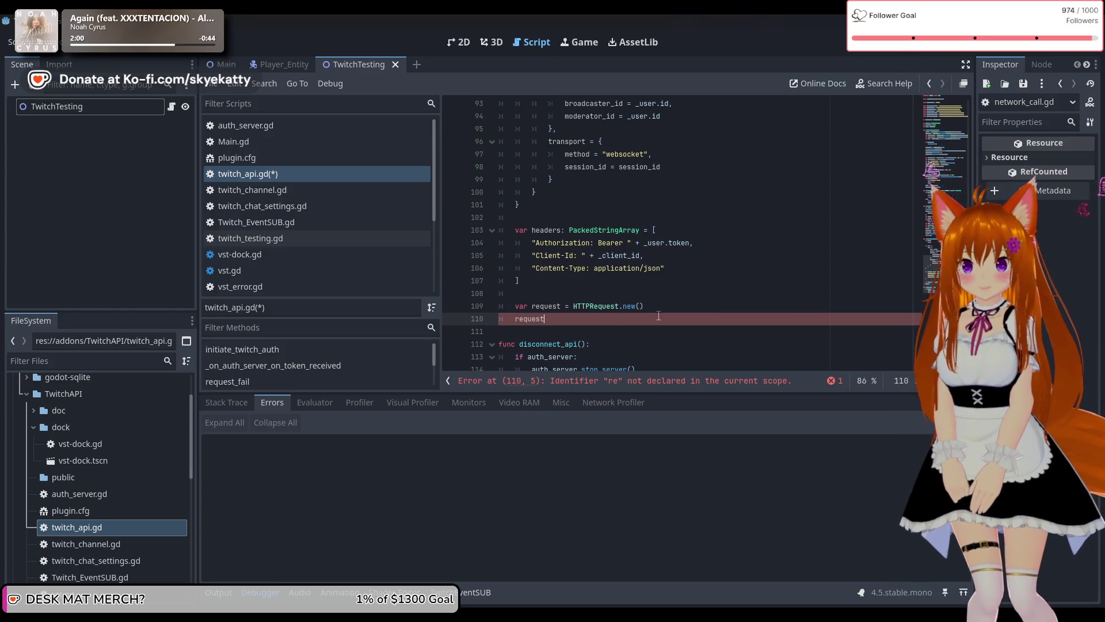
type(".re")
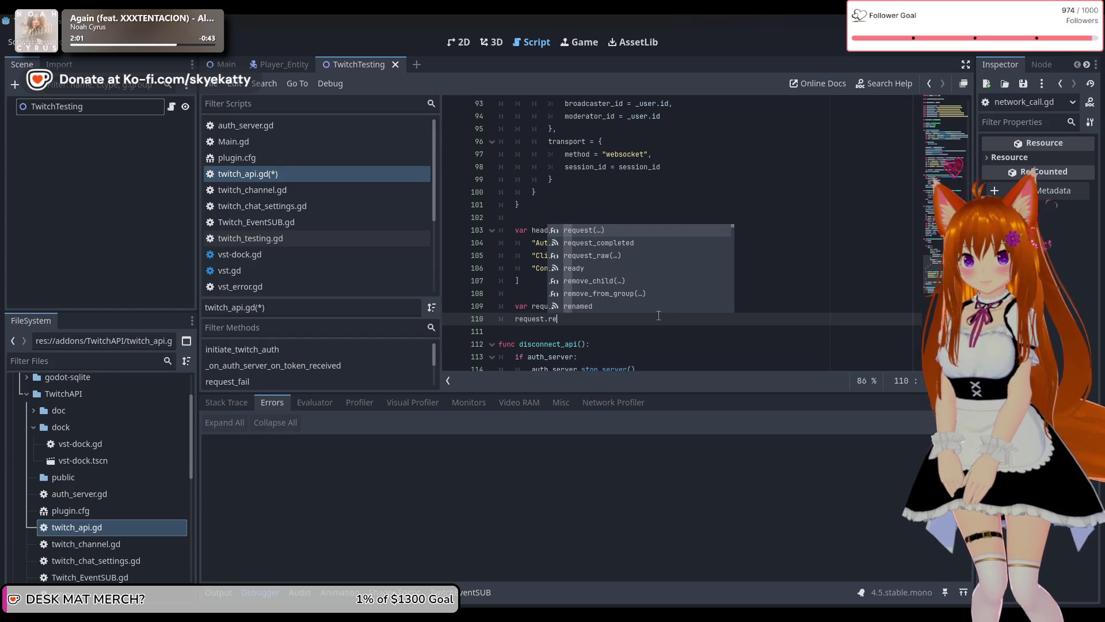
key("Return")
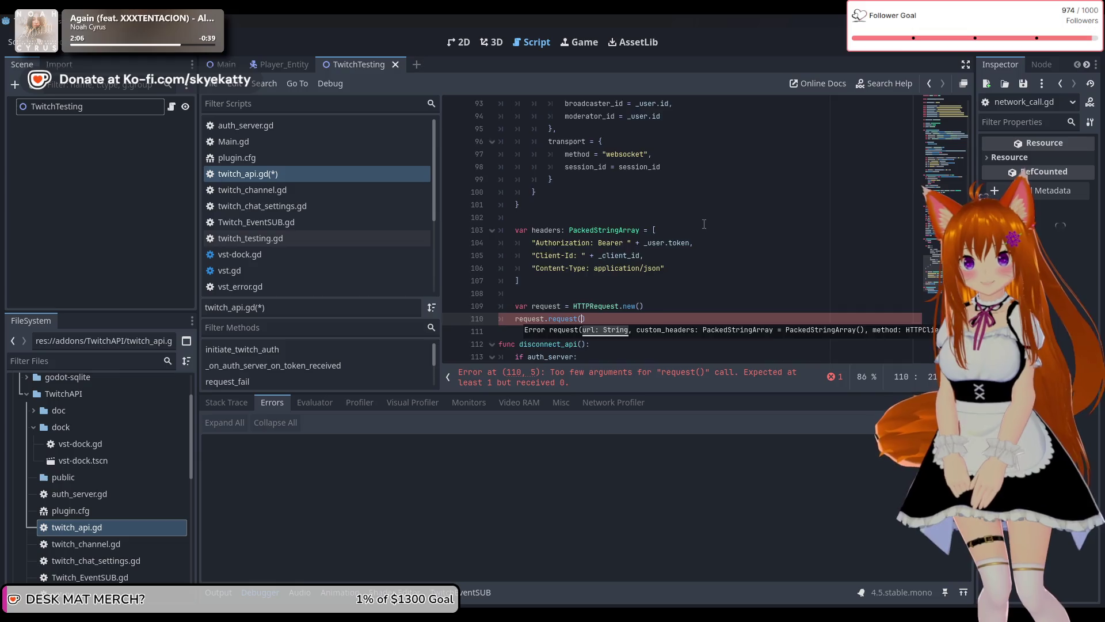
scroll(703, 224, "up", 5)
scroll(704, 224, "down", 6)
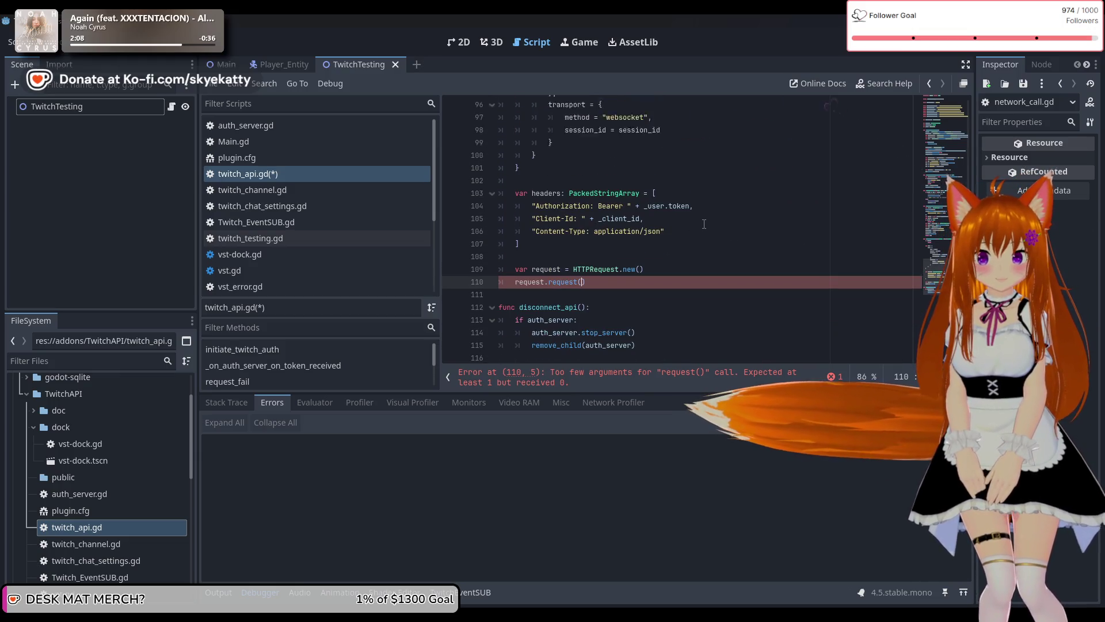
scroll(703, 224, "up", 20)
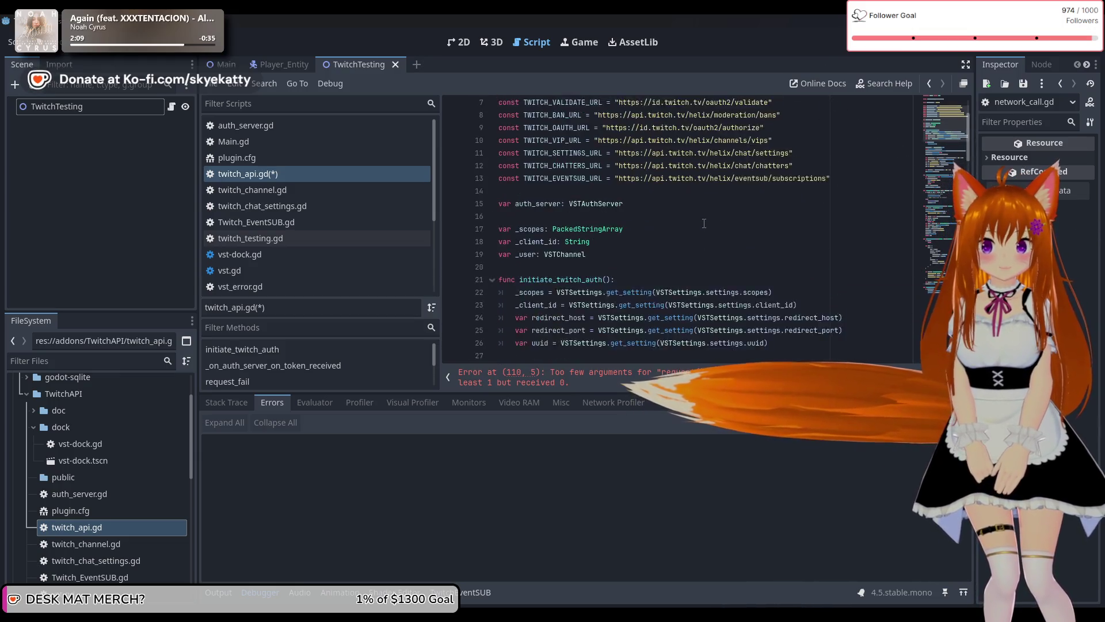
scroll(704, 224, "up", 2)
double_click(578, 255)
key("ctrl+c")
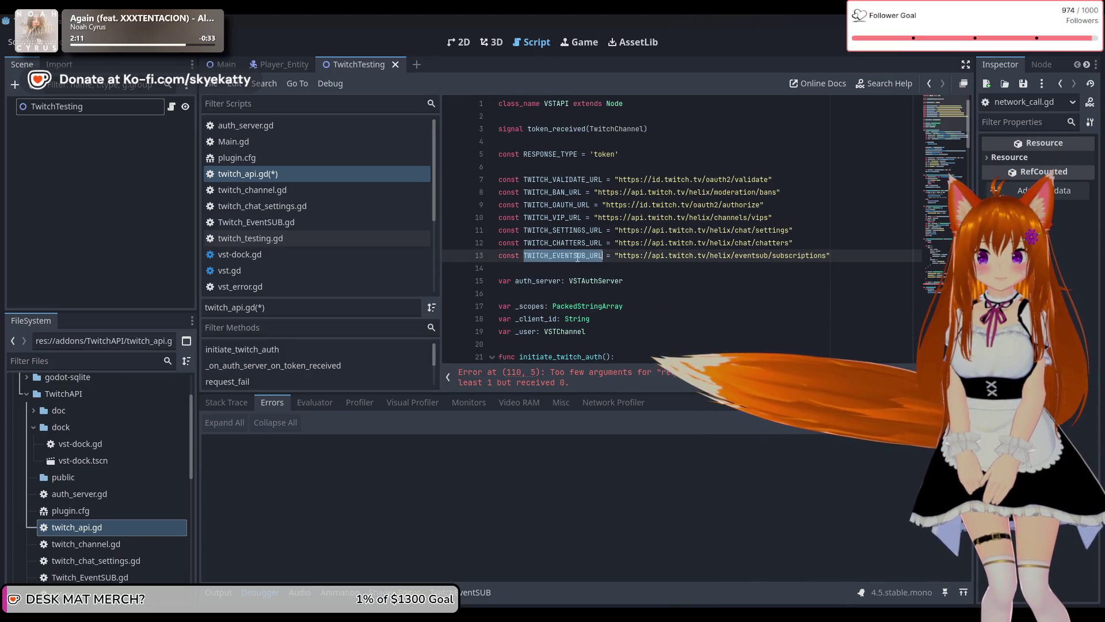
scroll(578, 256, "down", 12)
scroll(577, 256, "down", 20)
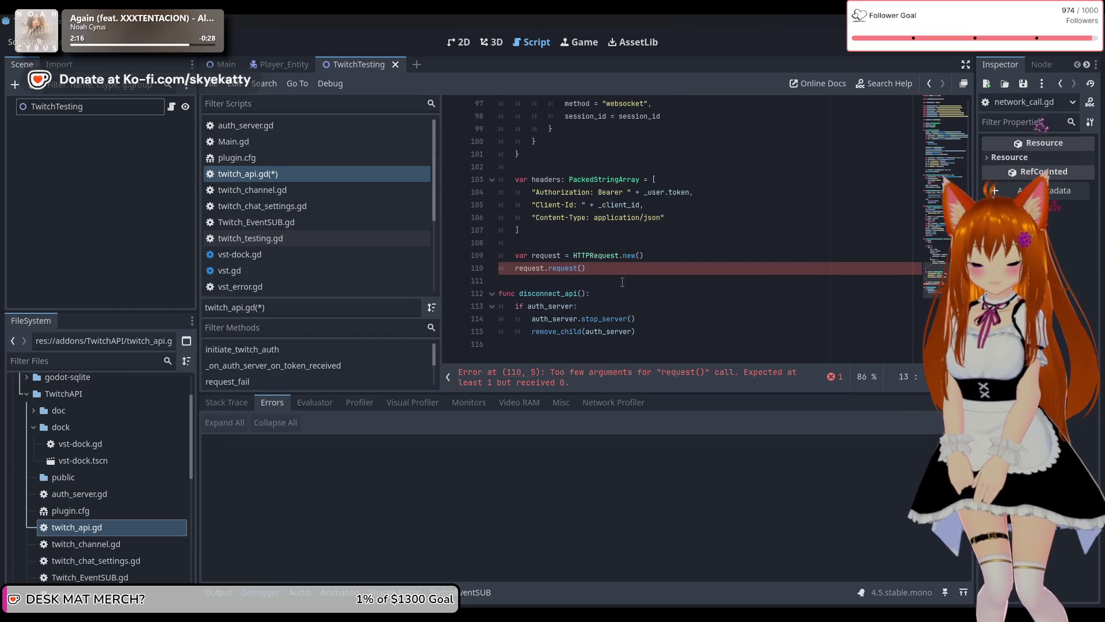
left_click(582, 268)
key("ctrl+v")
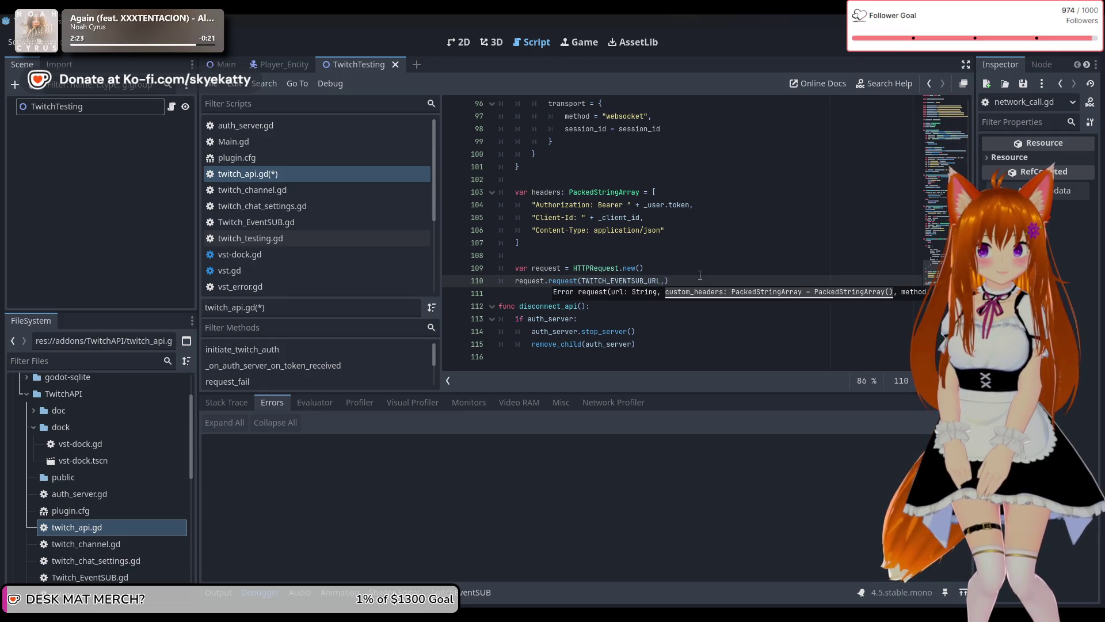
Add headers and body as the remaining arguments of the request call.
type("header")
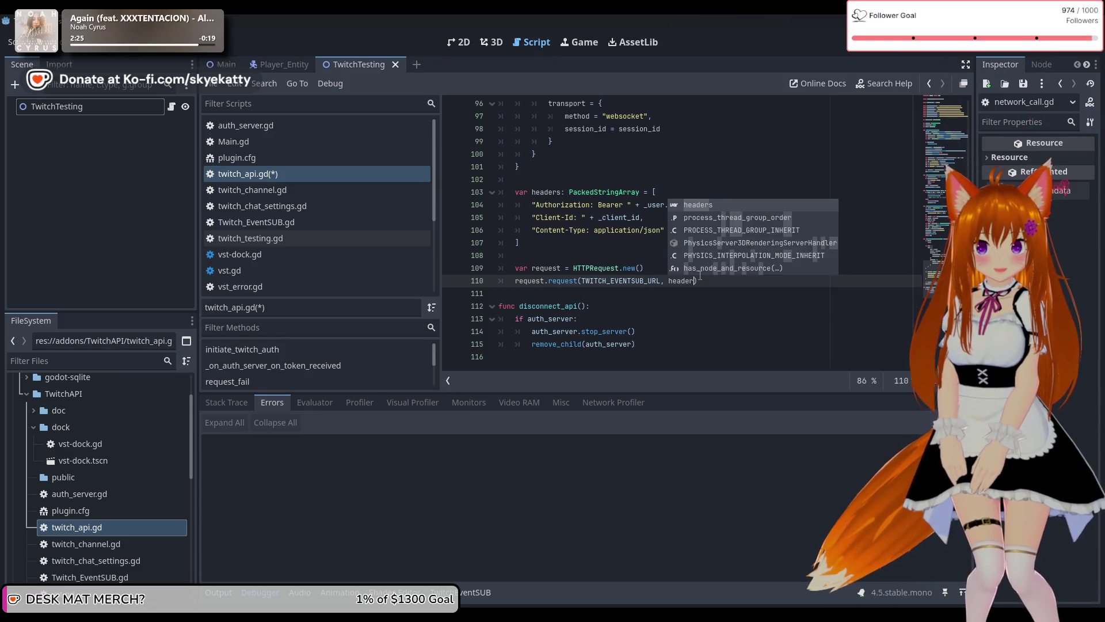
key("Return")
type(", ")
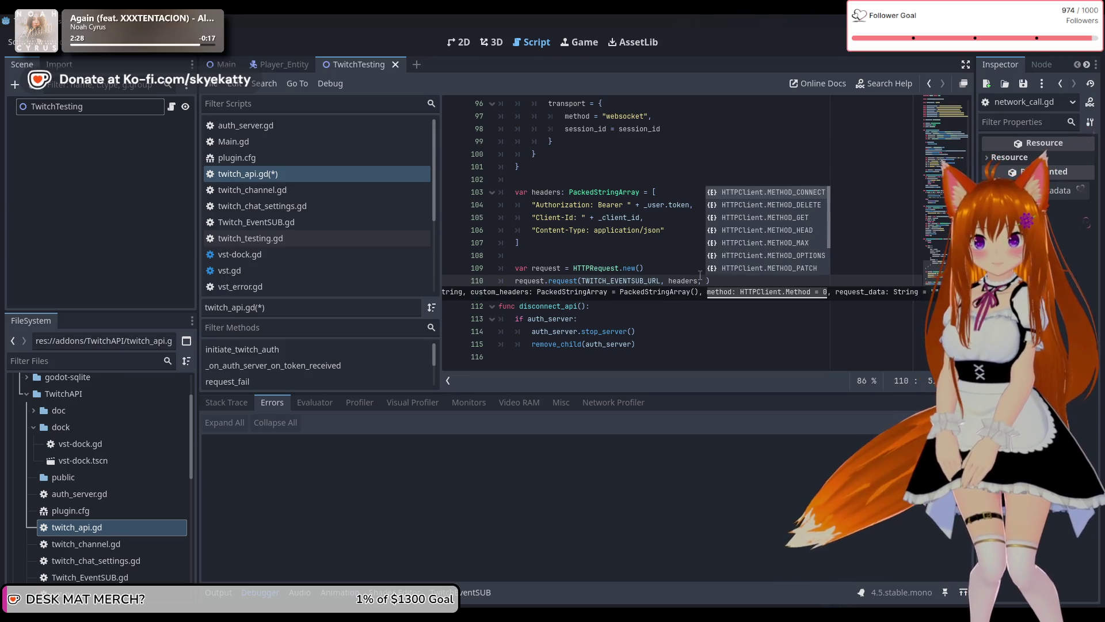
type("body")
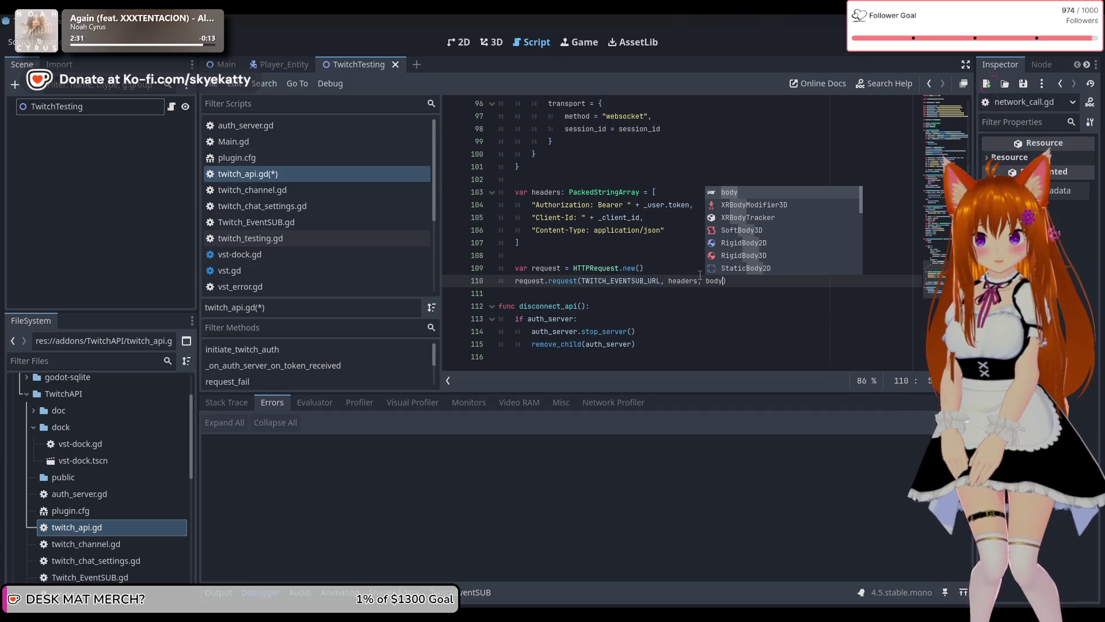
key("Escape")
left_click(750, 284)
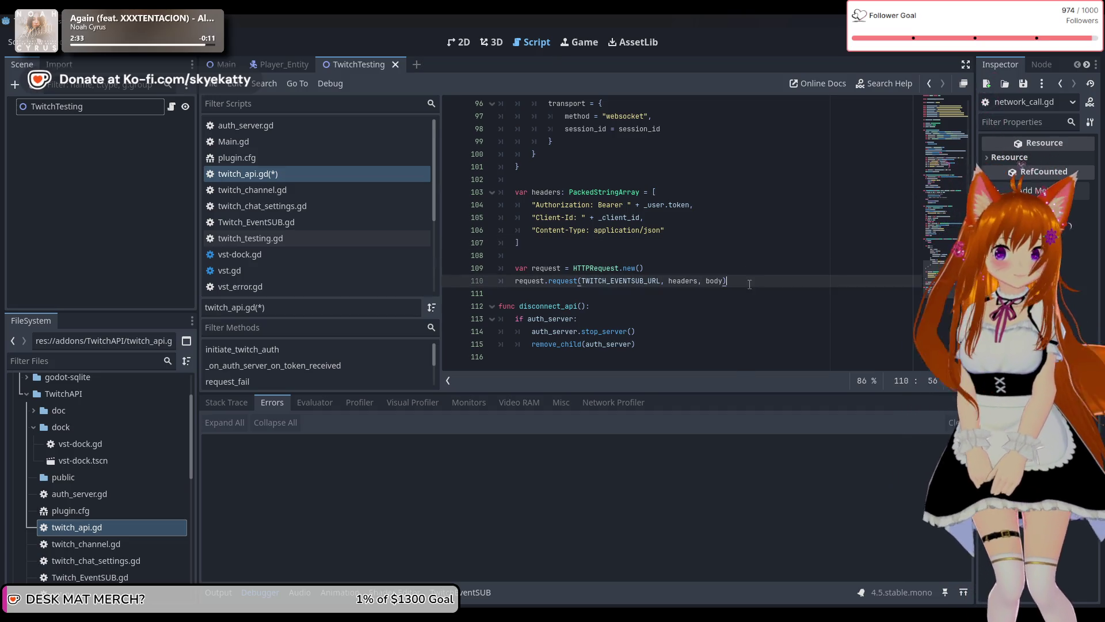
scroll(750, 282, "up", 4)
scroll(748, 276, "down", 3)
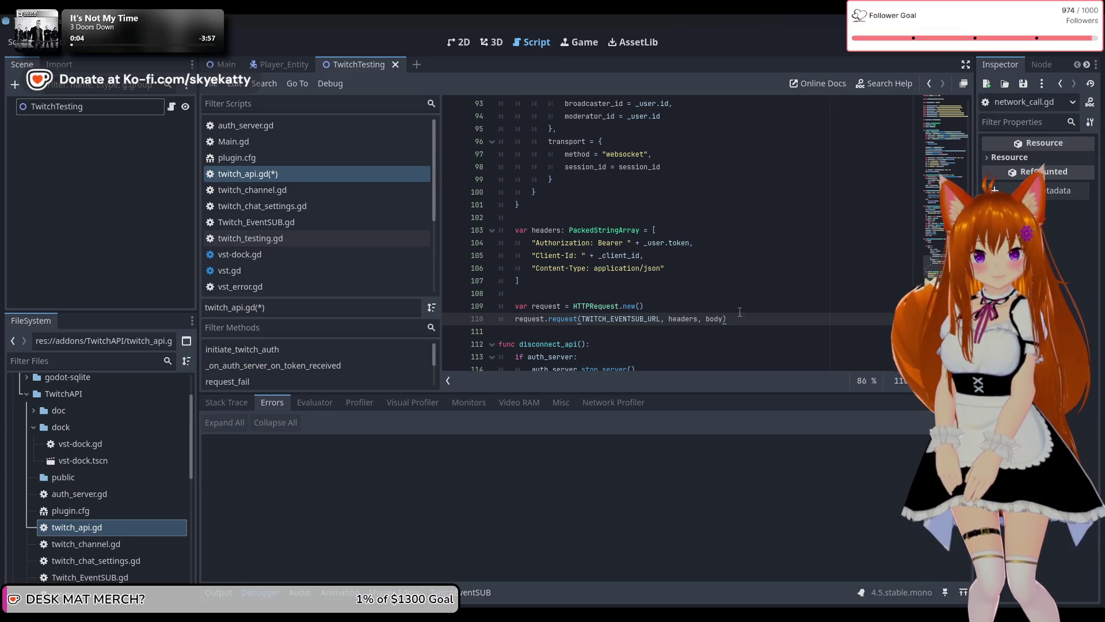
scroll(740, 312, "down", 1)
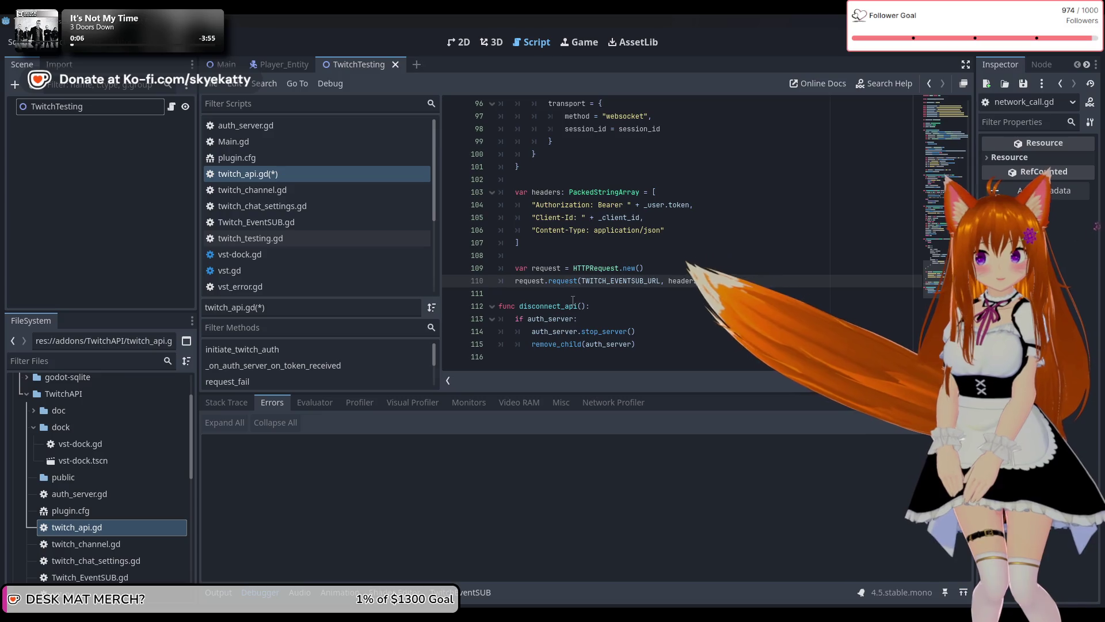
left_click(528, 280)
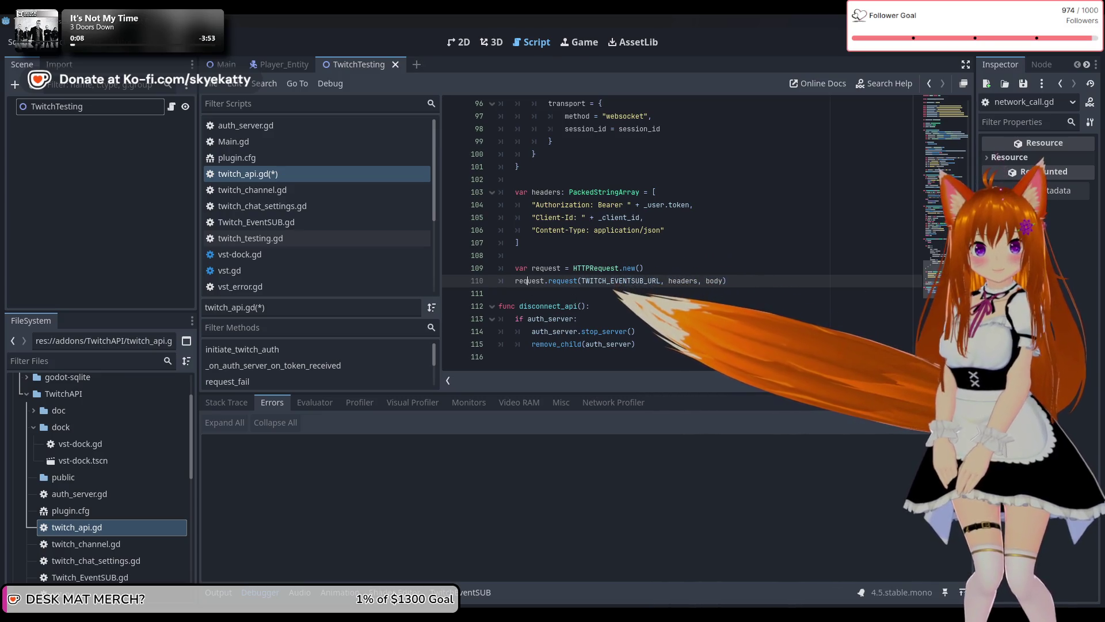
left_click(761, 288)
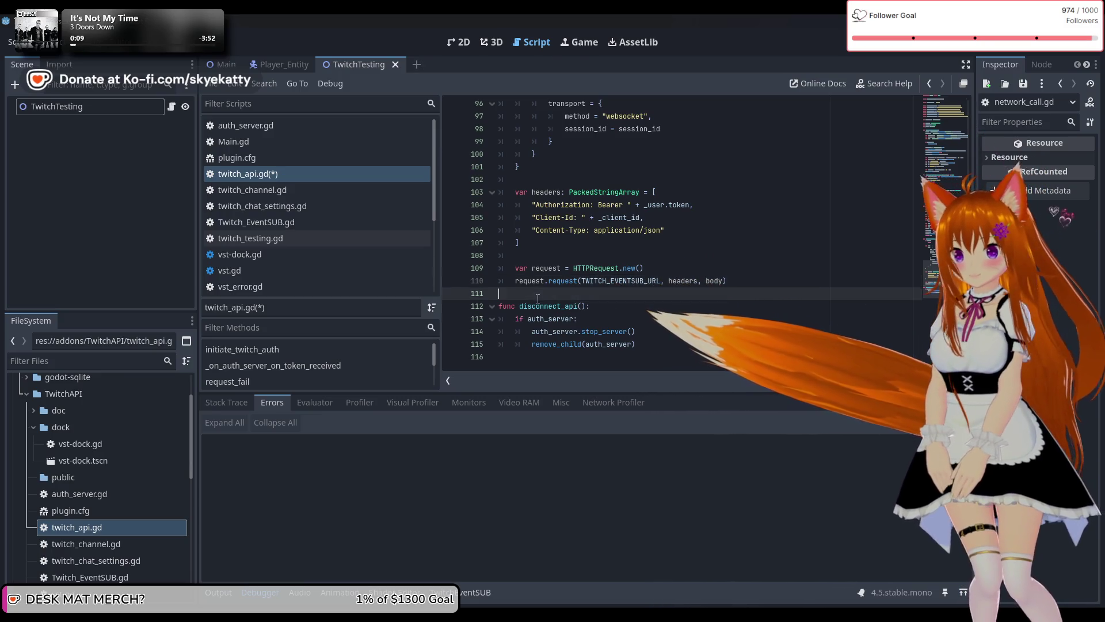
left_click(761, 285)
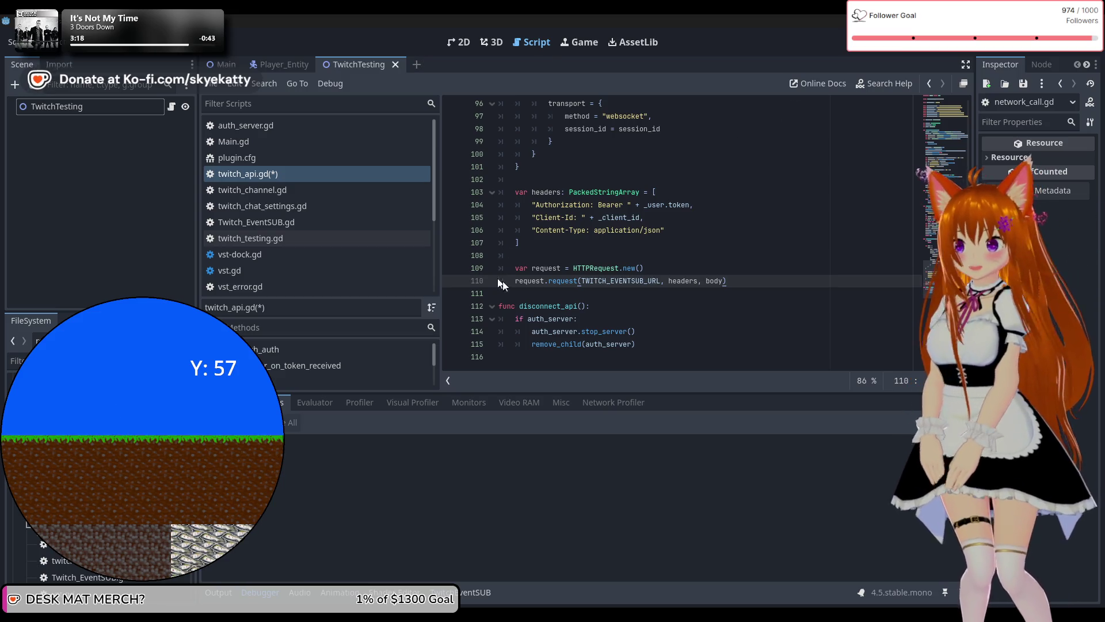
key("Return")
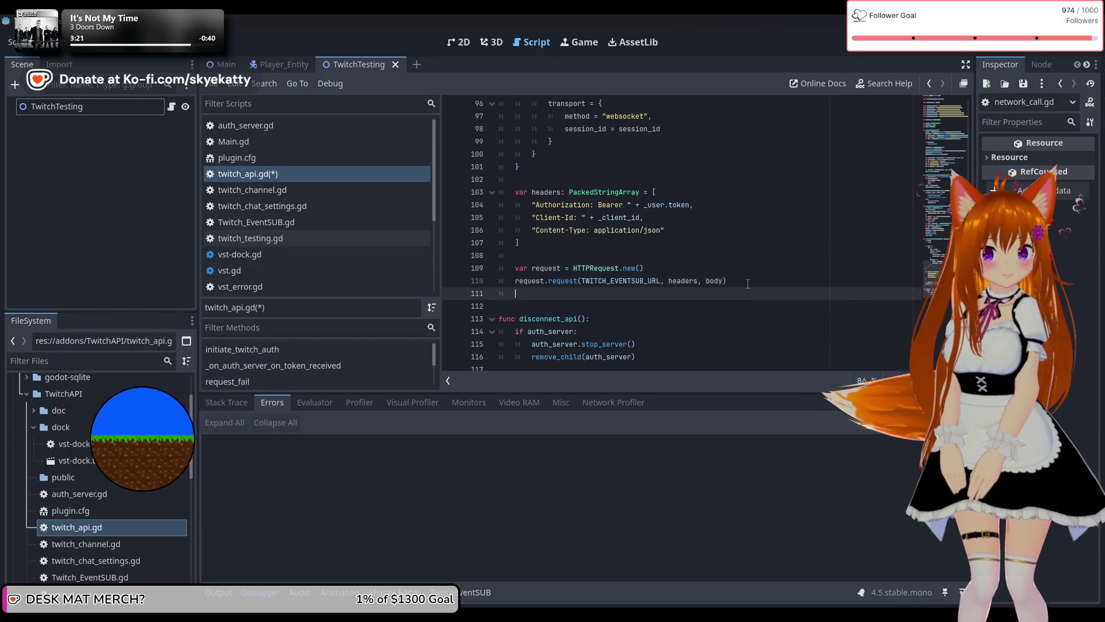
Write var responce = yield(request, "request_comppleted") on a new line 111.
type("var responce = ")
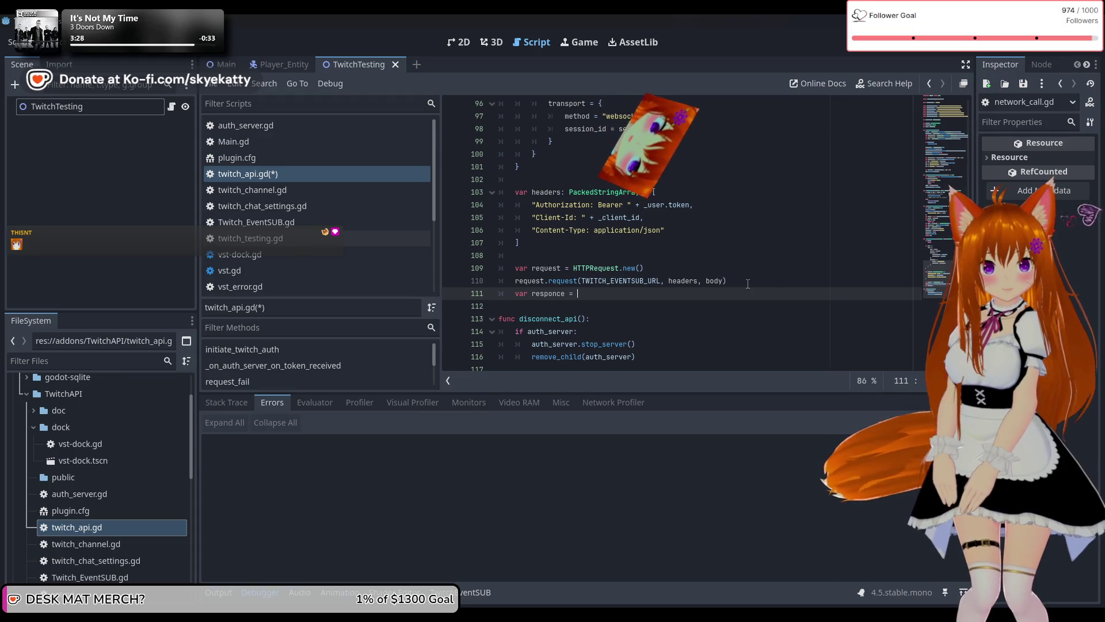
type("yield")
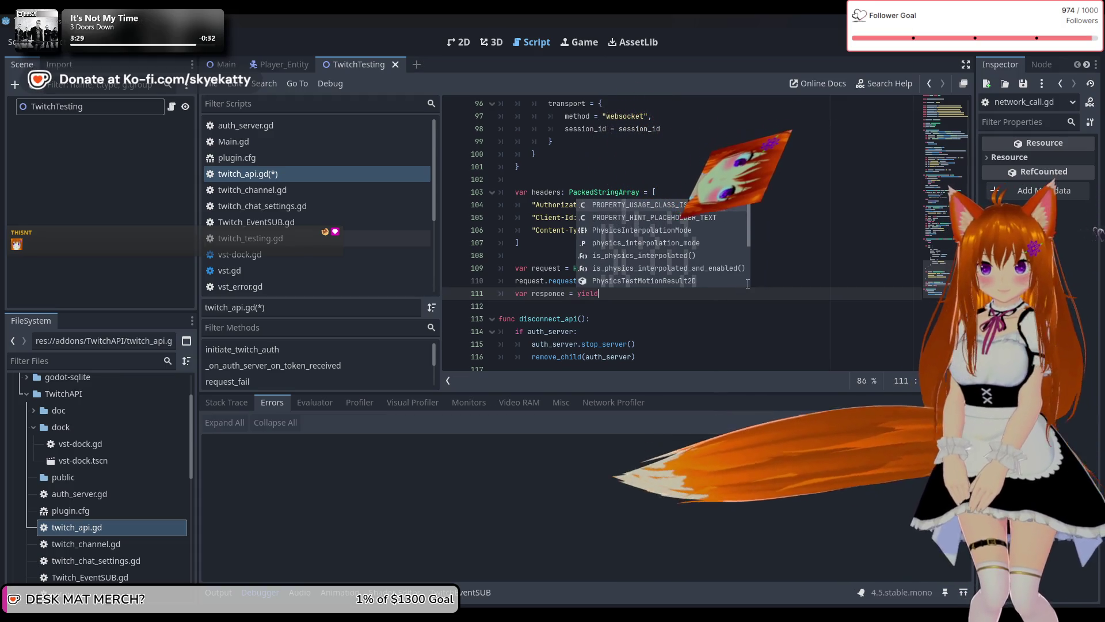
type("*(")
key("BackSpace")
key("BackSpace")
type("()")
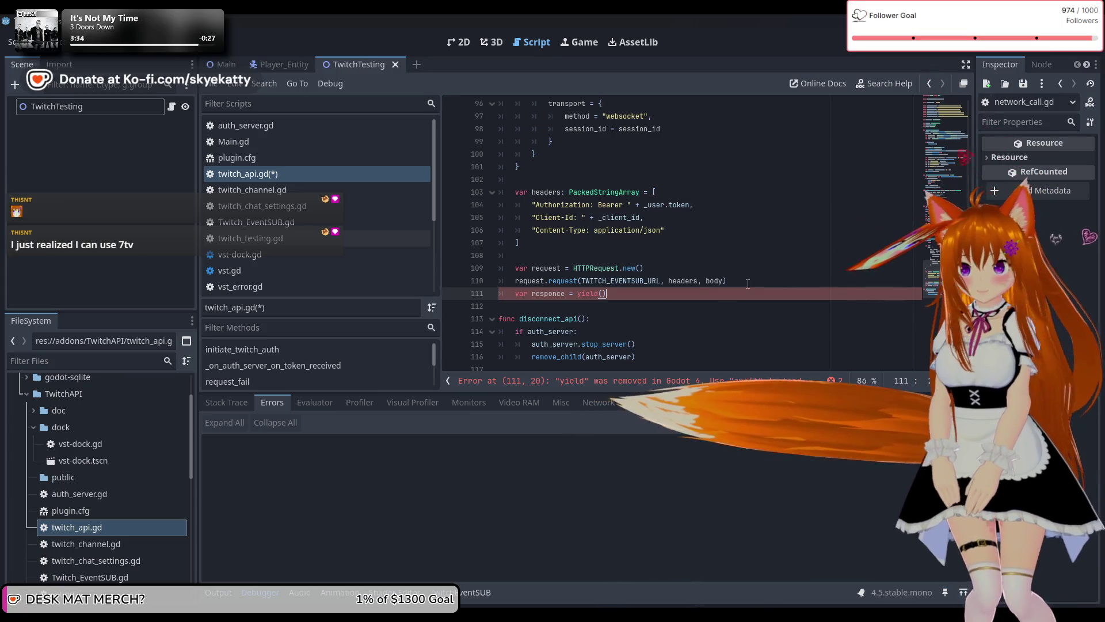
key("Left")
type("http")
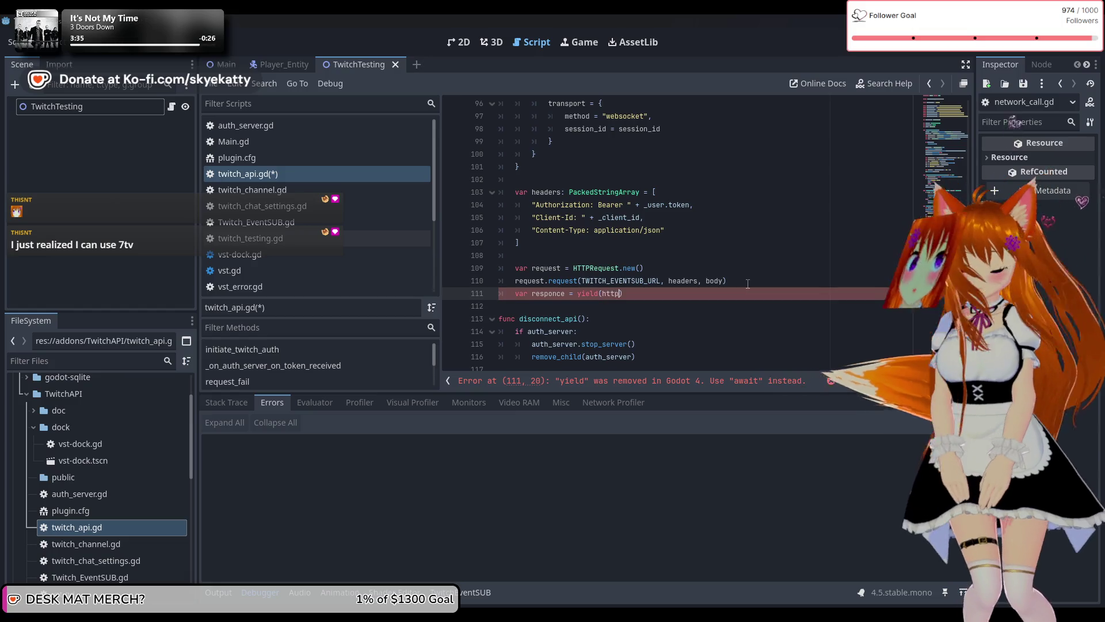
type(", :")
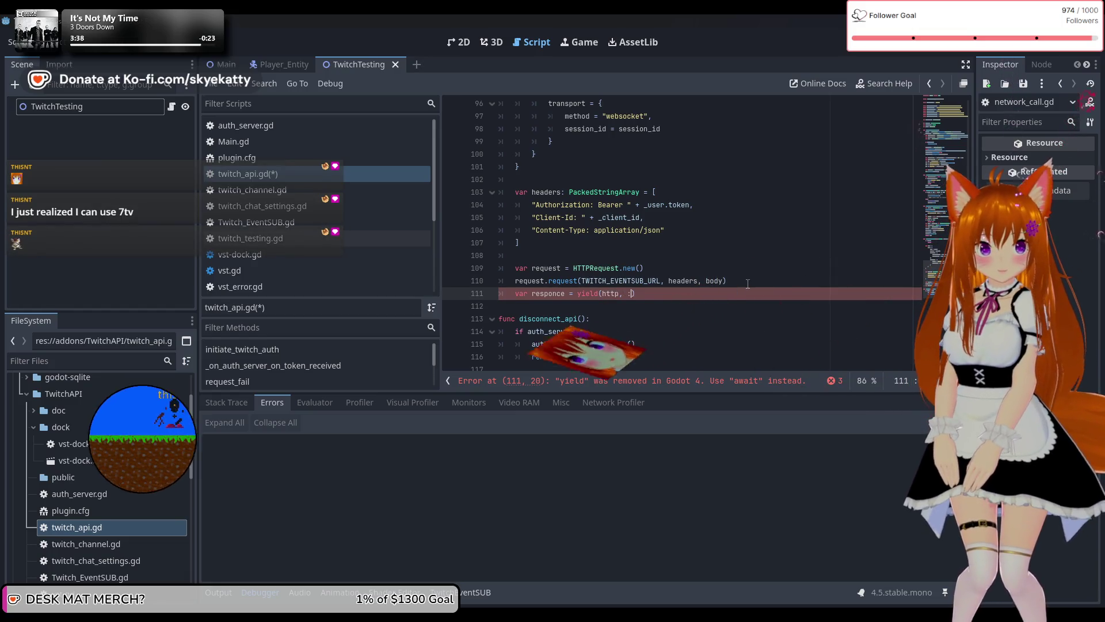
type("re")
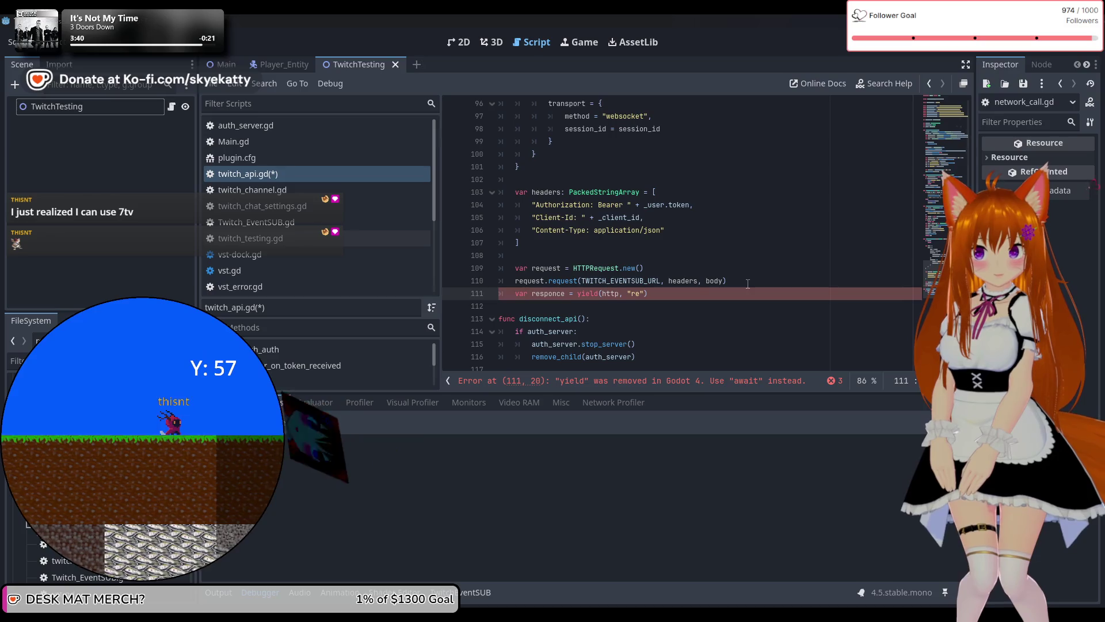
type("est")
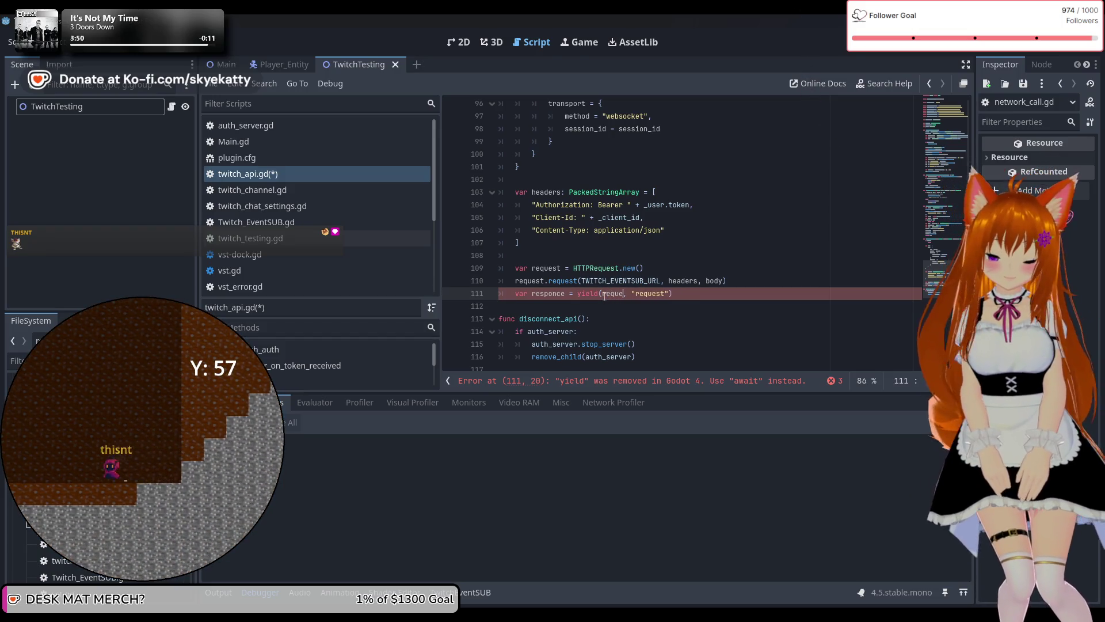
left_click(641, 307)
left_click(674, 297)
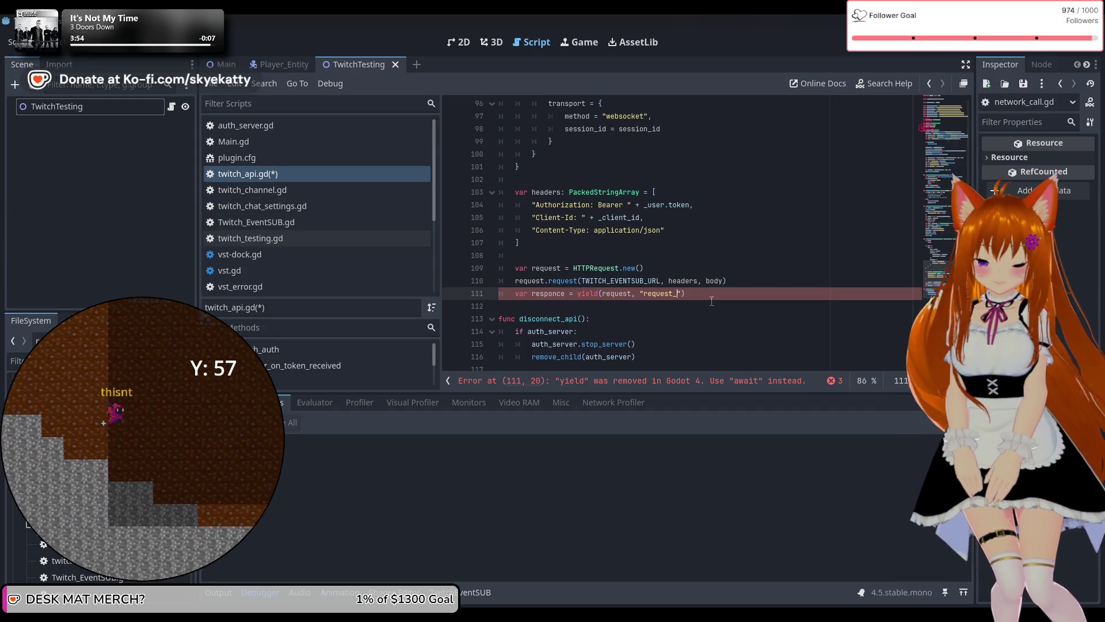
type("comppleted")
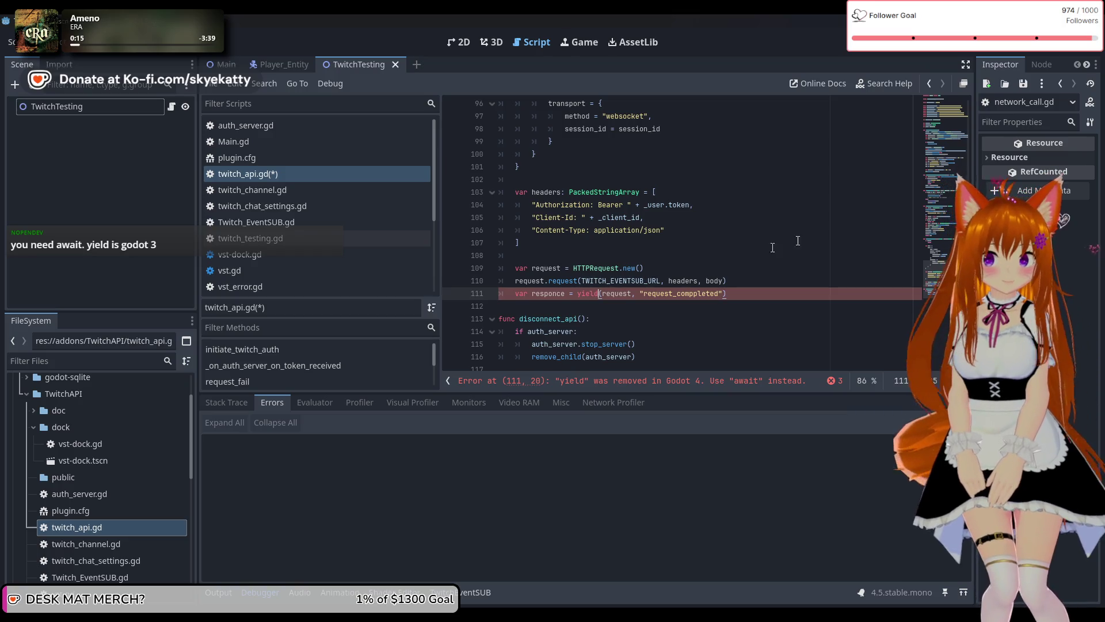
key("BackSpace")
key("BackSpace")
key("BackSpace")
Swap yield for await and replace the old arguments with request.request_completed on line 111.
type("await")
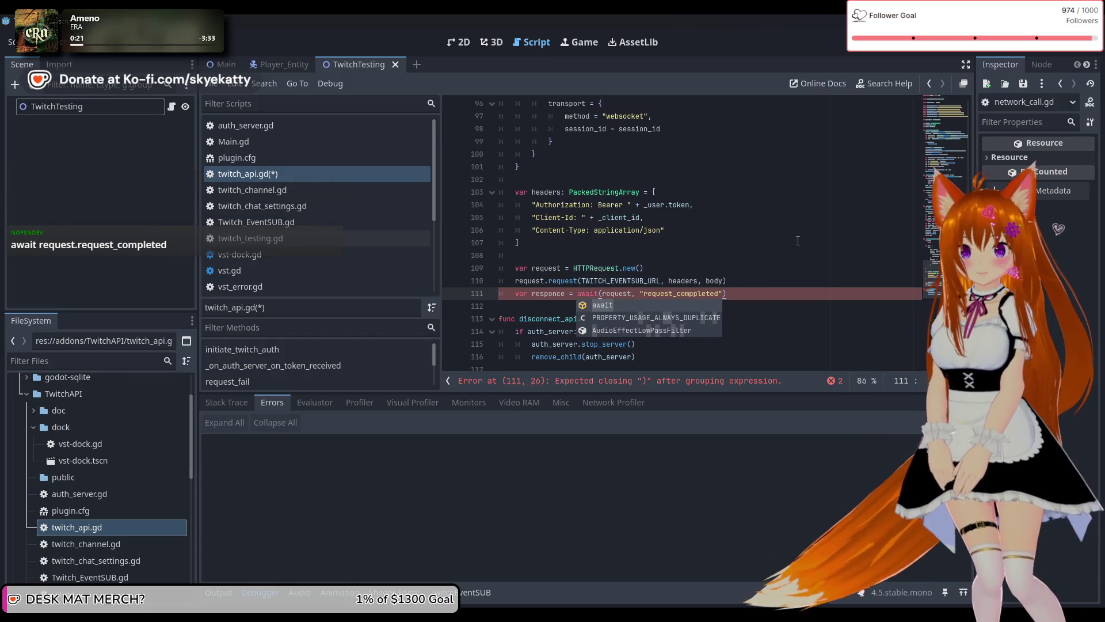
left_click(798, 240)
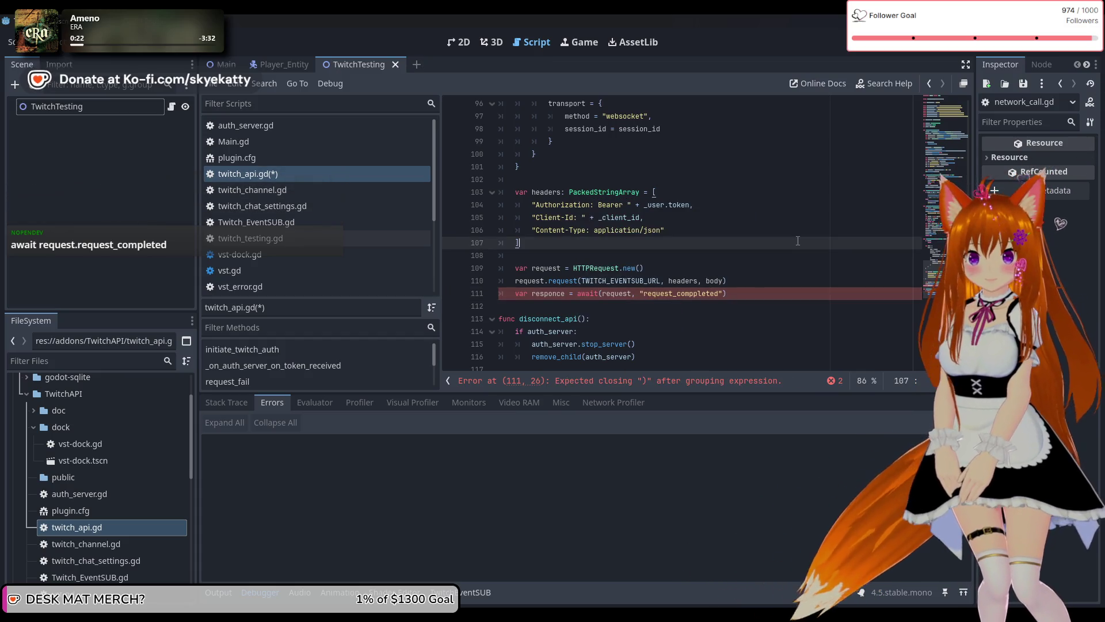
left_click(621, 381)
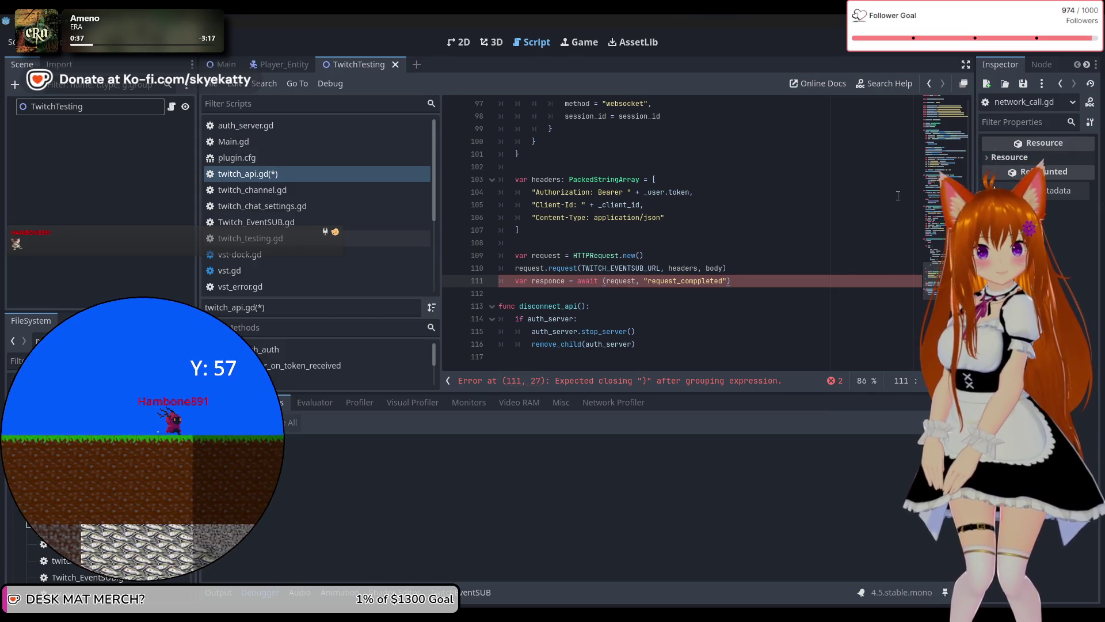
left_click_drag(731, 281, 603, 281)
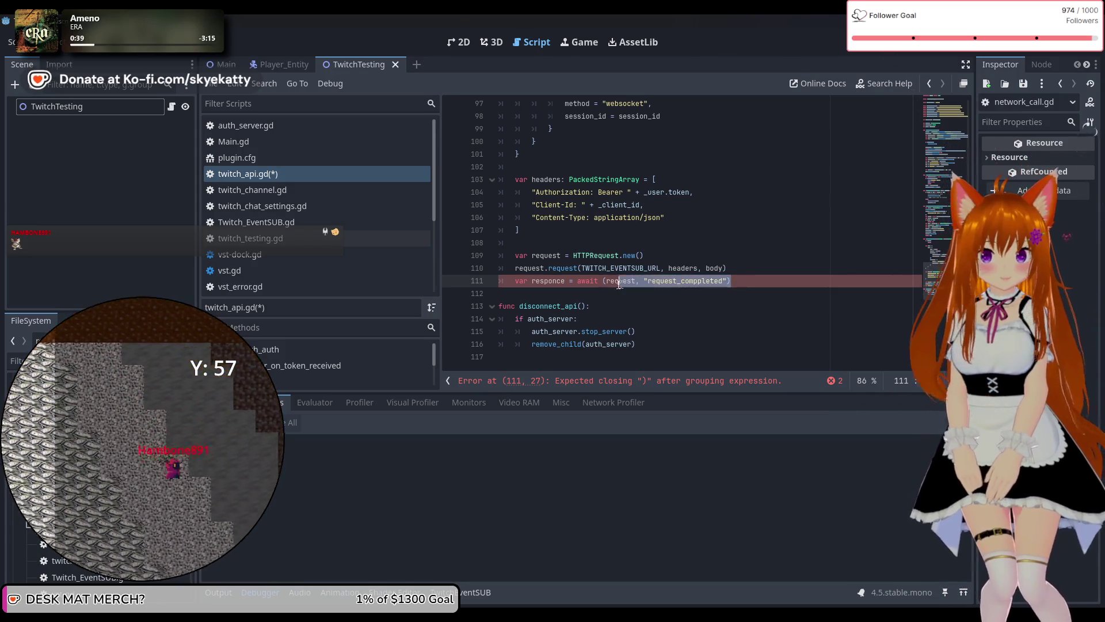
key("BackSpace")
key("BackSpace")
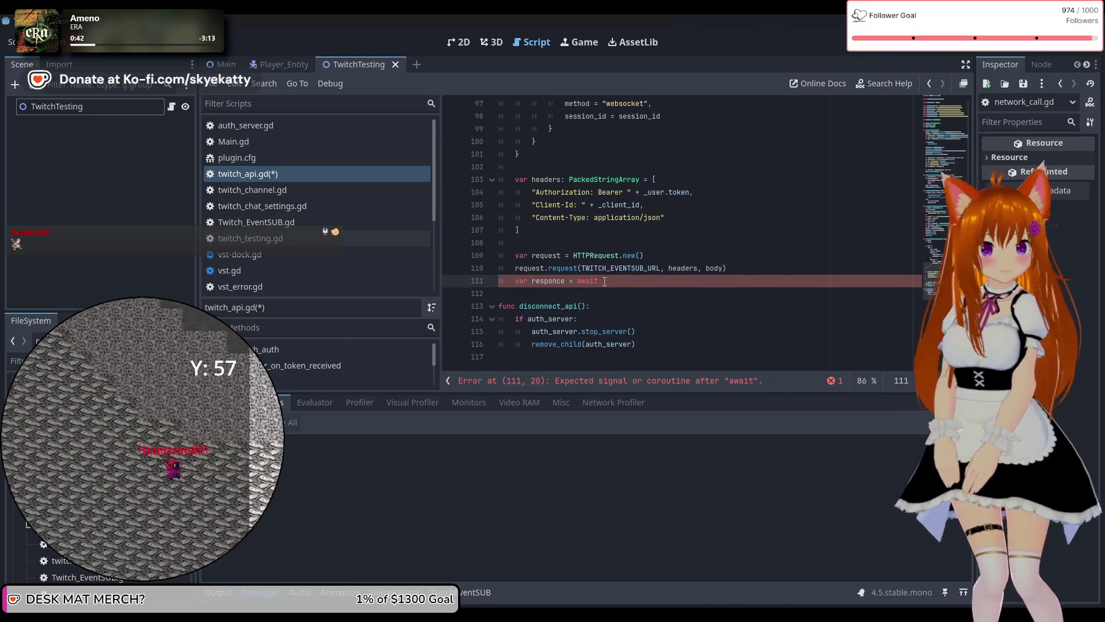
type("requ")
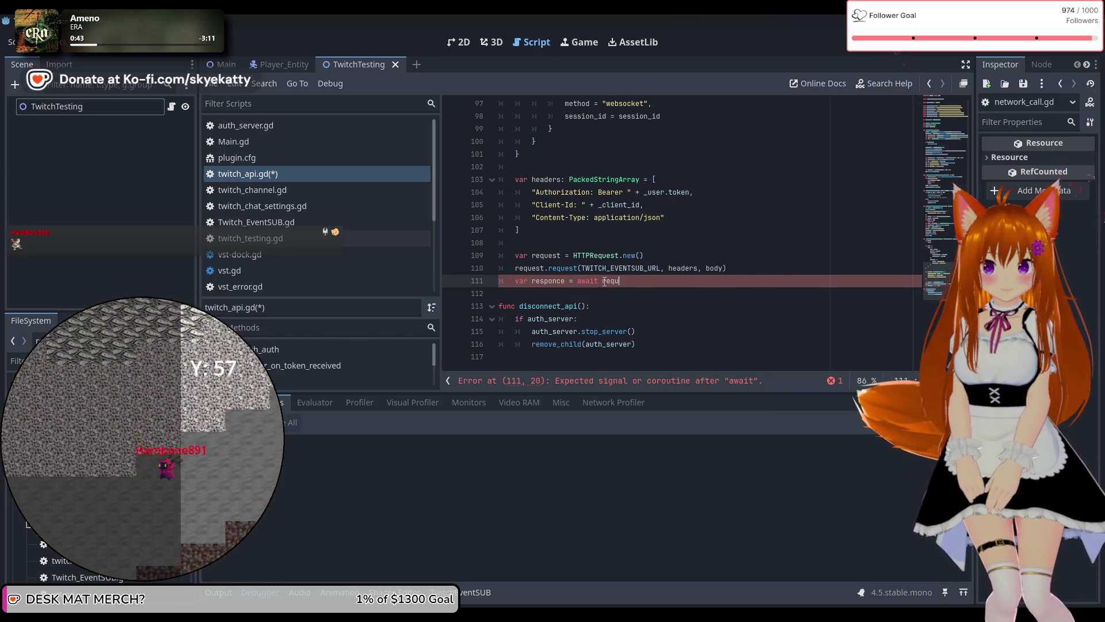
type("est.")
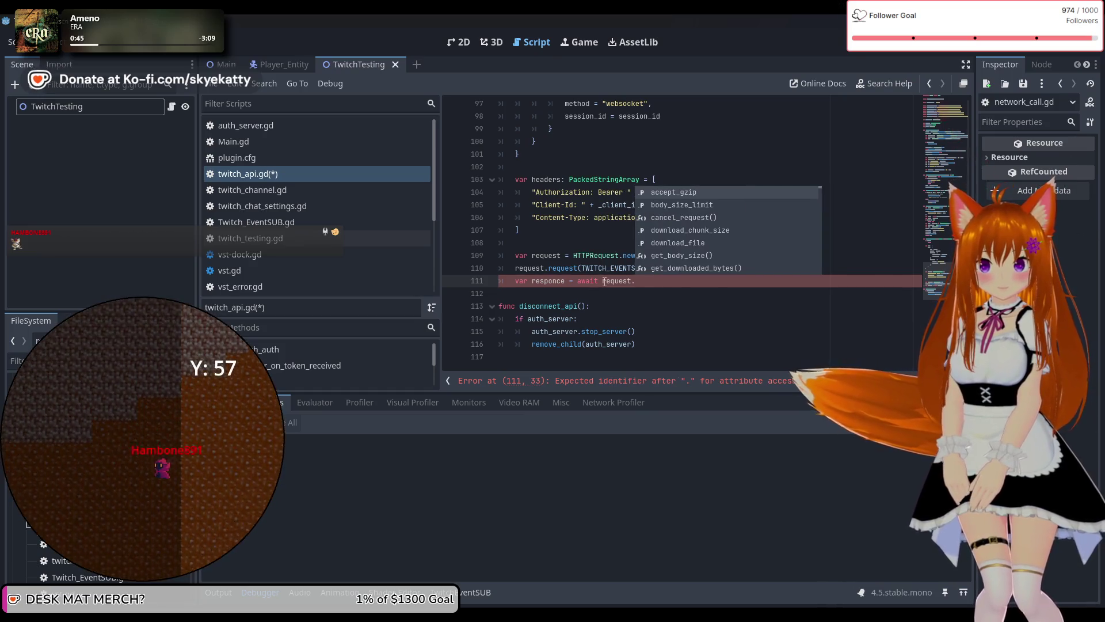
type("request")
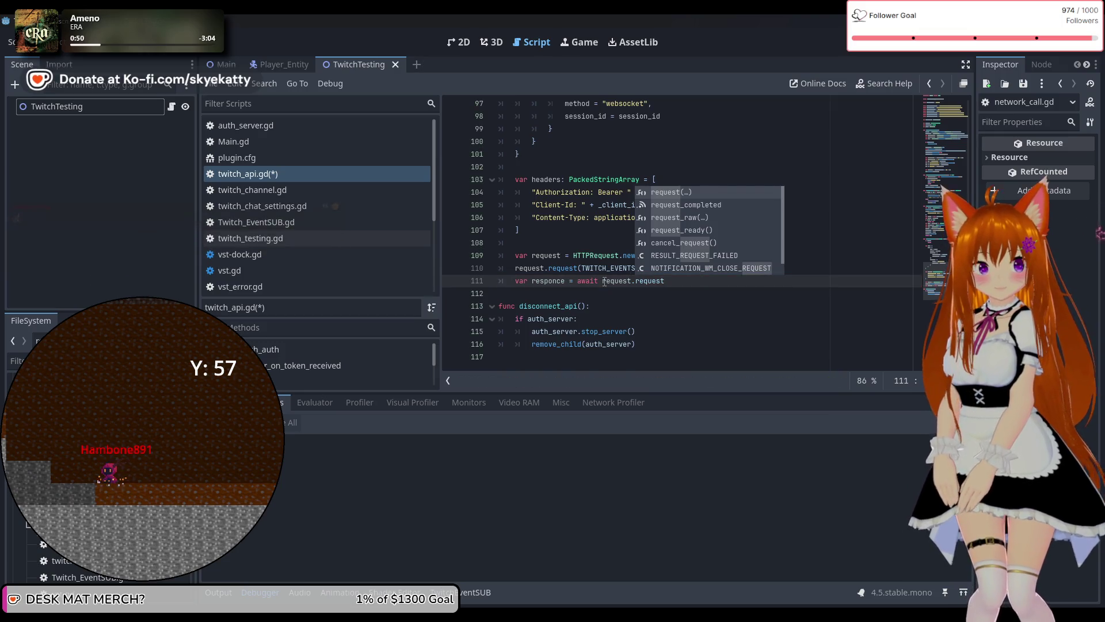
type("_completed")
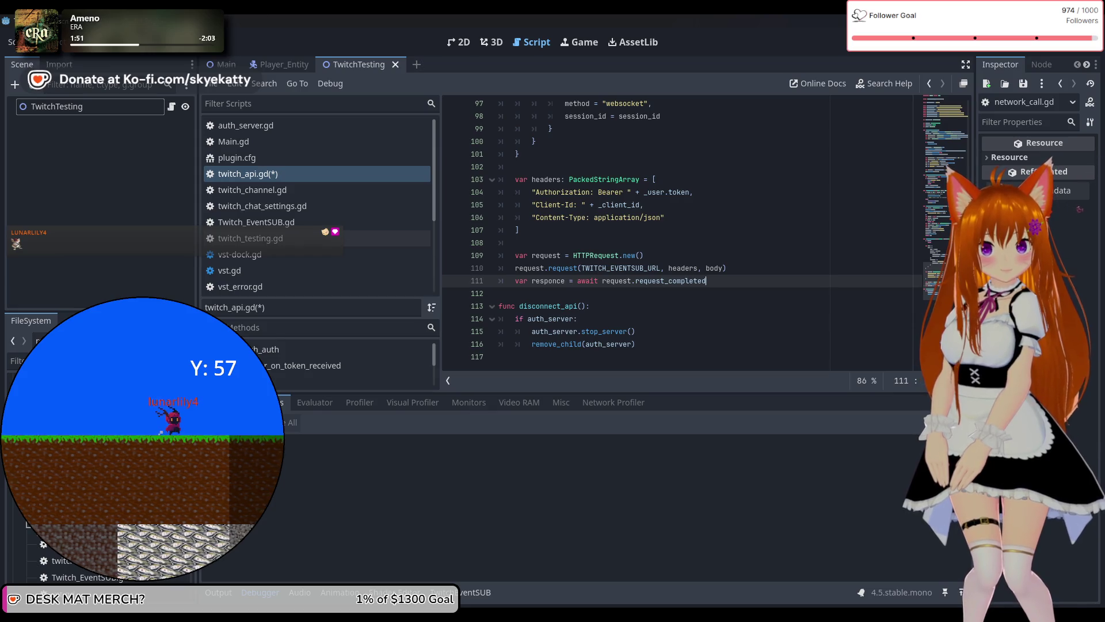
left_click(728, 270)
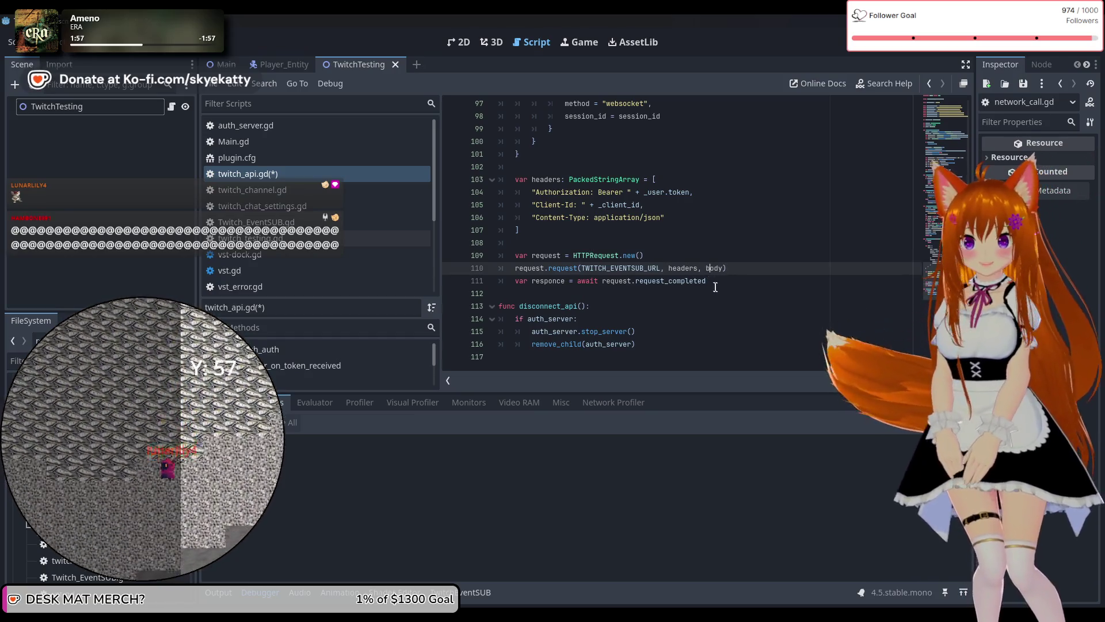
Set a breakpoint on line 111, add print(responce) below it, and run the project.
key("Down")
left_click(452, 281)
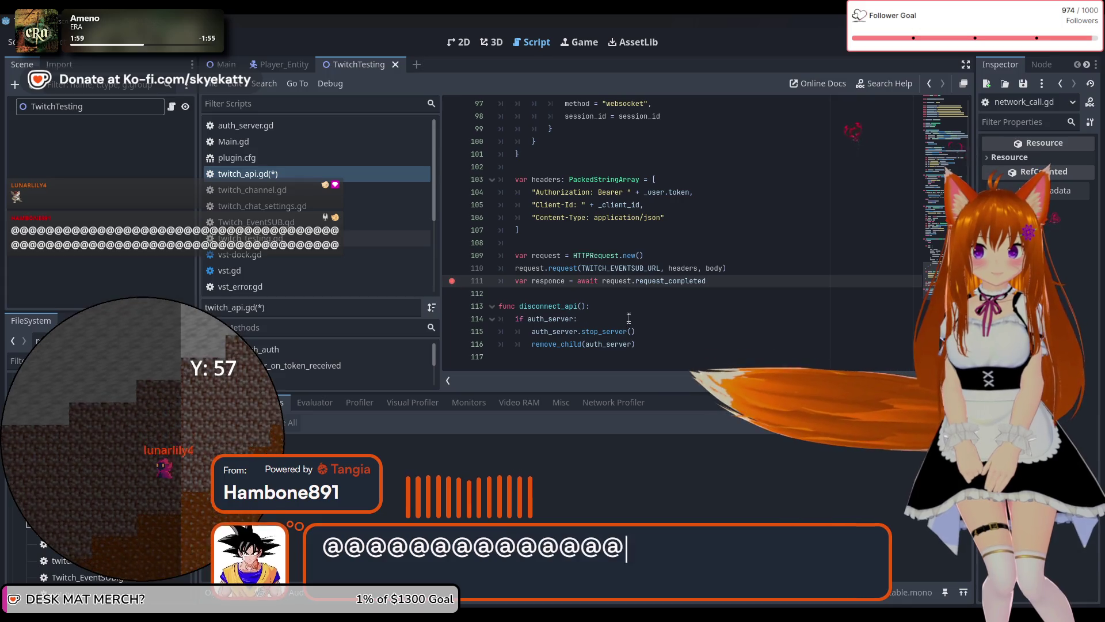
key("Return")
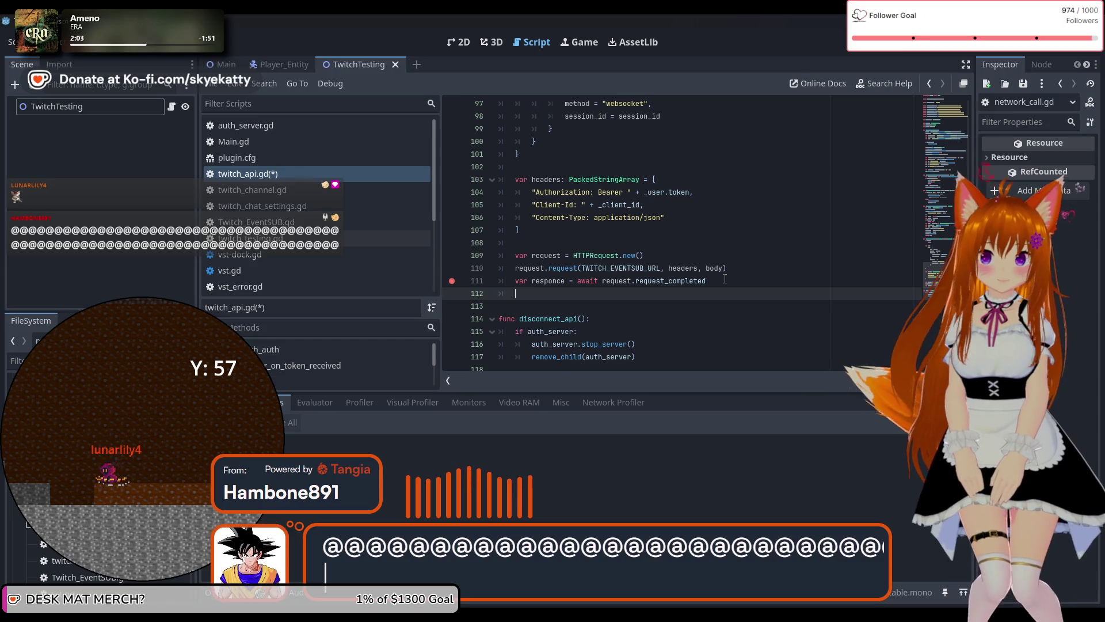
type("print(")
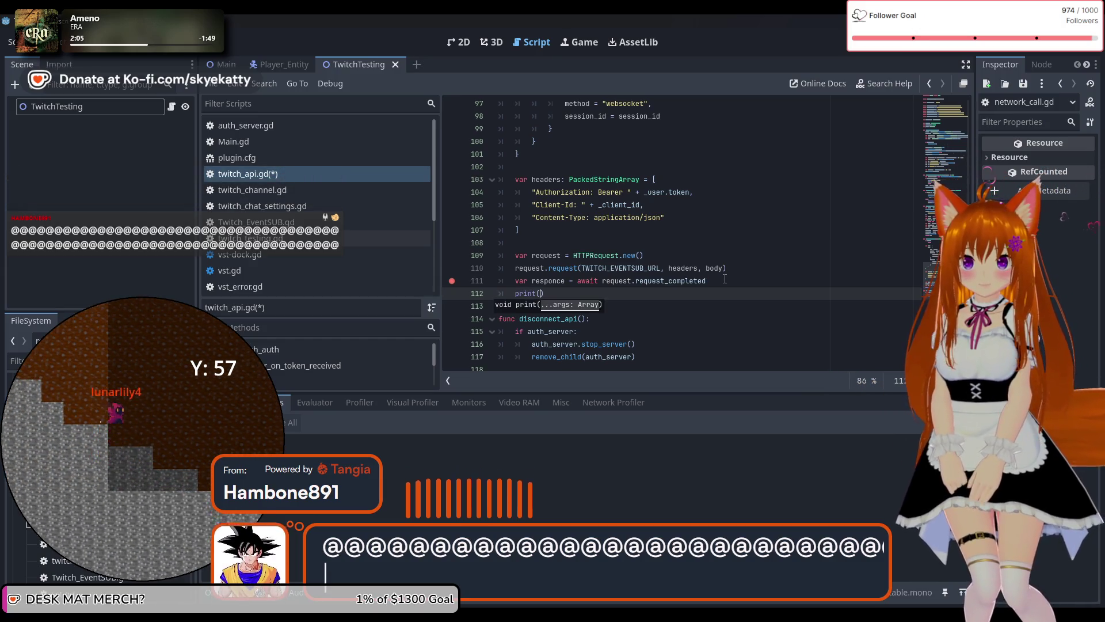
type("es")
type("pon")
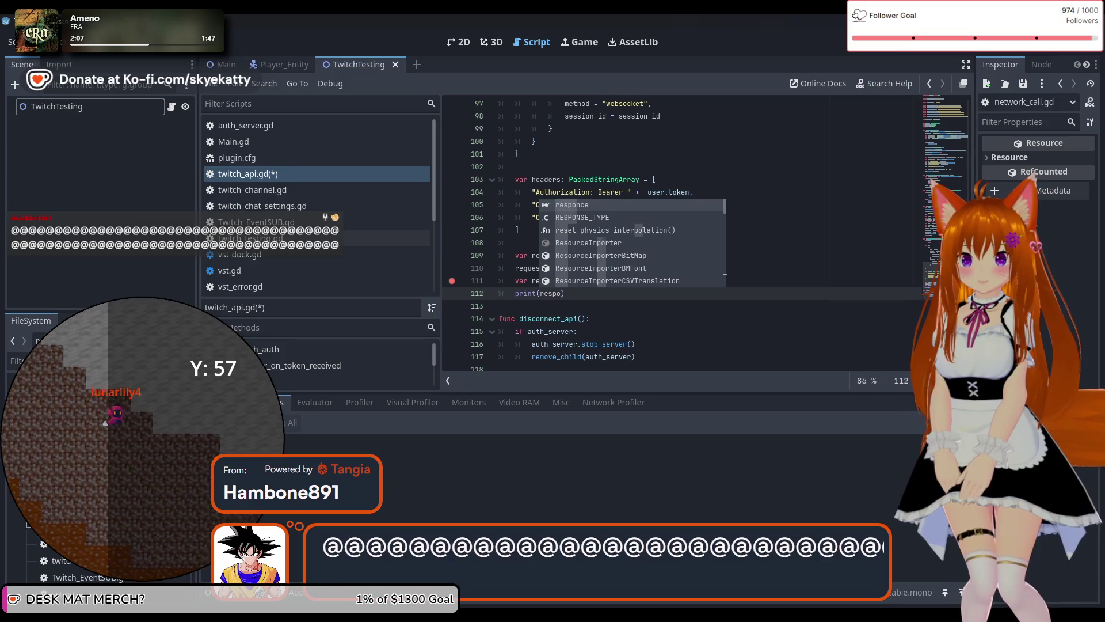
type("ce")
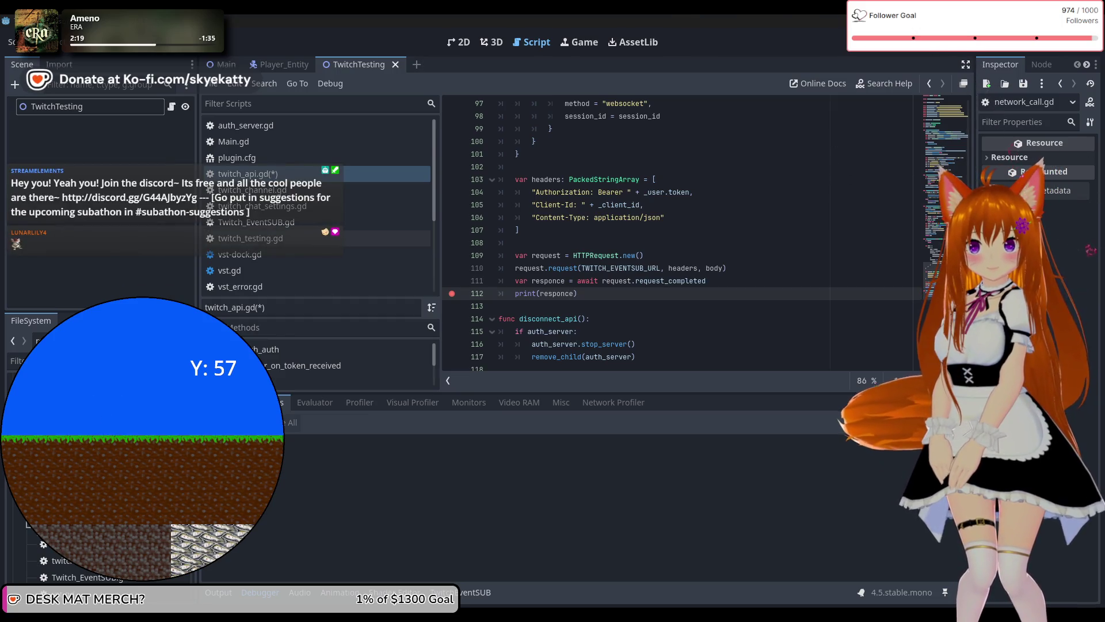
key("F5")
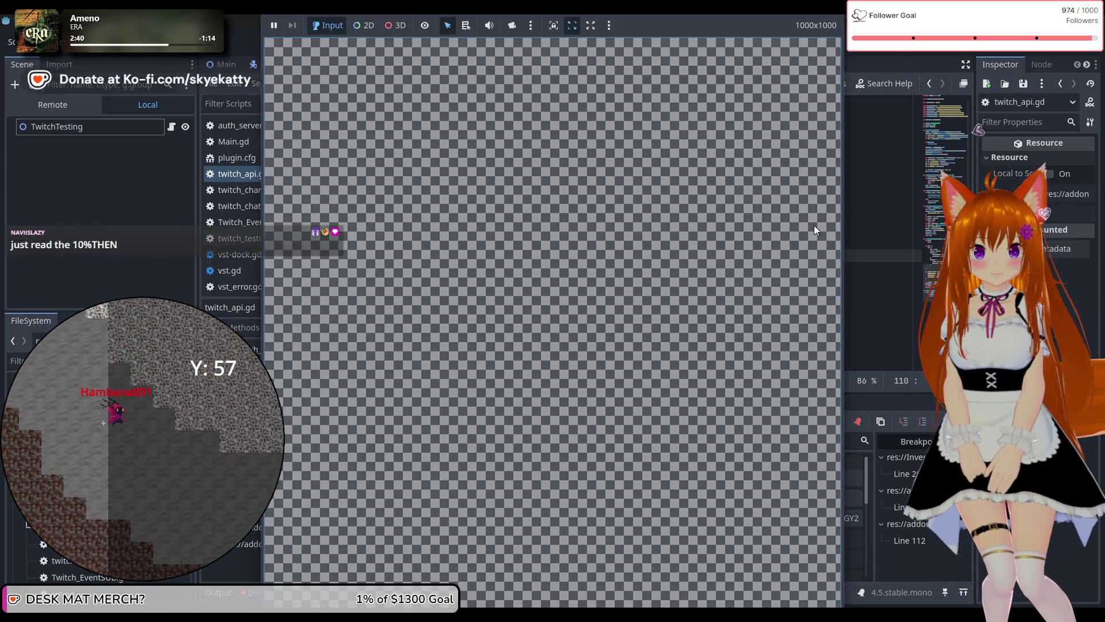
Return to the script editor and inspect the debugger values of body and headers on line 110.
left_click(832, 246)
left_click(716, 258)
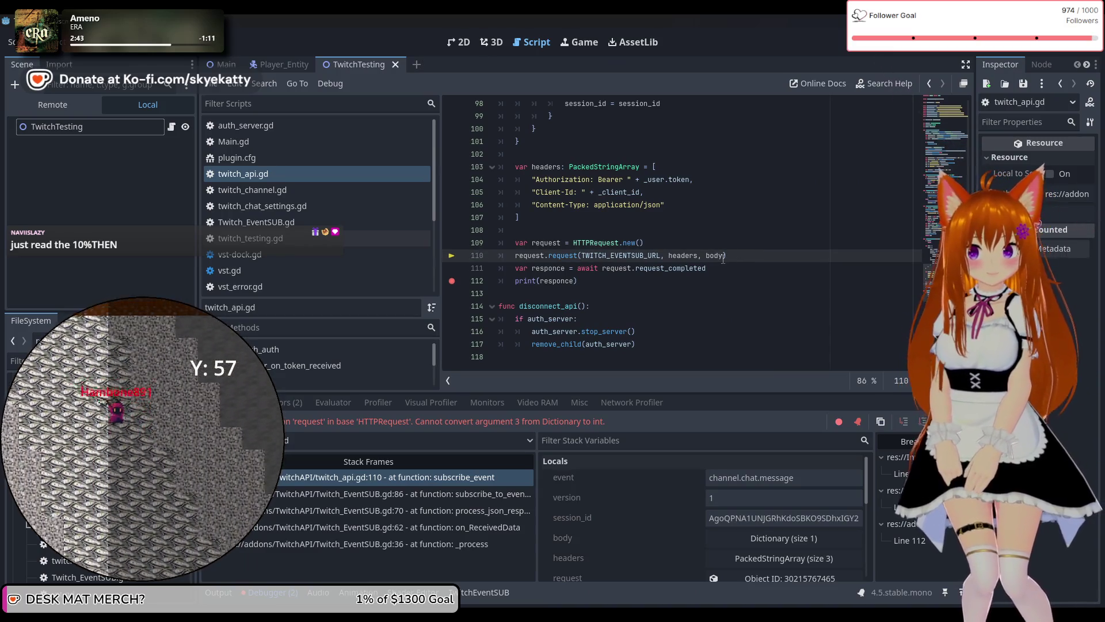
mouse_move(723, 259)
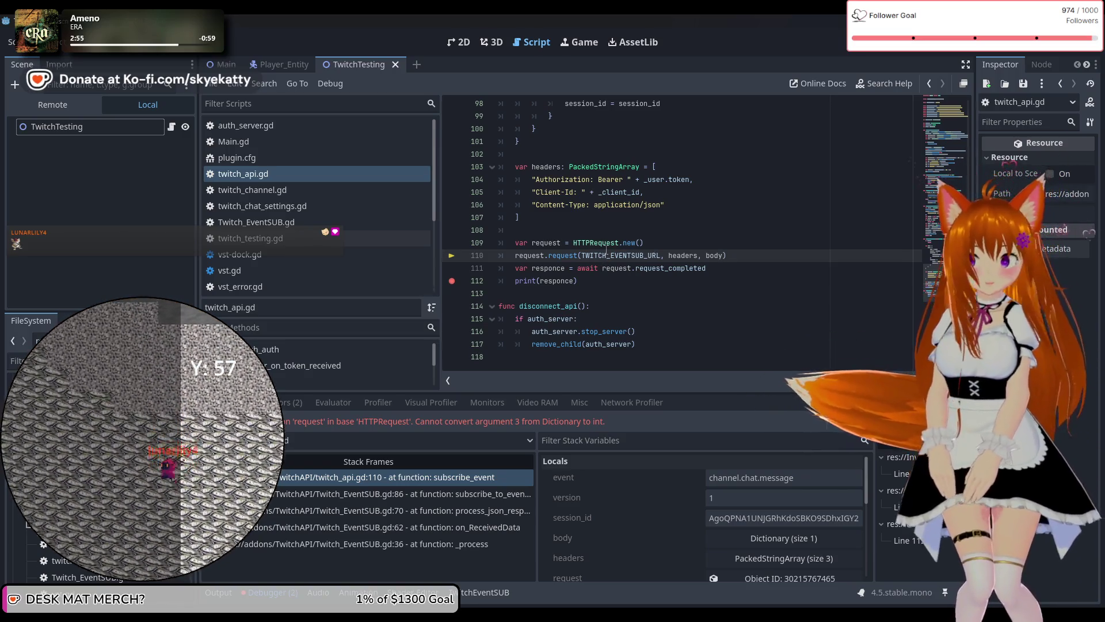
mouse_move(689, 256)
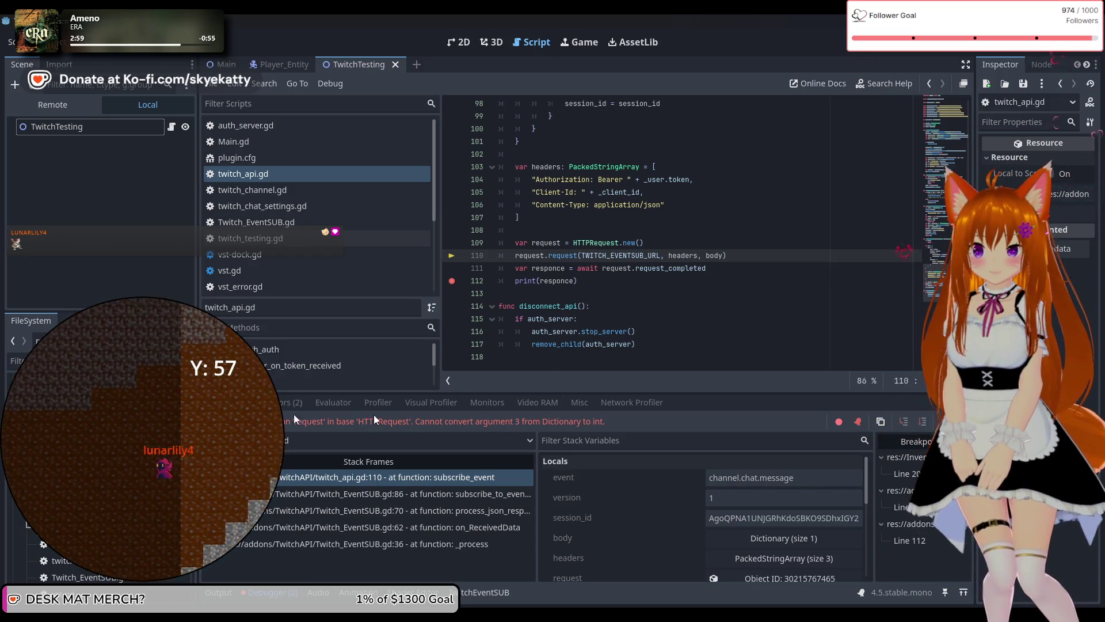
double_click(593, 244)
right_click(592, 242)
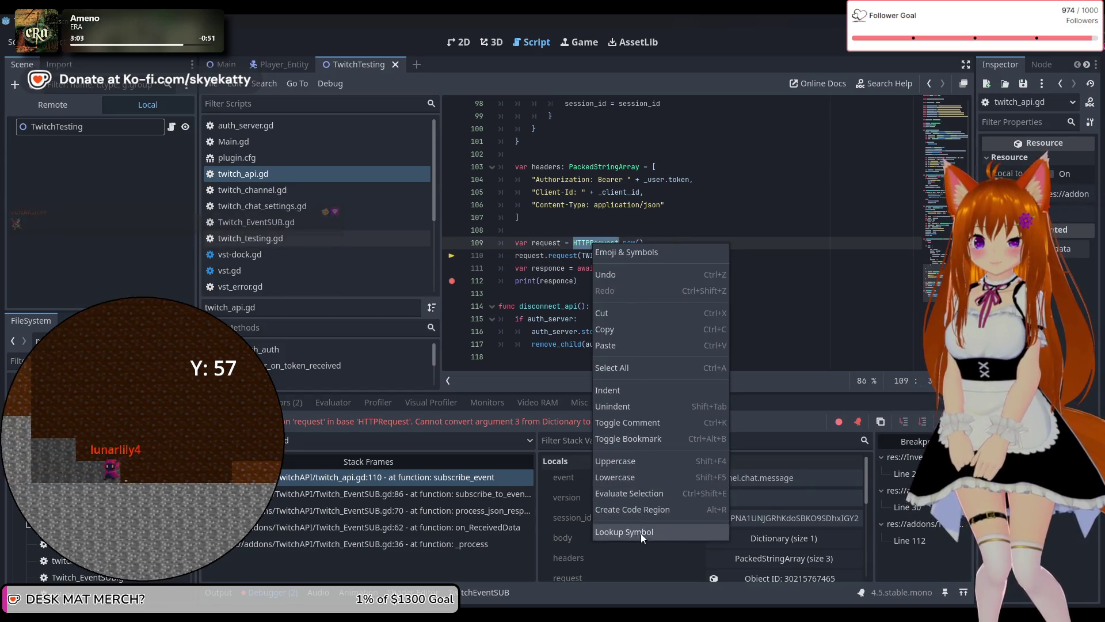
left_click(641, 532)
scroll(793, 289, "down", 2)
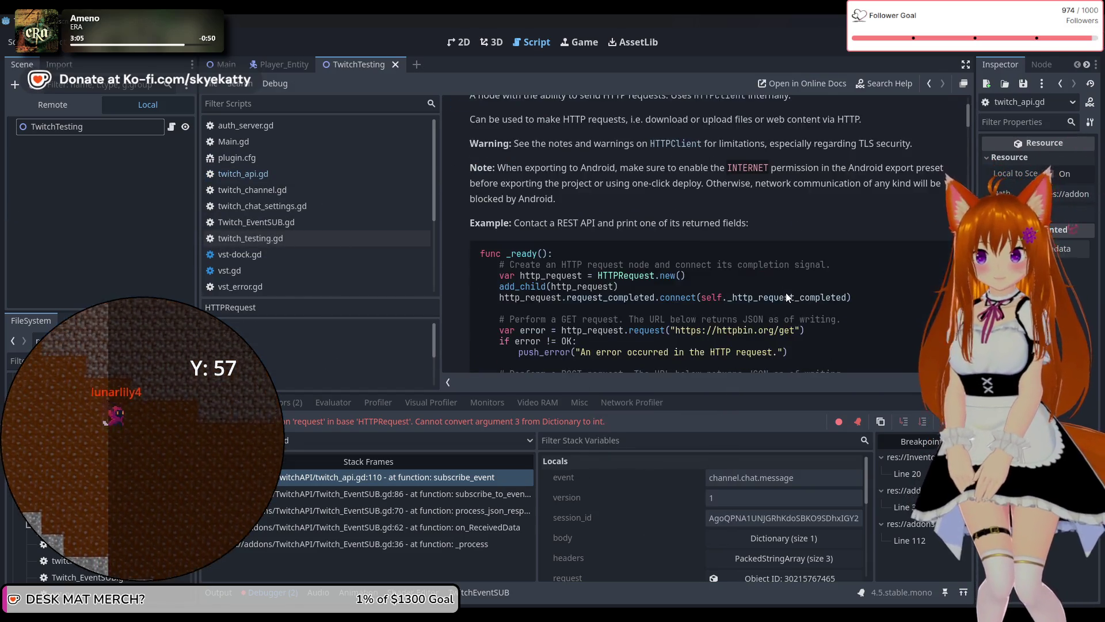
scroll(784, 288, "up", 2)
scroll(700, 266, "down", 3)
scroll(700, 266, "down", 10)
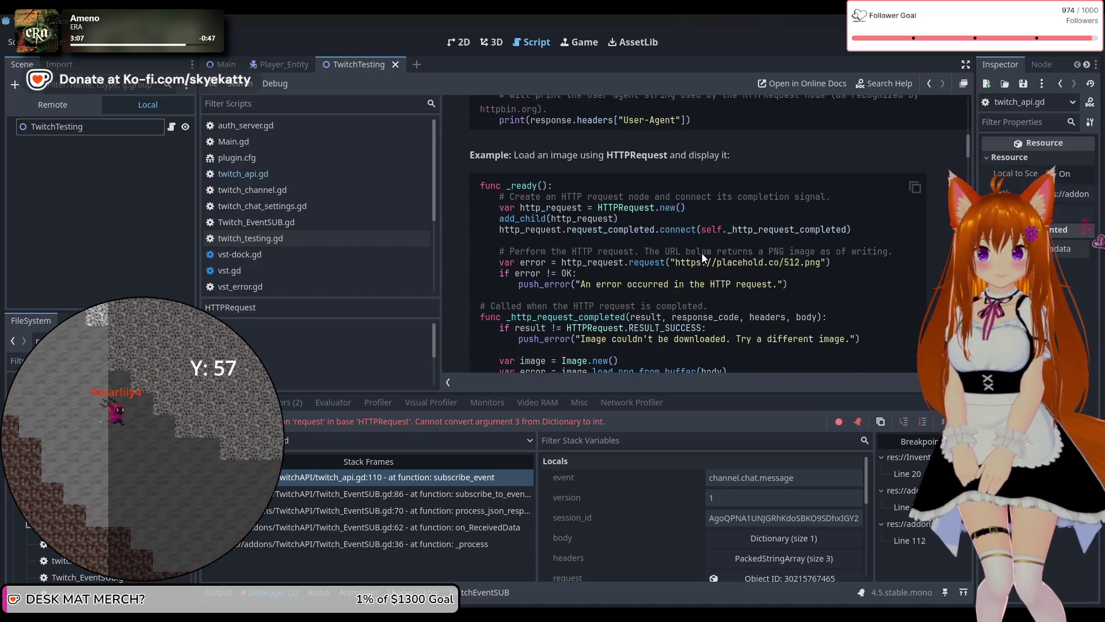
scroll(533, 217, "down", 5)
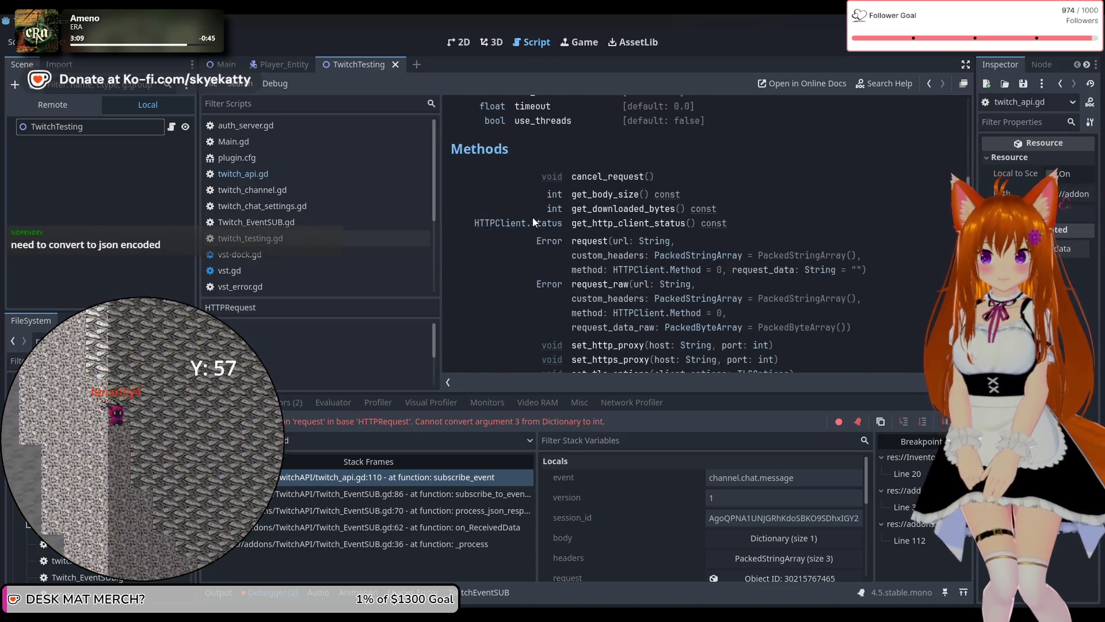
scroll(540, 220, "up", 3)
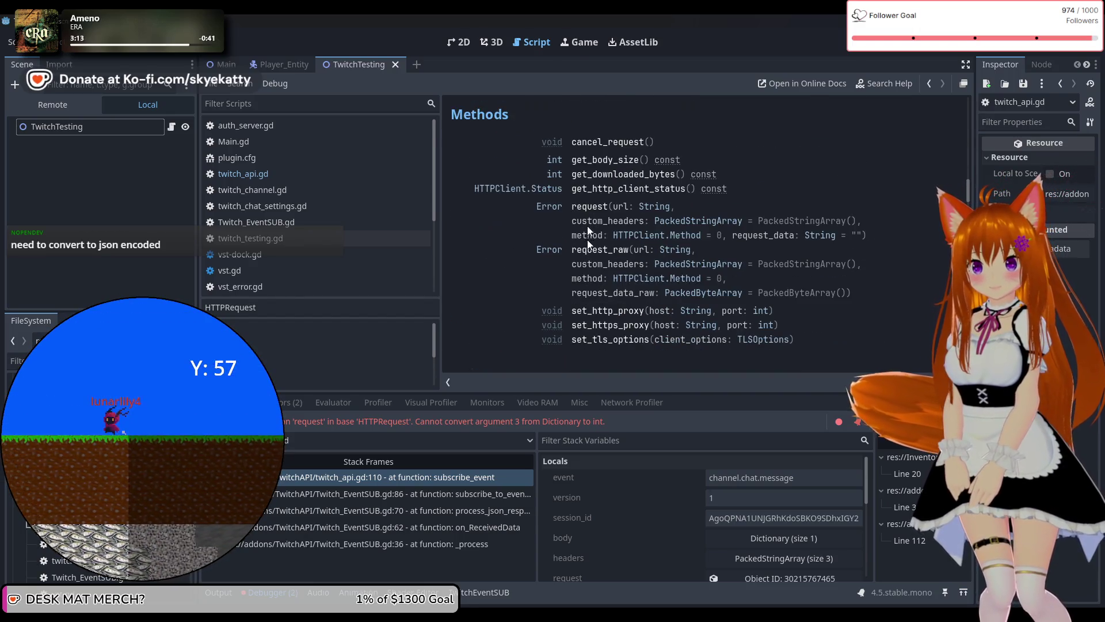
left_click(587, 239)
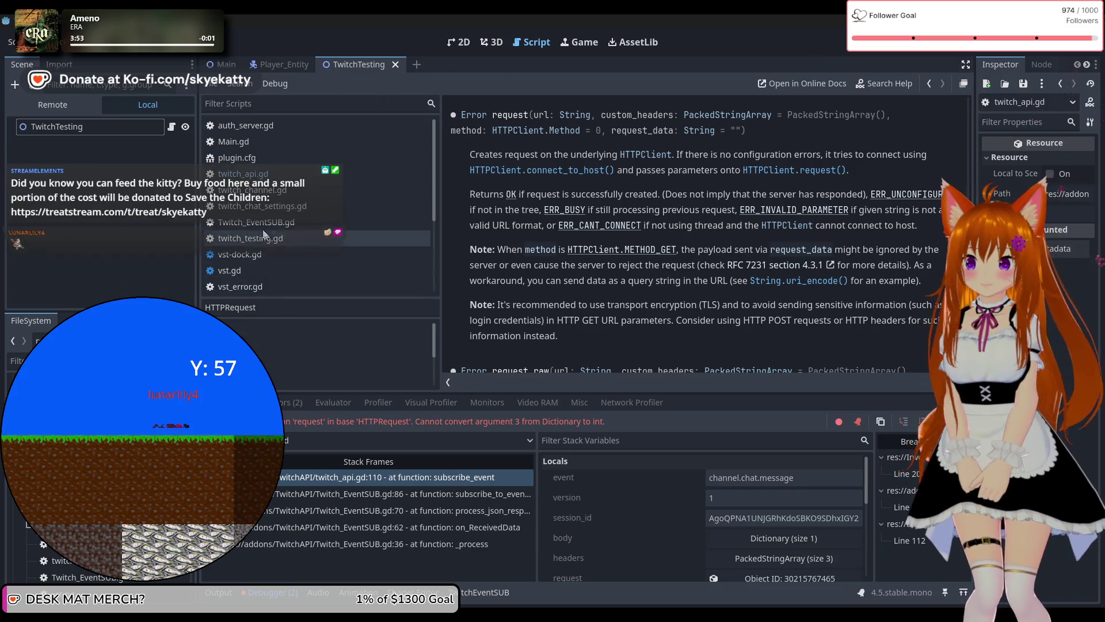
left_click(260, 175)
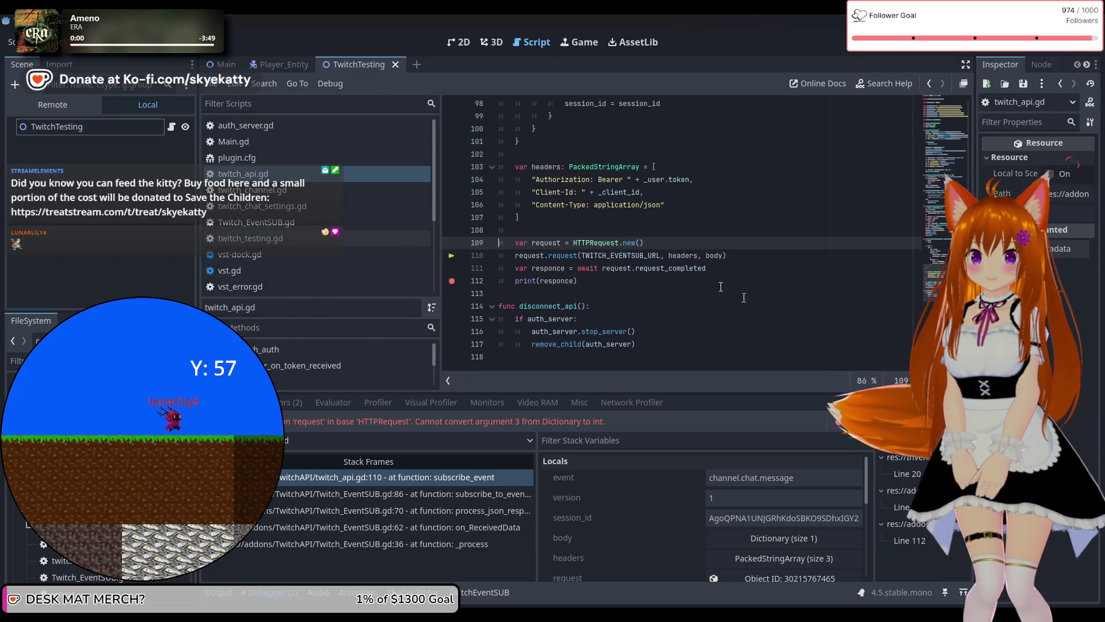
Insert a partial HTTPRequest. argument after headers in the line 110 request call.
left_click(704, 255)
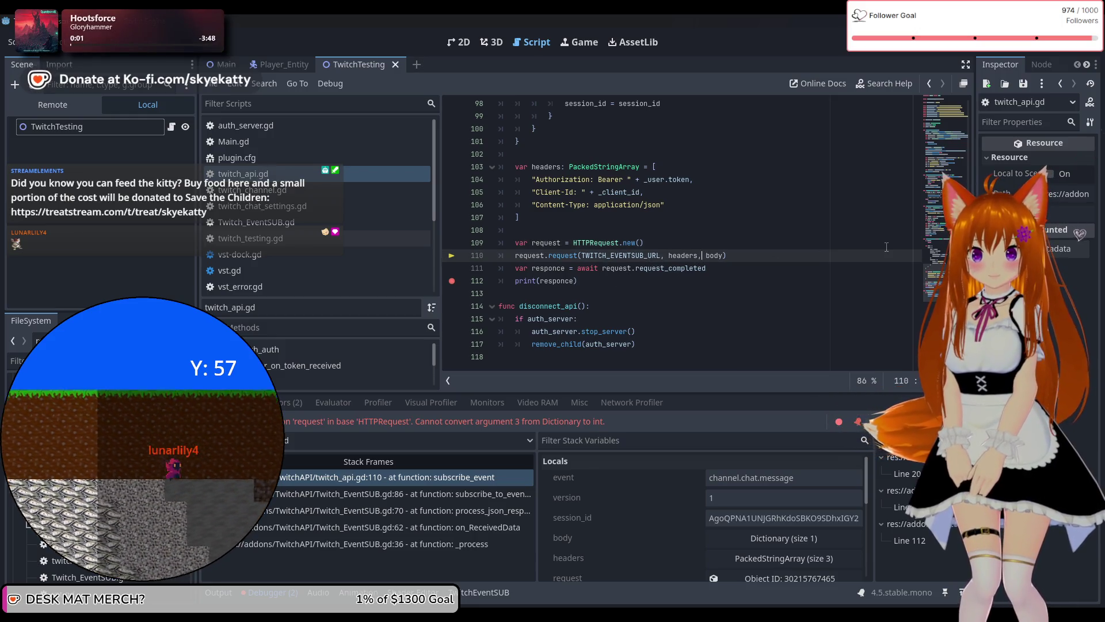
type("H ")
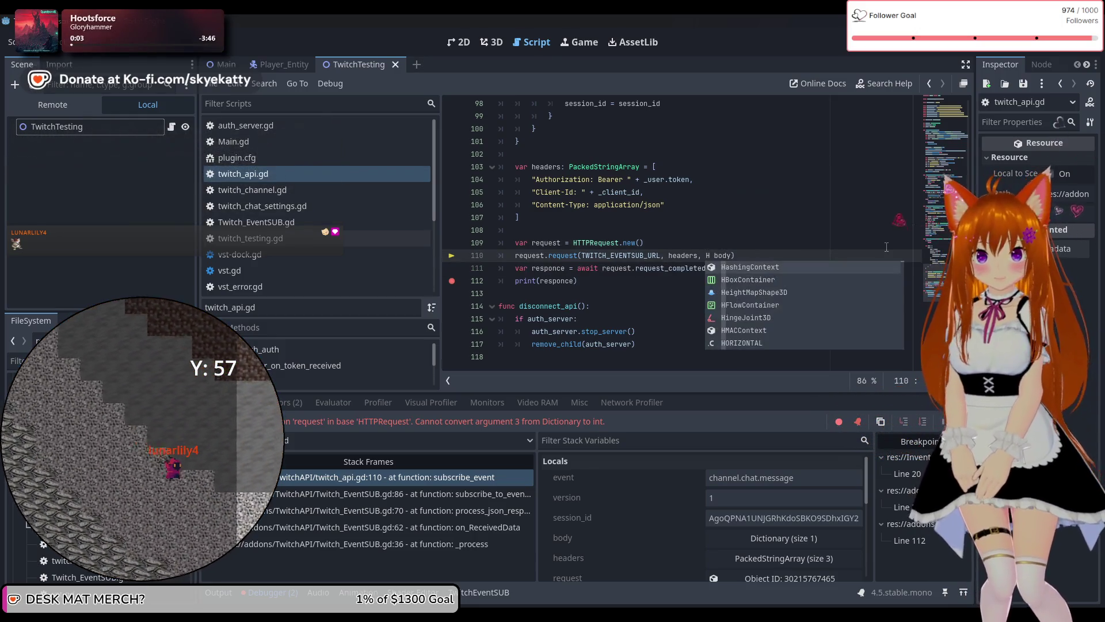
type("TTP")
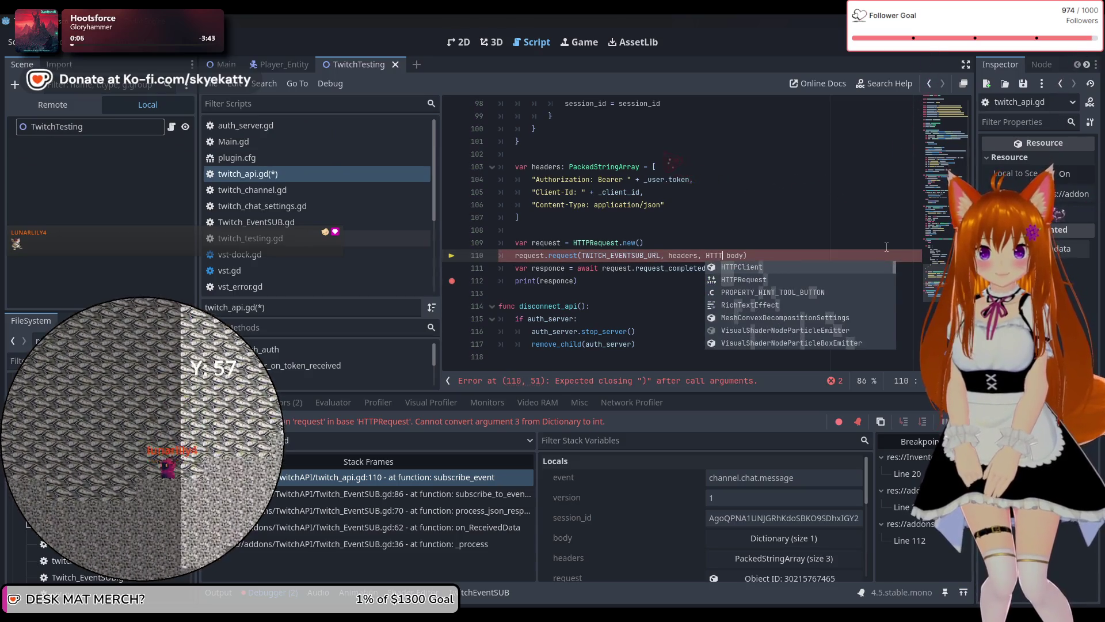
type("R")
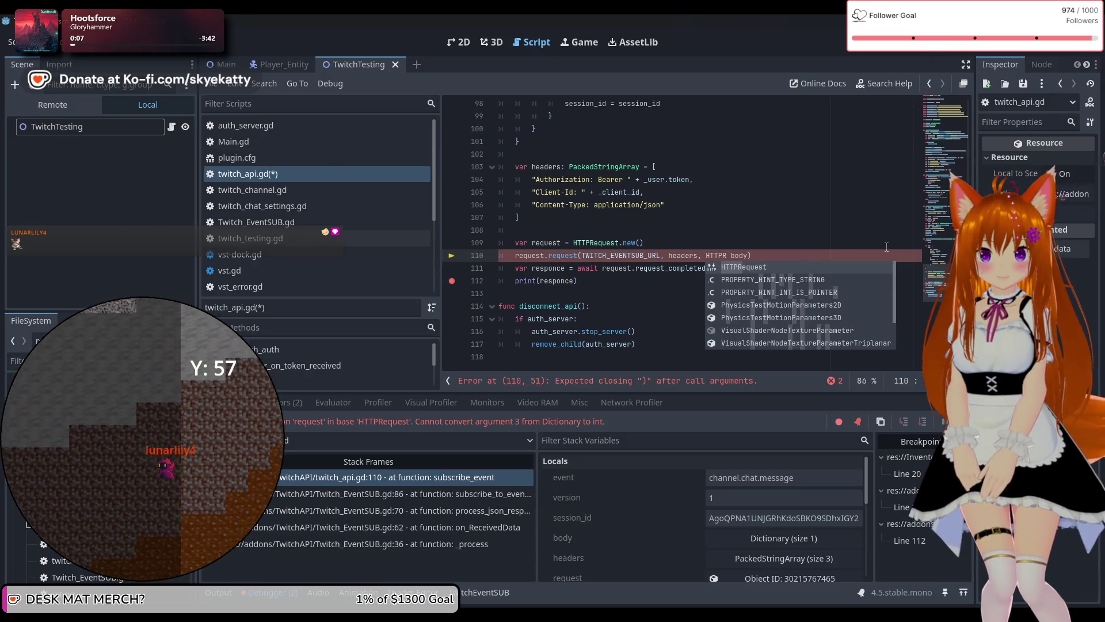
key("Return")
type(".")
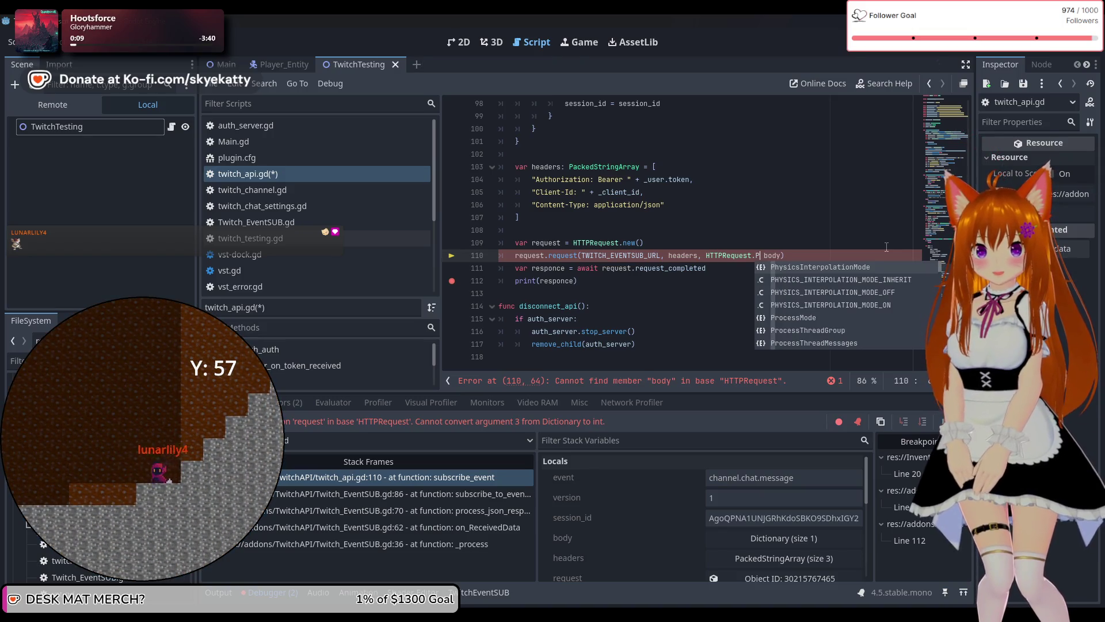
type("POST")
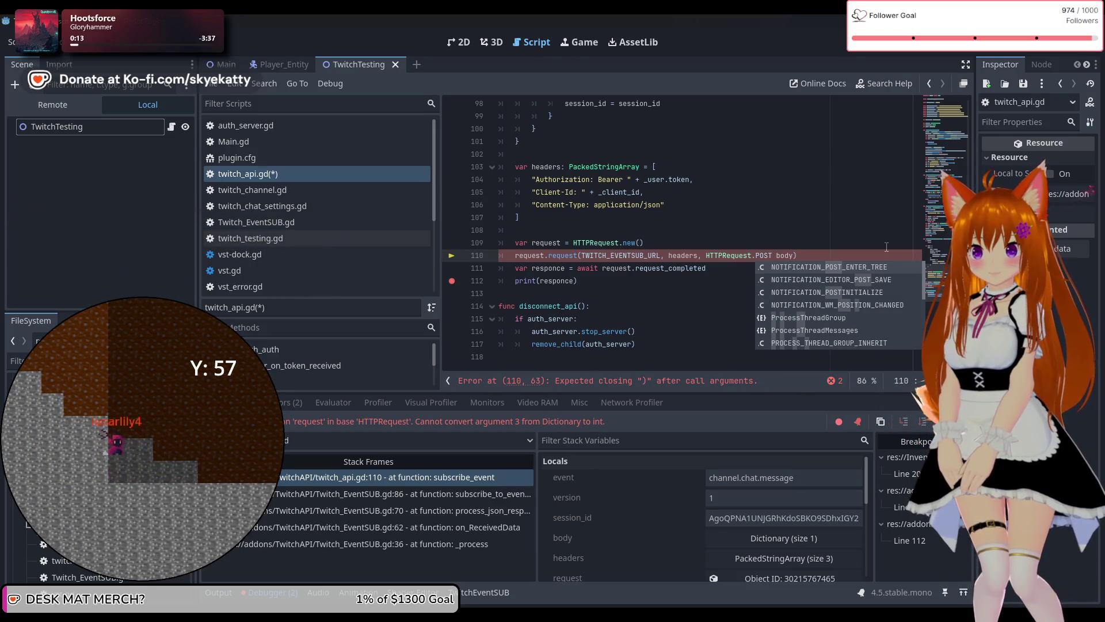
key("BackSpace")
key("BackSpace")
key("BackSpace")
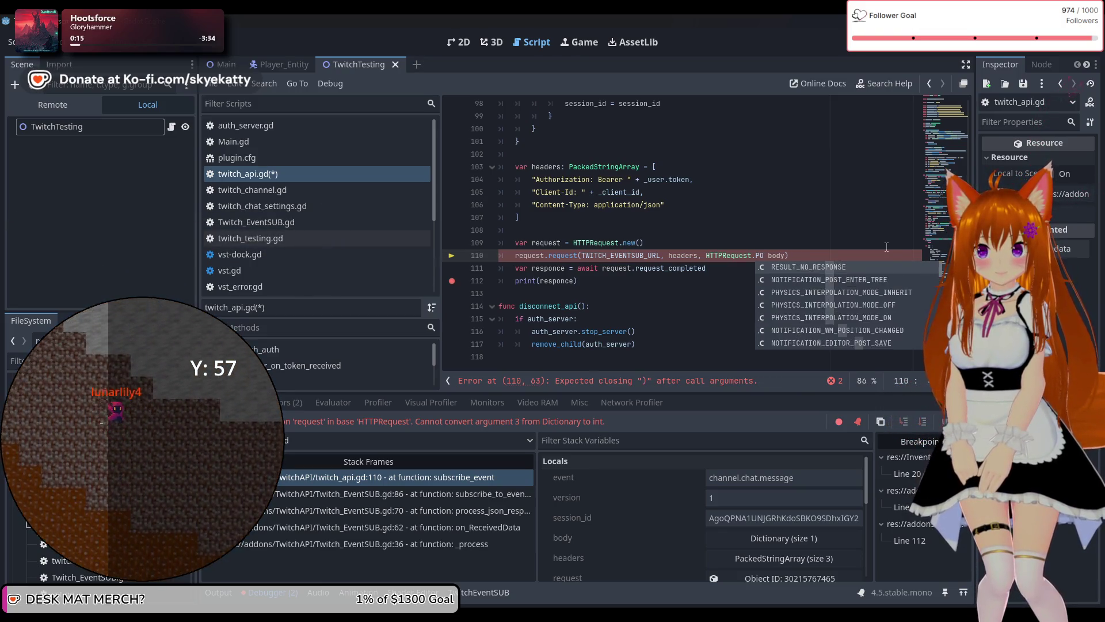
type("T")
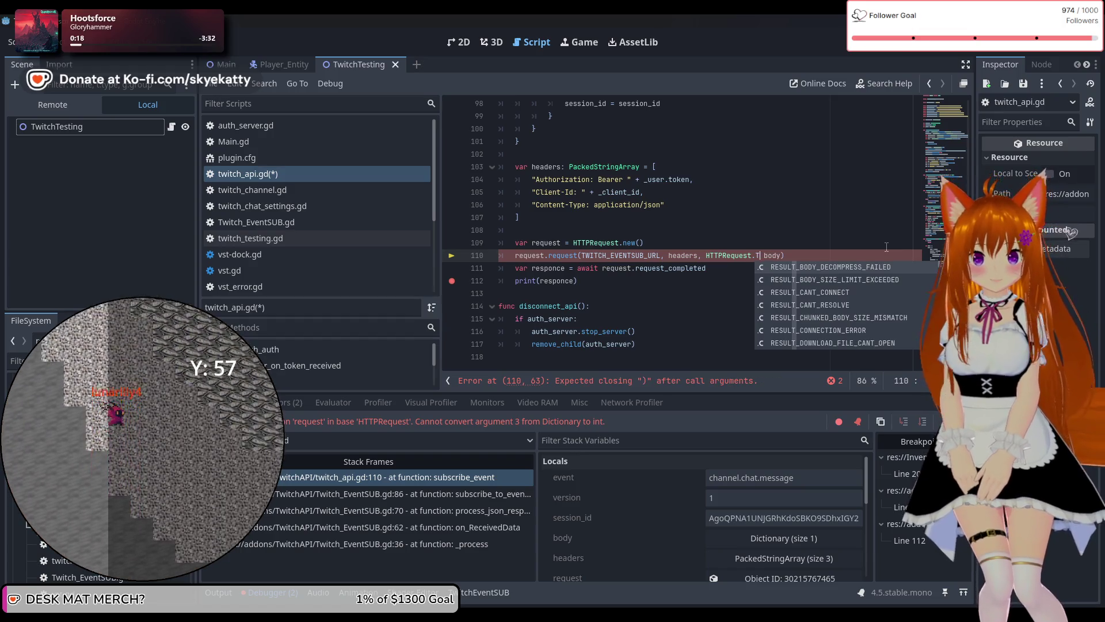
key("BackSpace")
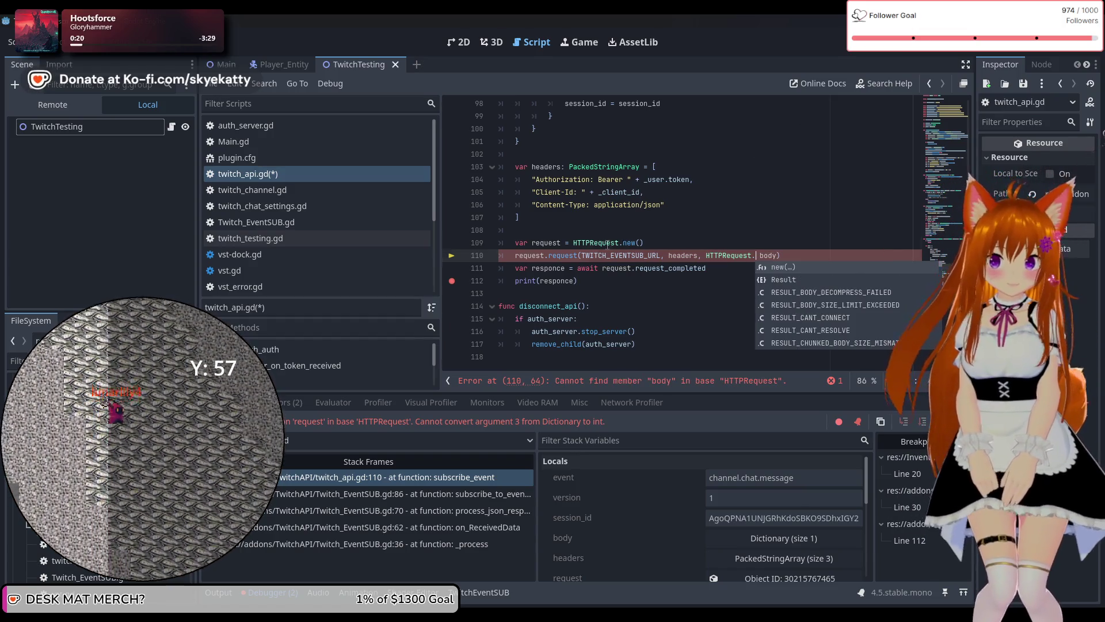
double_click(606, 244)
right_click(606, 244)
left_click(636, 534)
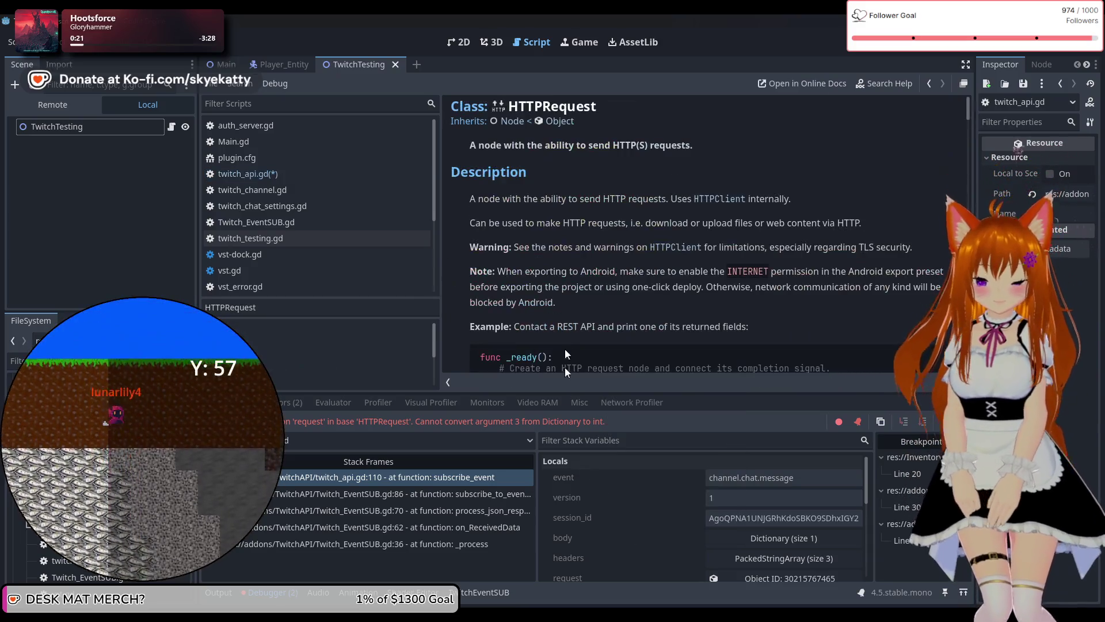
scroll(585, 229, "down", 15)
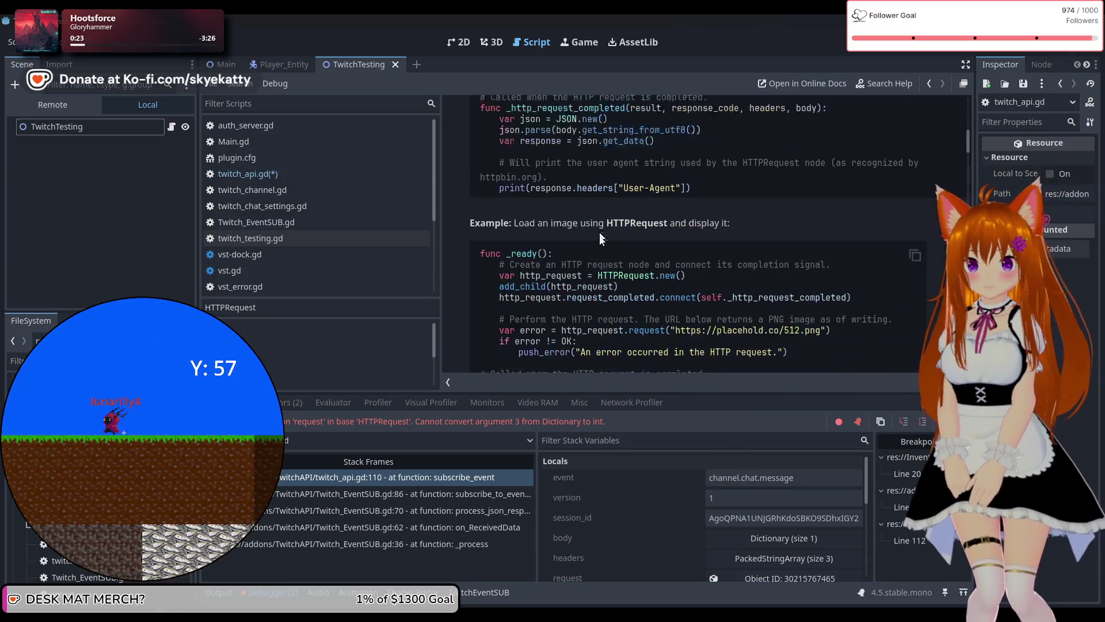
scroll(575, 192, "down", 5)
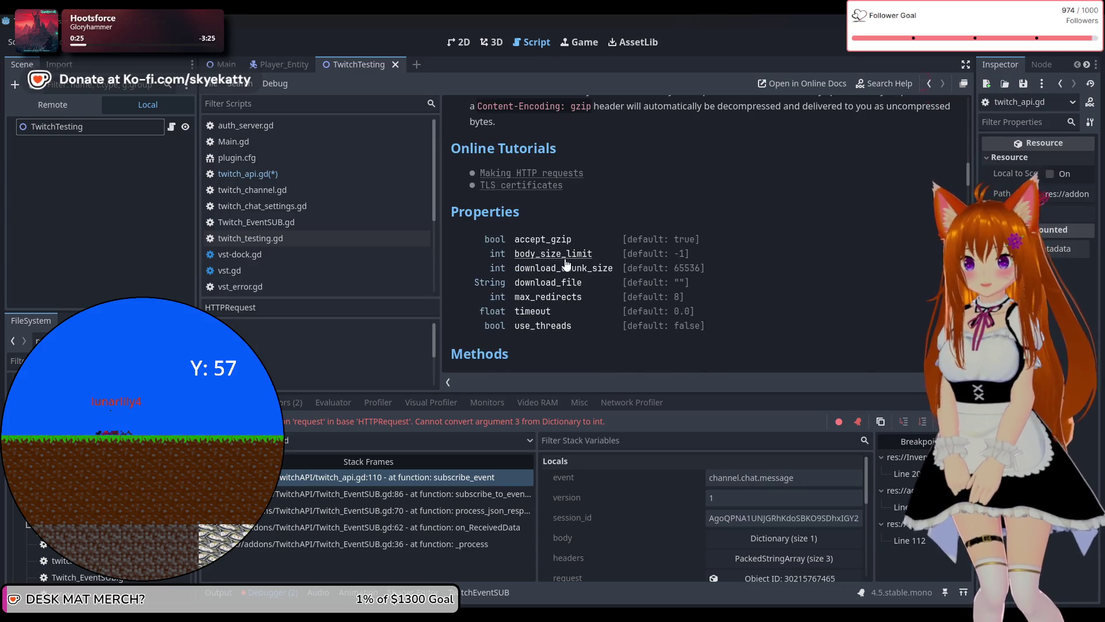
scroll(565, 264, "down", 10)
scroll(571, 240, "down", 8)
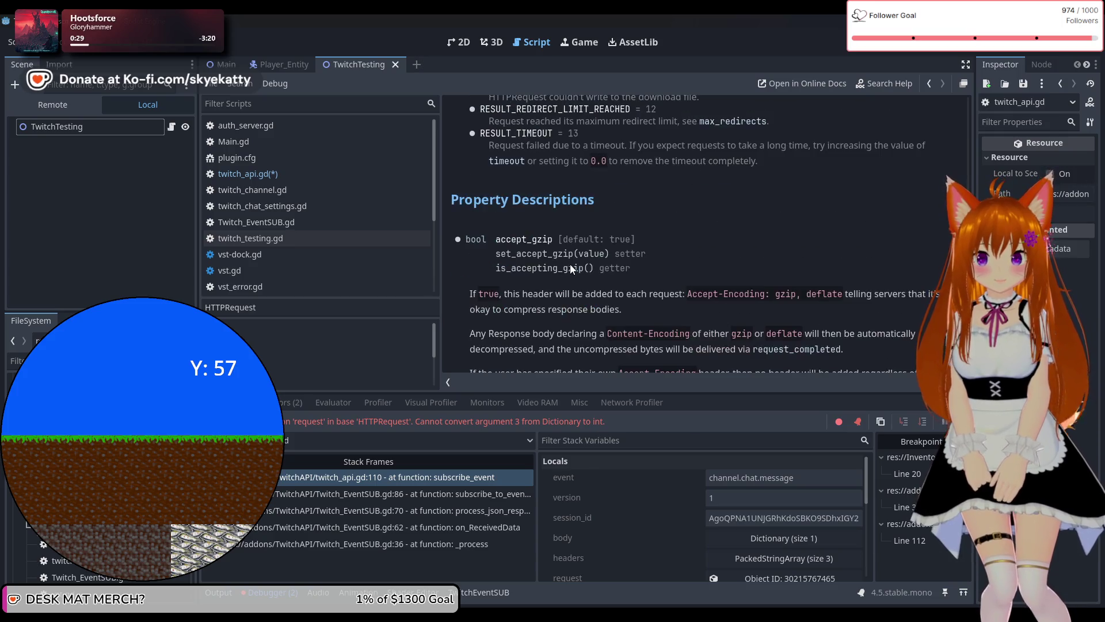
scroll(571, 262, "up", 10)
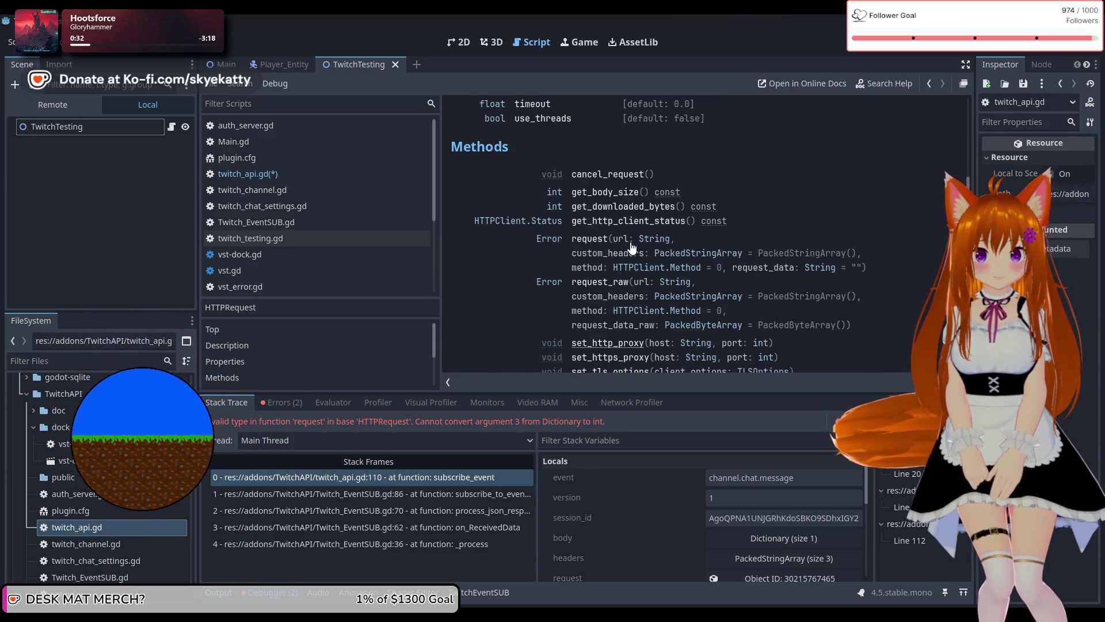
left_click(657, 276)
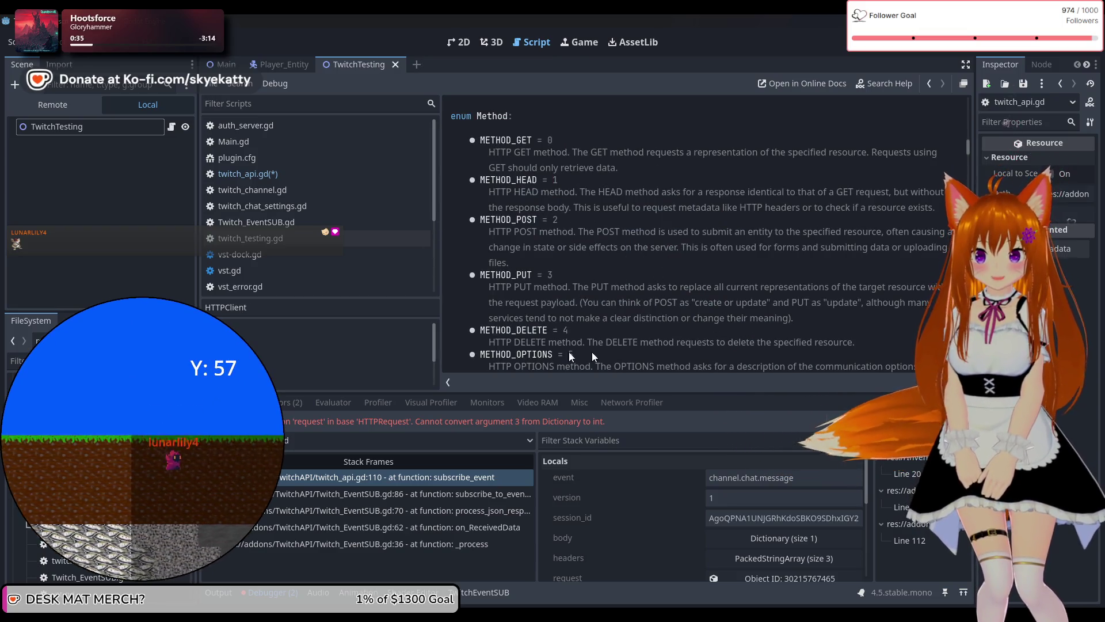
scroll(661, 317, "up", 3)
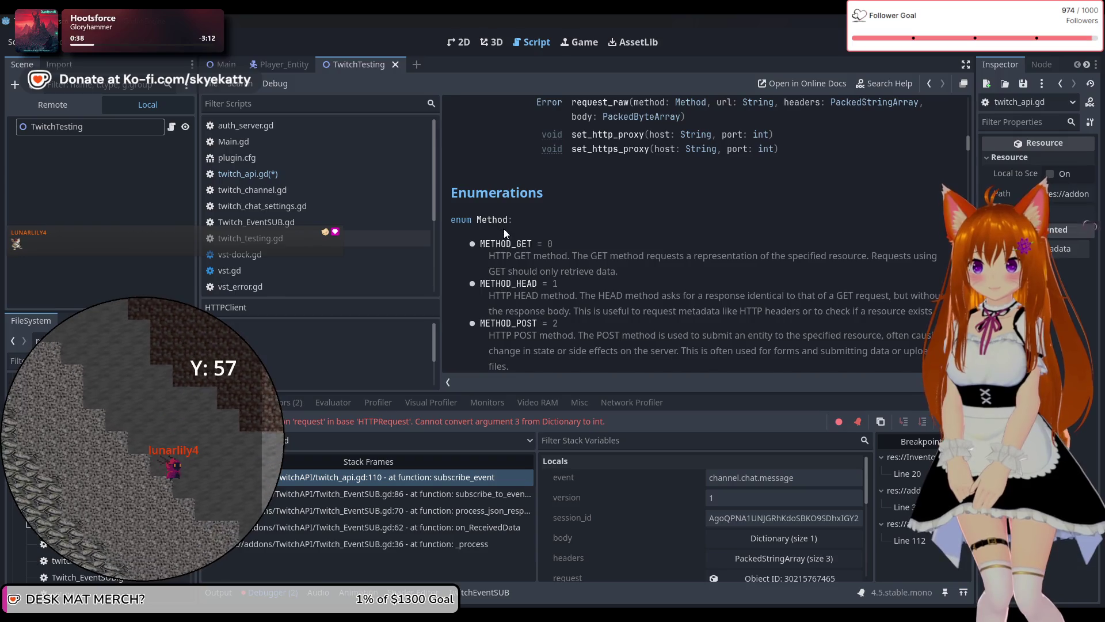
scroll(509, 233, "down", 3)
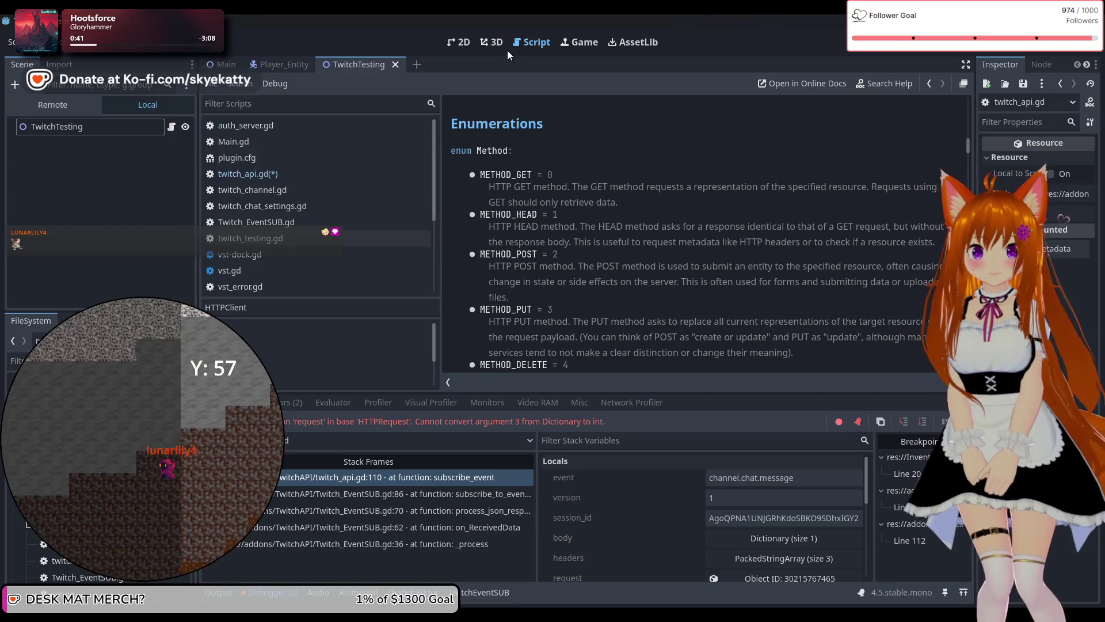
left_click(347, 172)
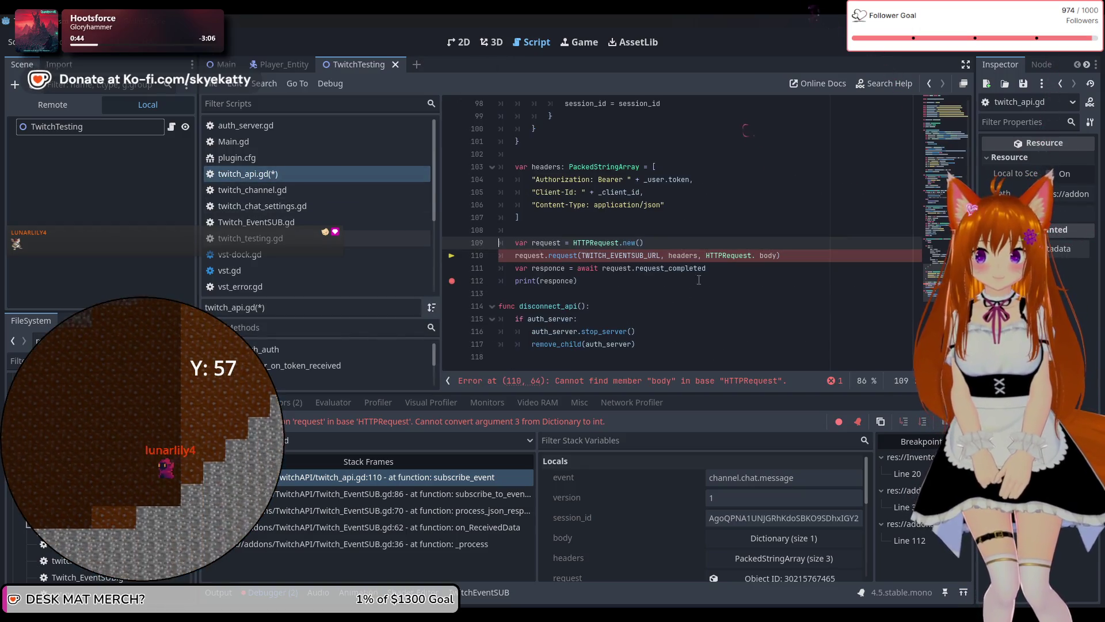
Replace HTTPRequest with HTTPClient.Method.METHOD_POST as the method argument on line 110.
left_click_drag(752, 258, 730, 258)
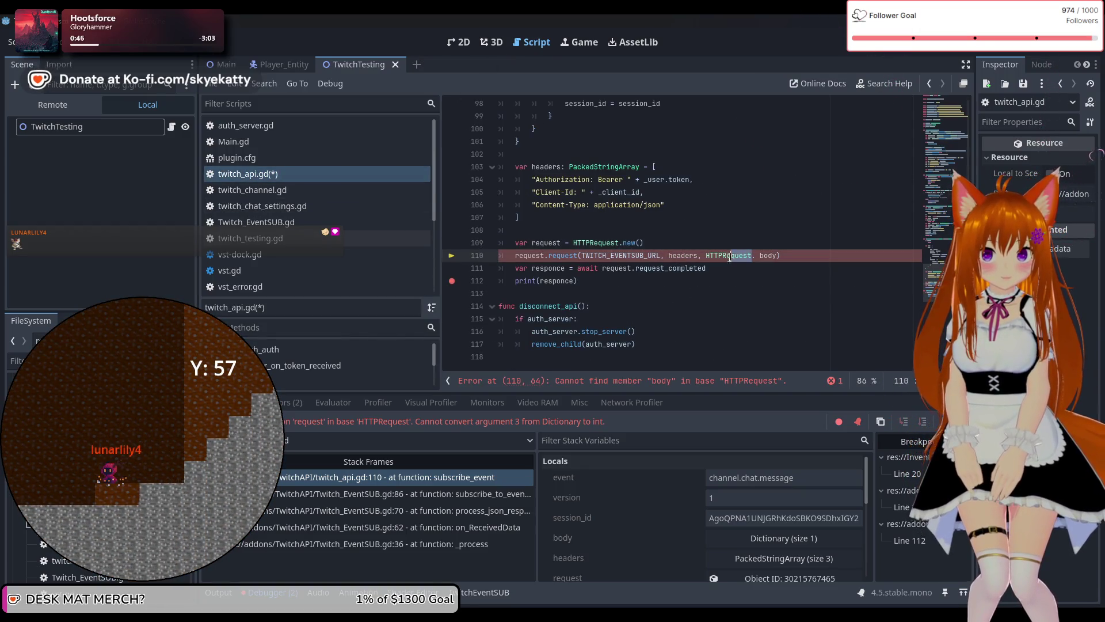
type("Cli")
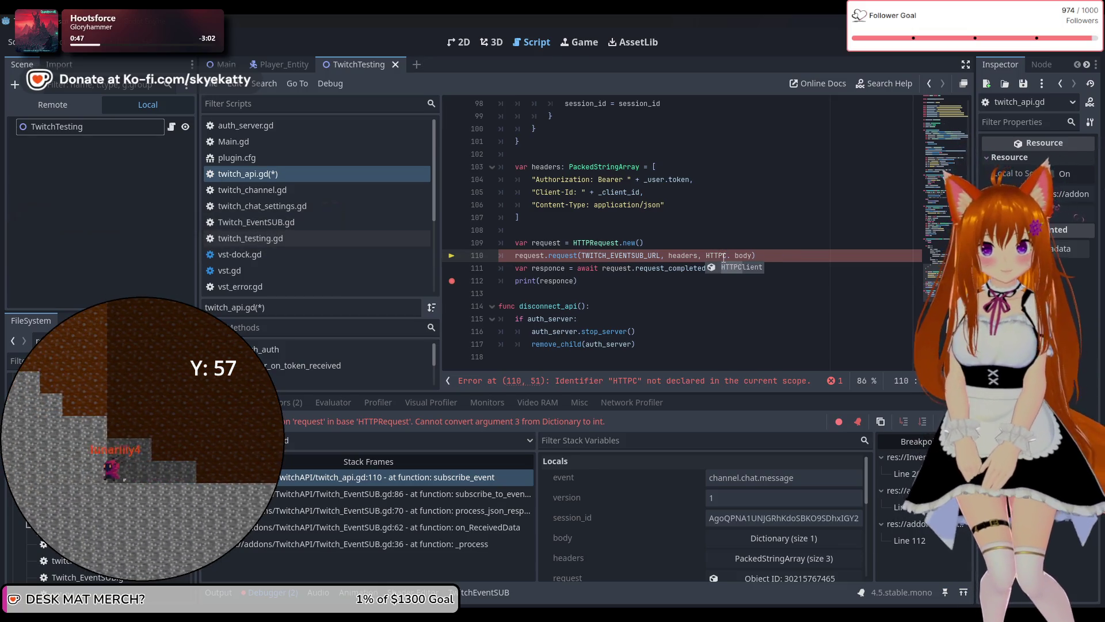
type("ent")
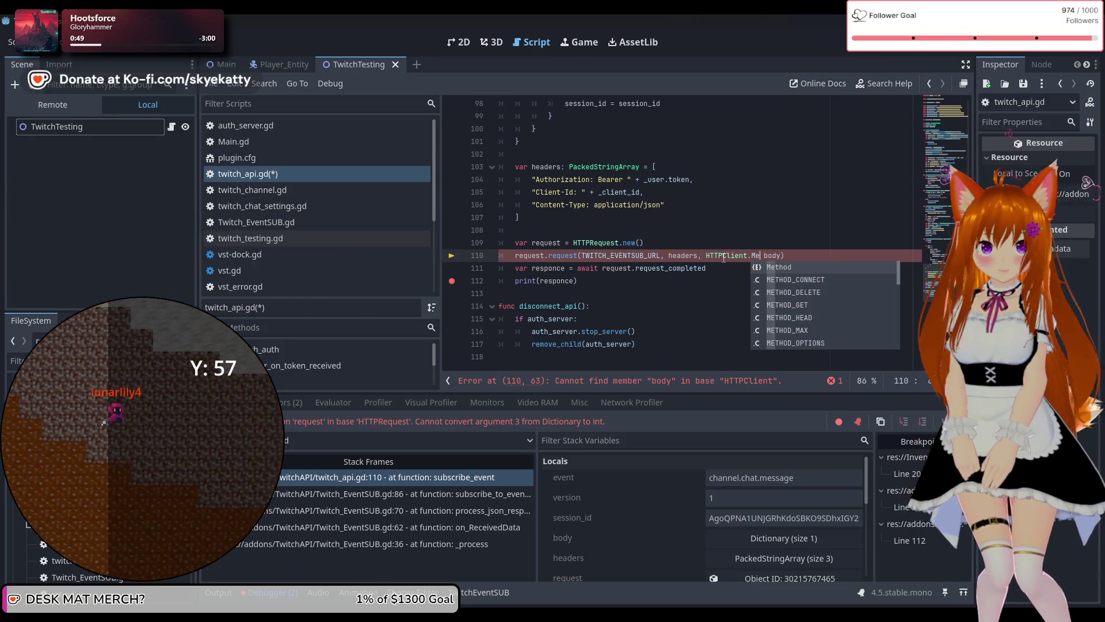
key("Return")
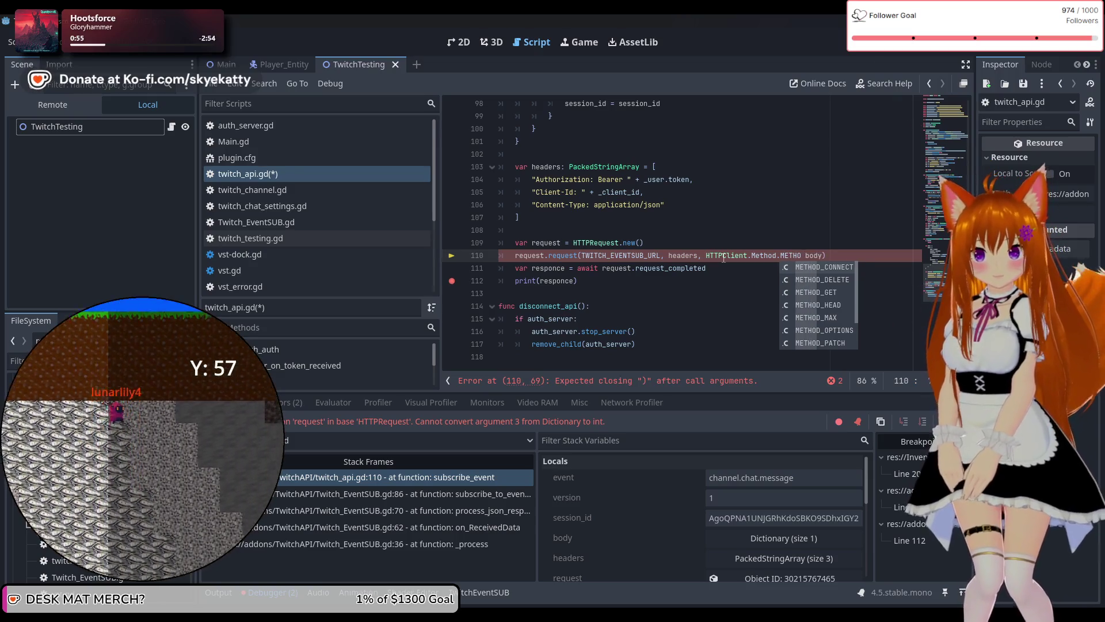
type("D)")
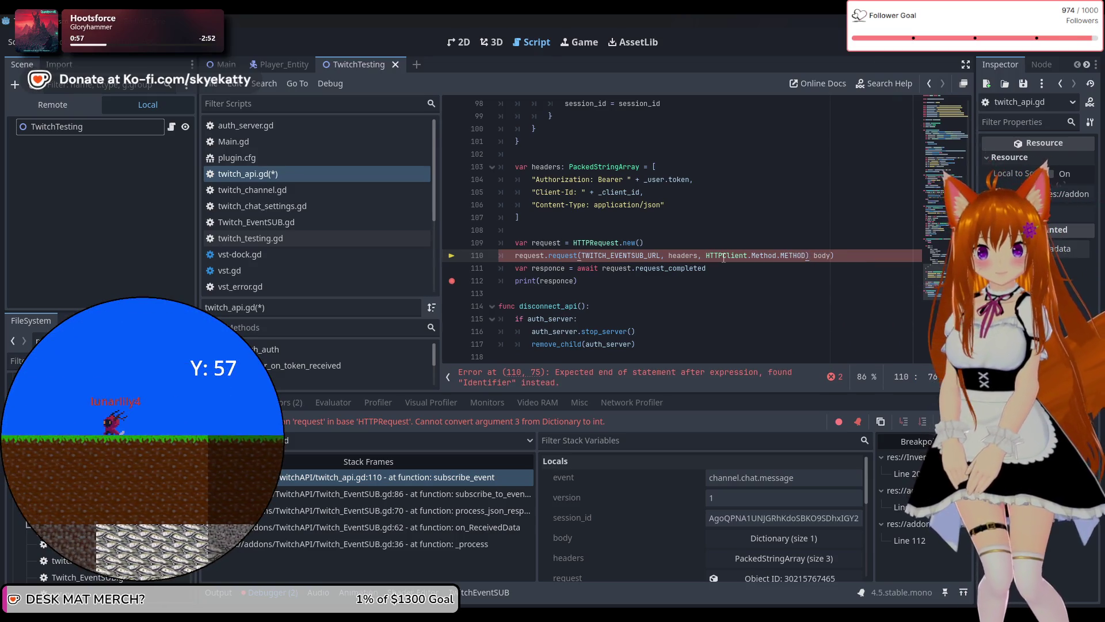
type("_PO")
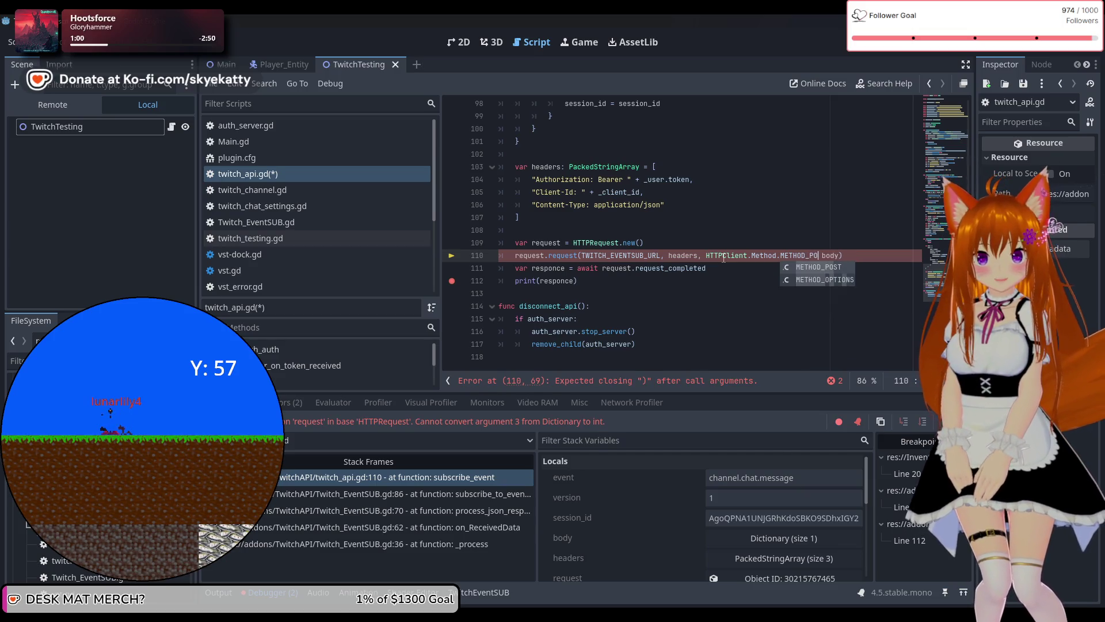
type(",")
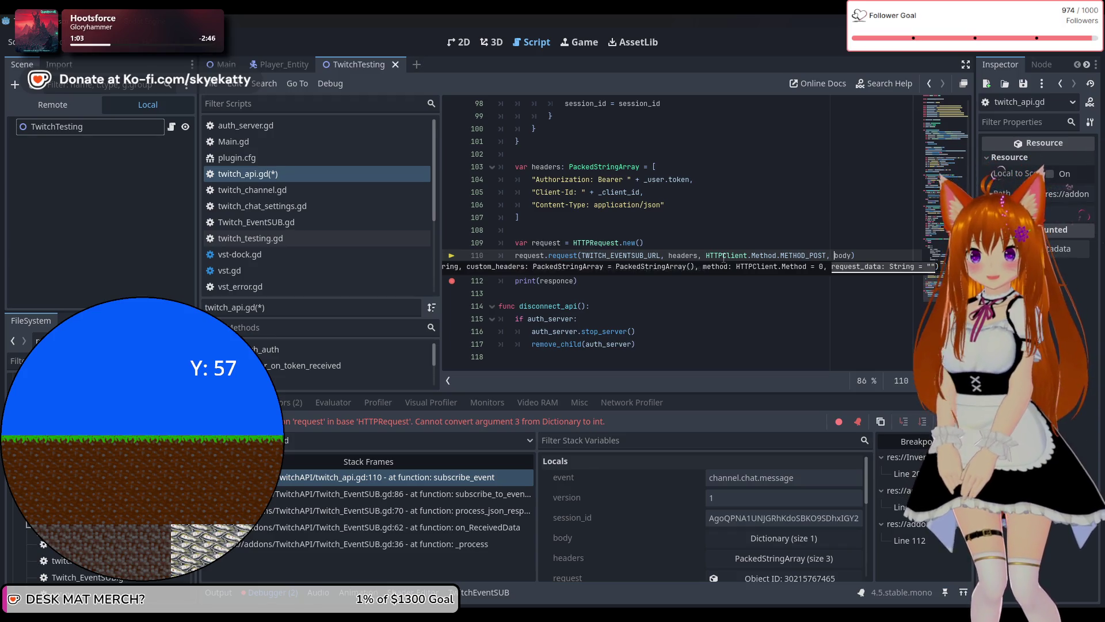
type(".")
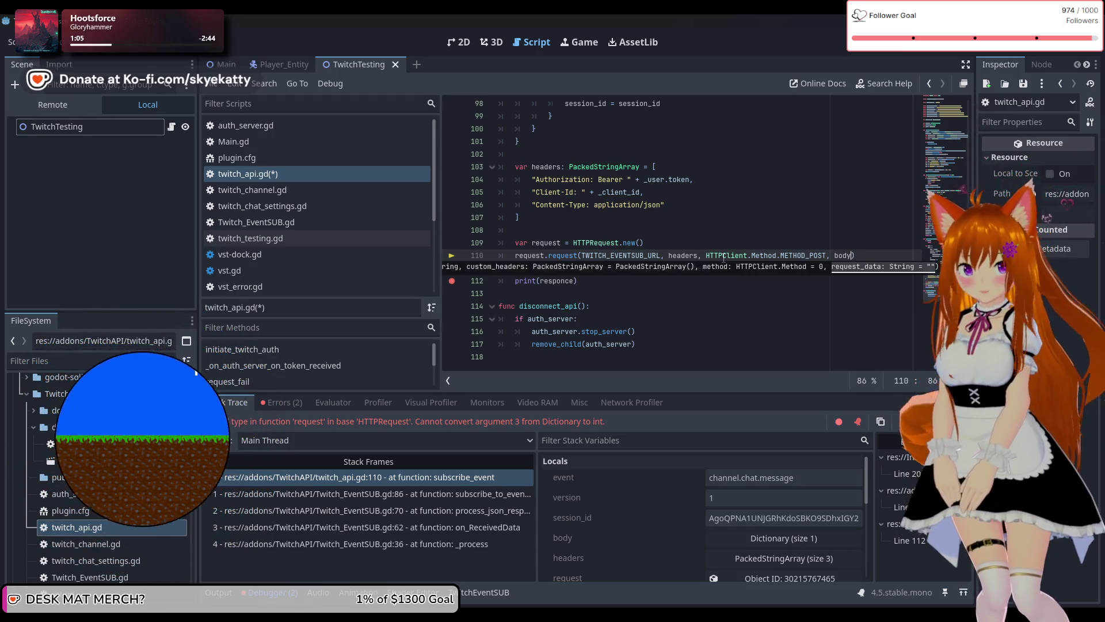
type("js")
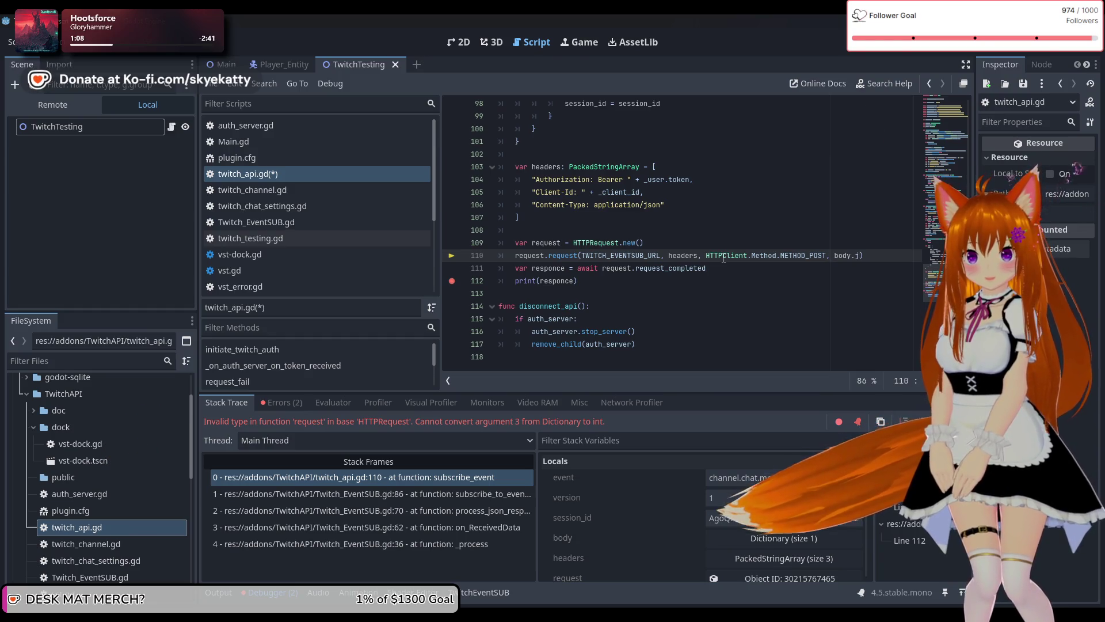
Start rewriting the body argument as a JSON conversion on line 110.
key("BackSpace")
key("BackSpace")
key("BackSpace")
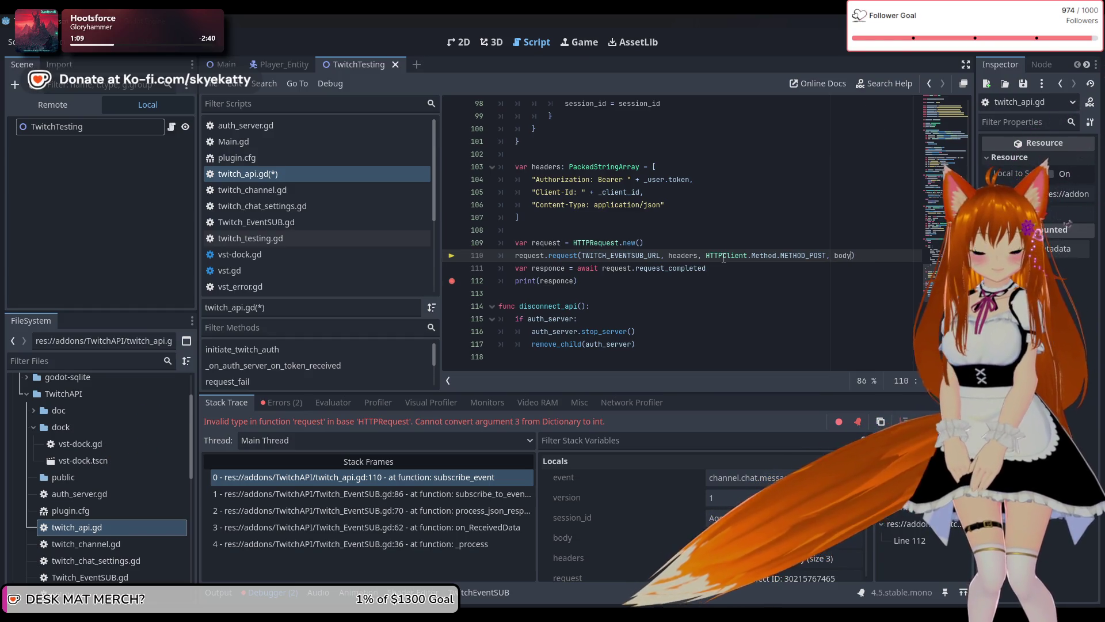
type(".")
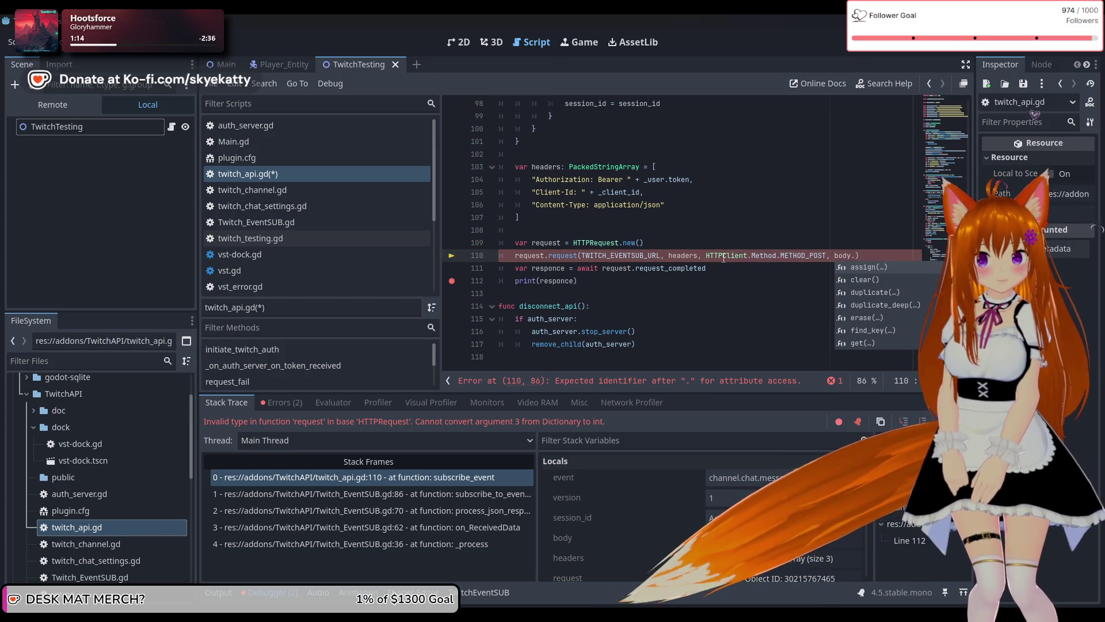
type("js")
key("BackSpace")
key("BackSpace")
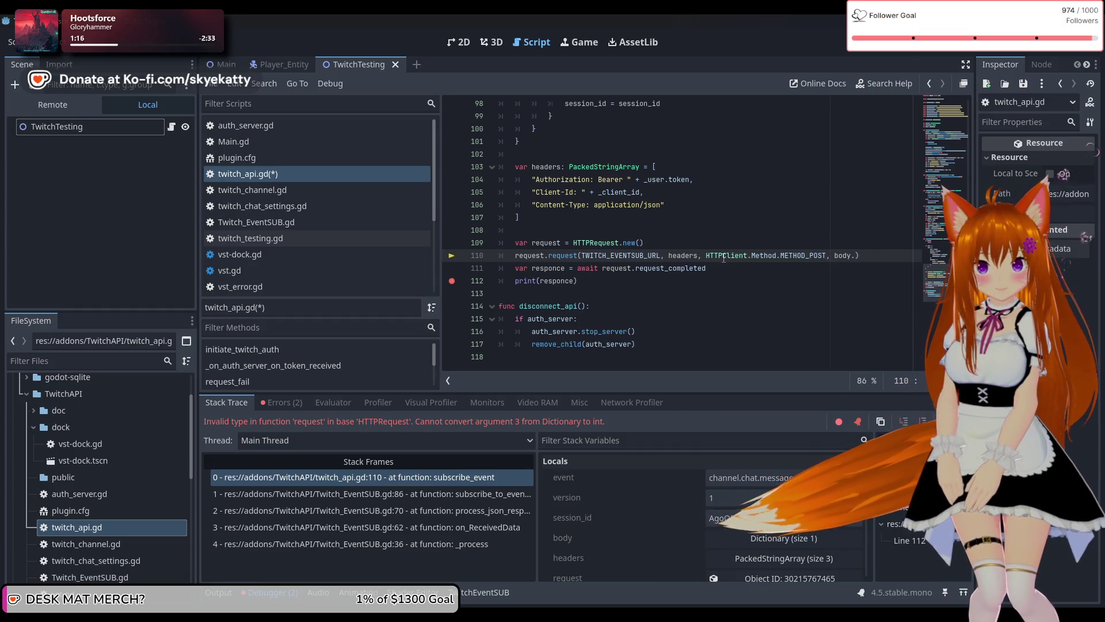
type(".")
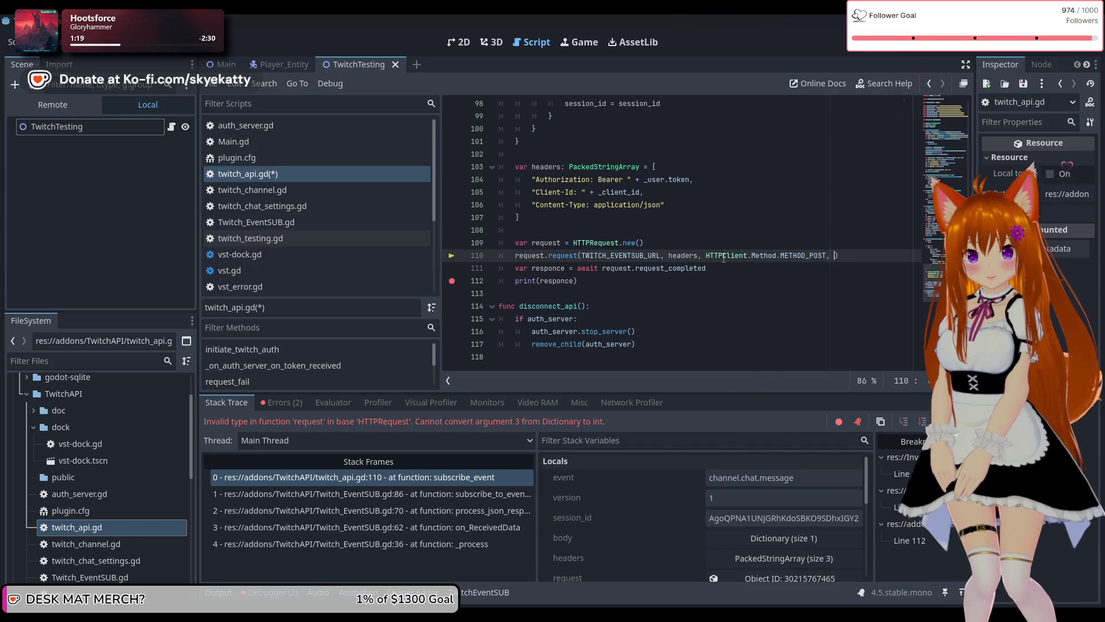
key("BackSpace")
type("JSO")
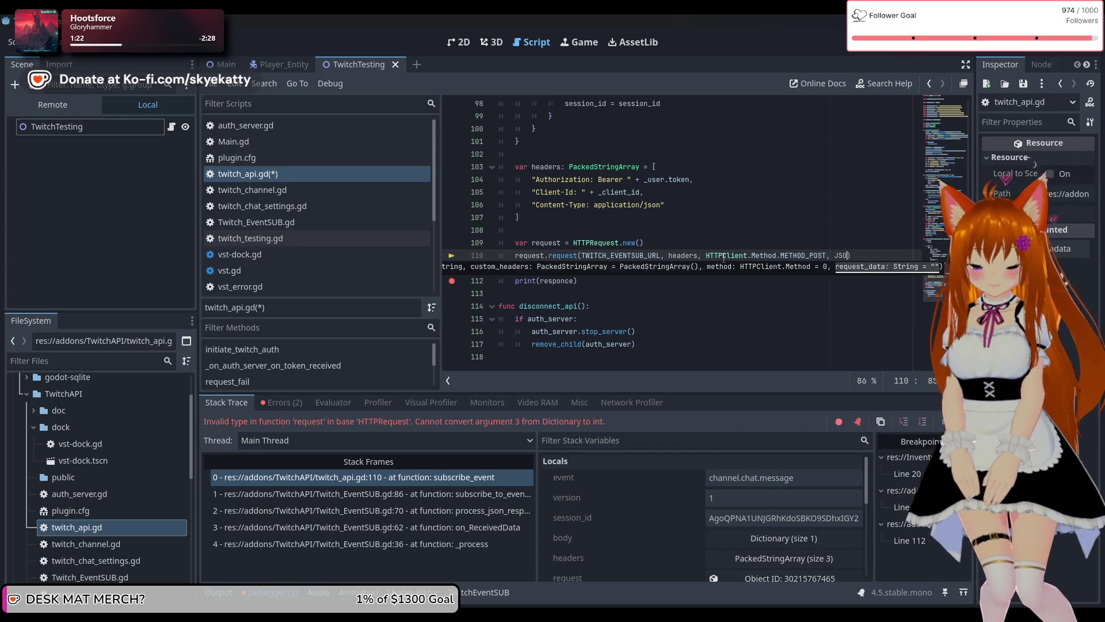
type("N.")
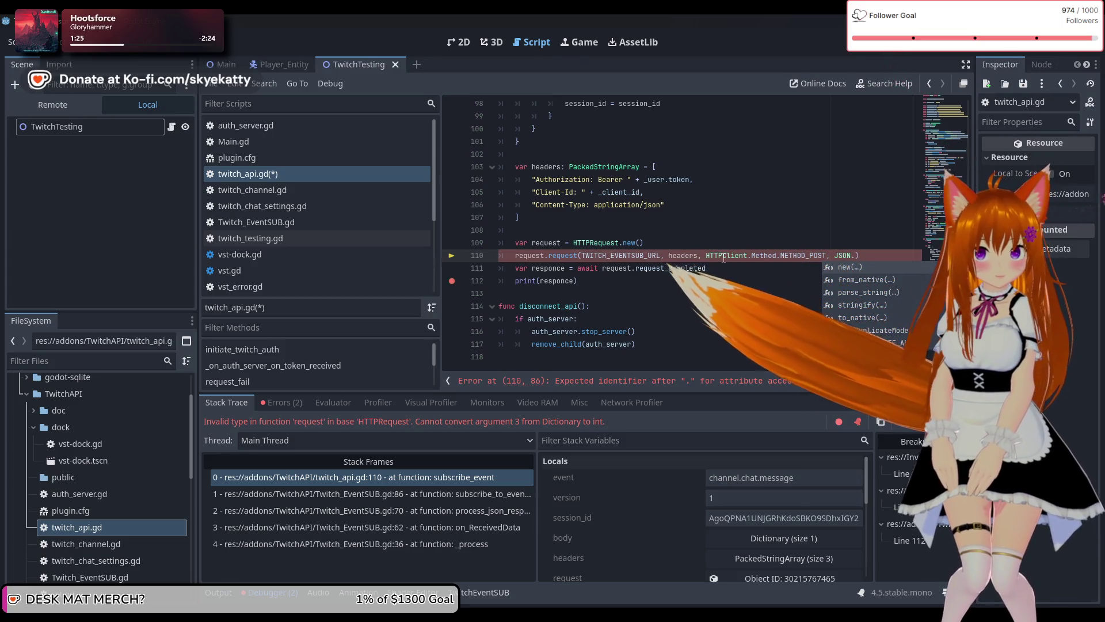
type("en")
key("BackSpace")
key("BackSpace")
type("deco")
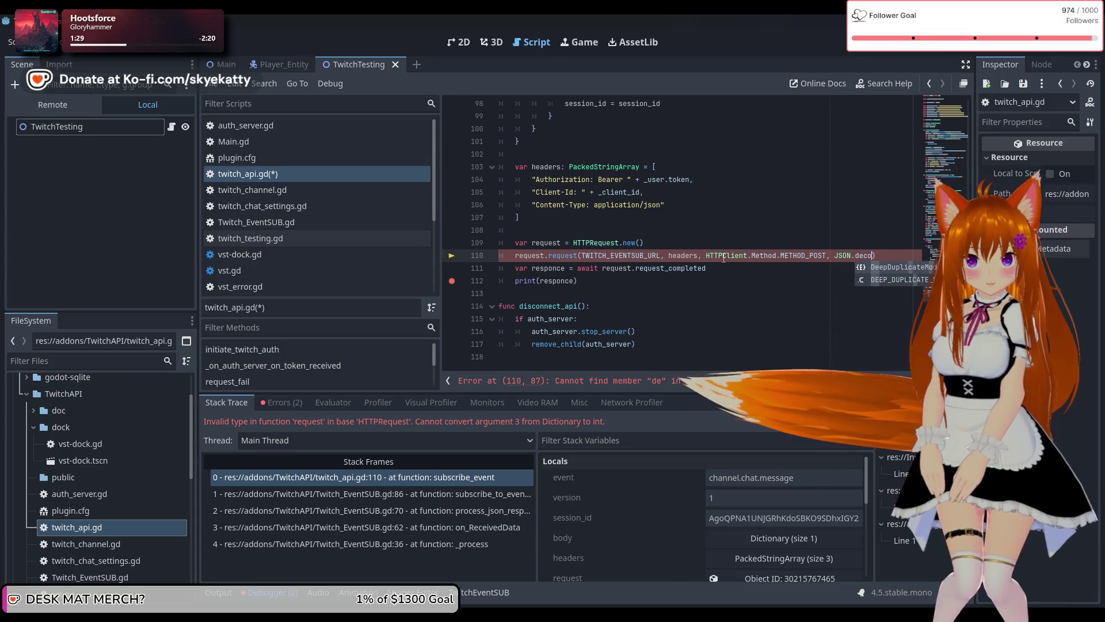
key("BackSpace")
key("BackSpace")
key("BackSpace")
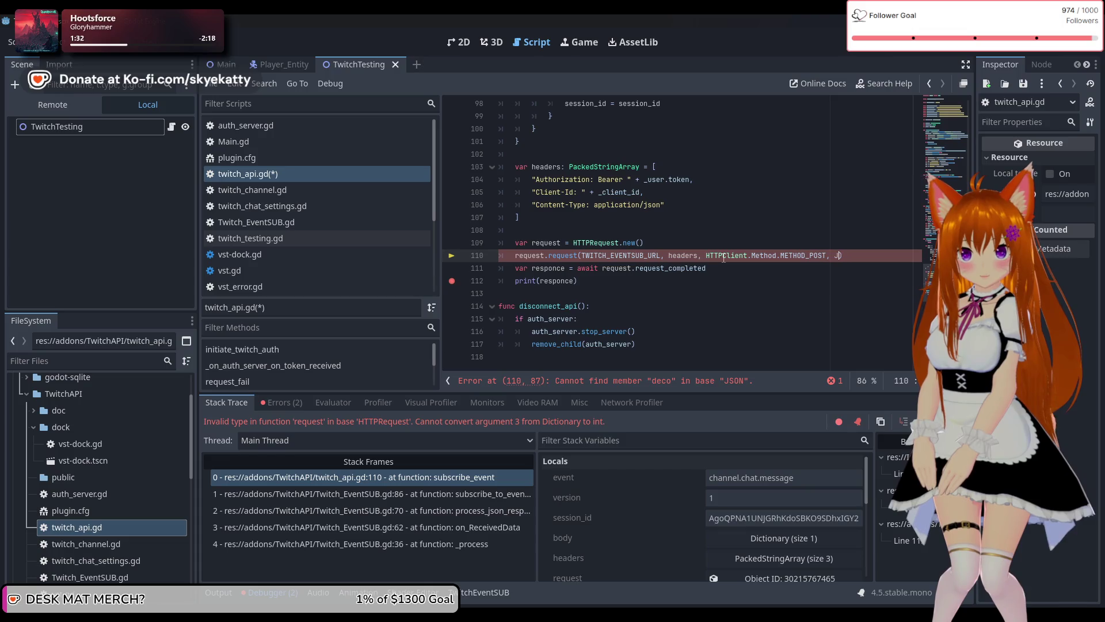
scroll(724, 257, "up", 4)
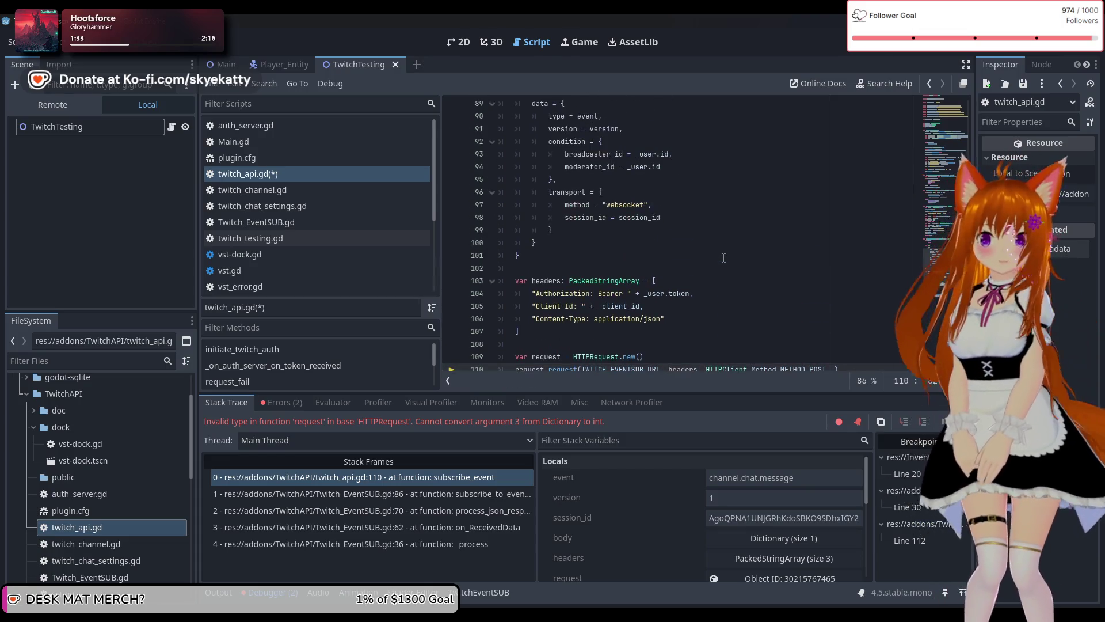
scroll(723, 258, "down", 4)
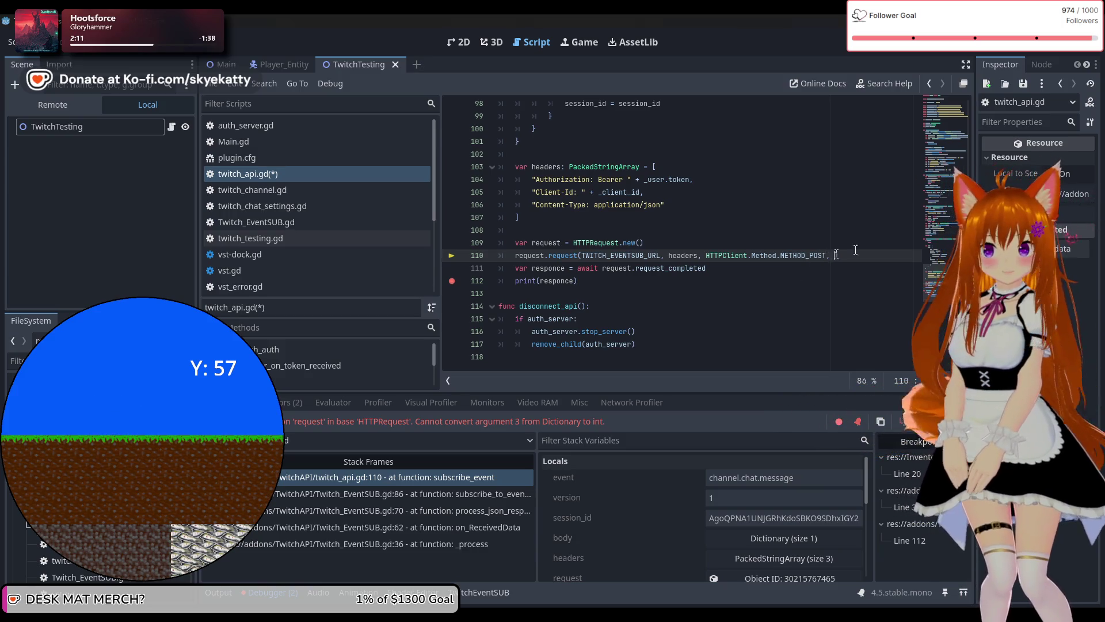
Wrap body in JSON.stringify on line 110 and run the project again.
type("JSON.s")
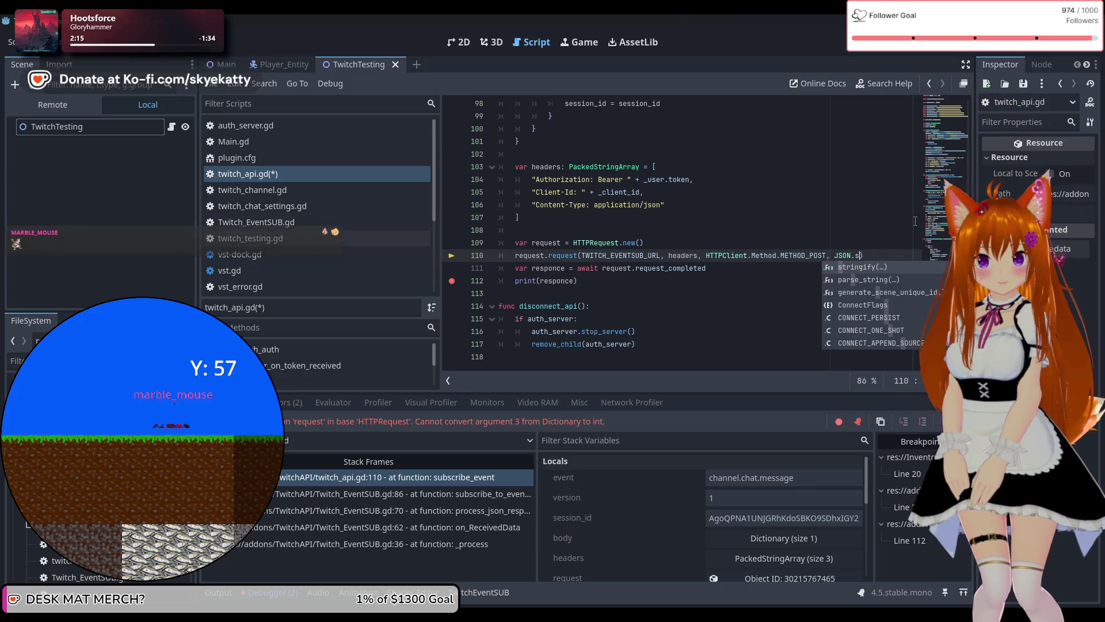
key("Return")
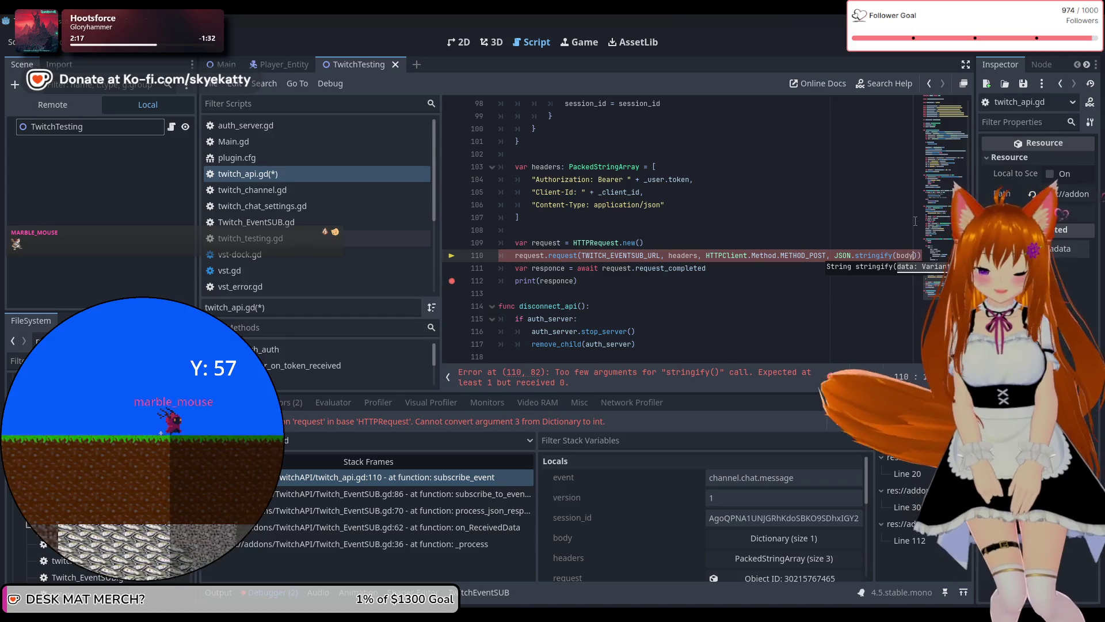
left_click(752, 282)
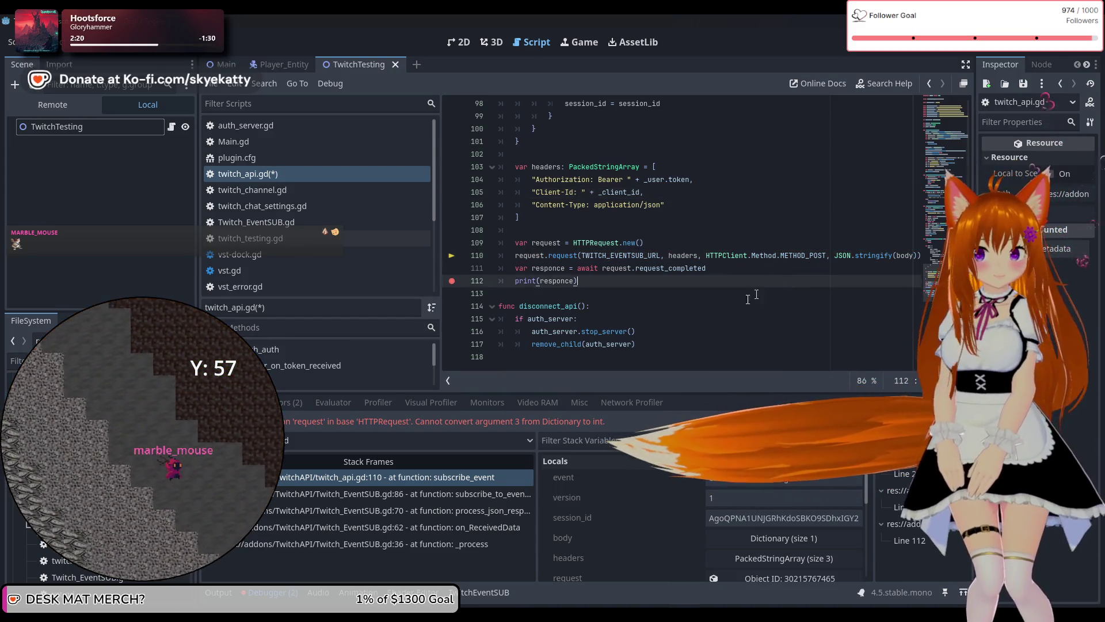
left_click(669, 291)
left_click(670, 281)
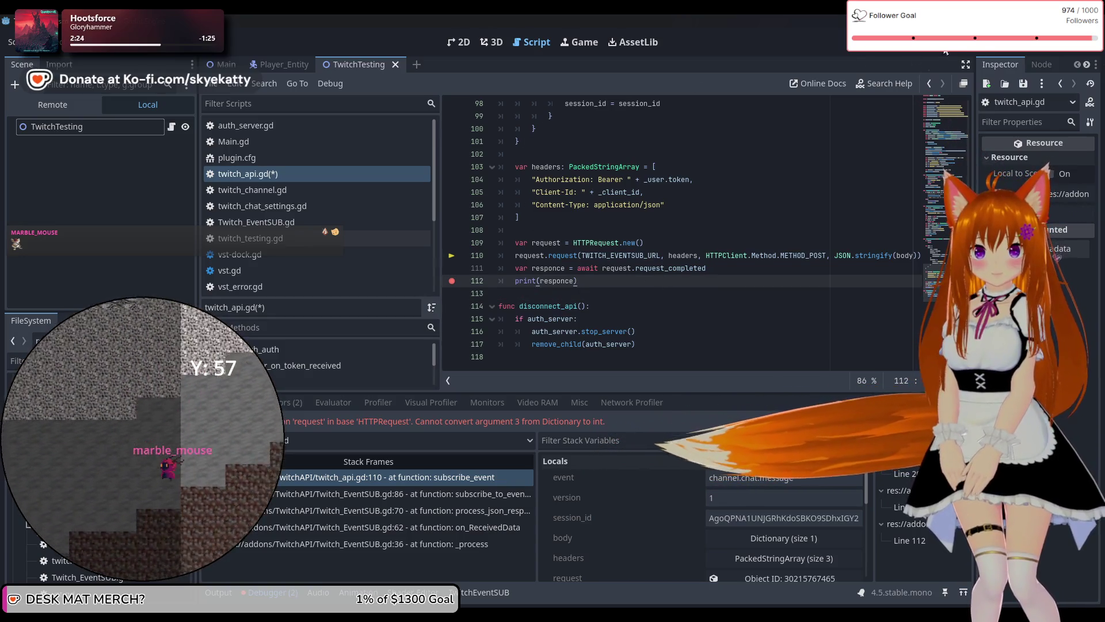
left_click(898, 43)
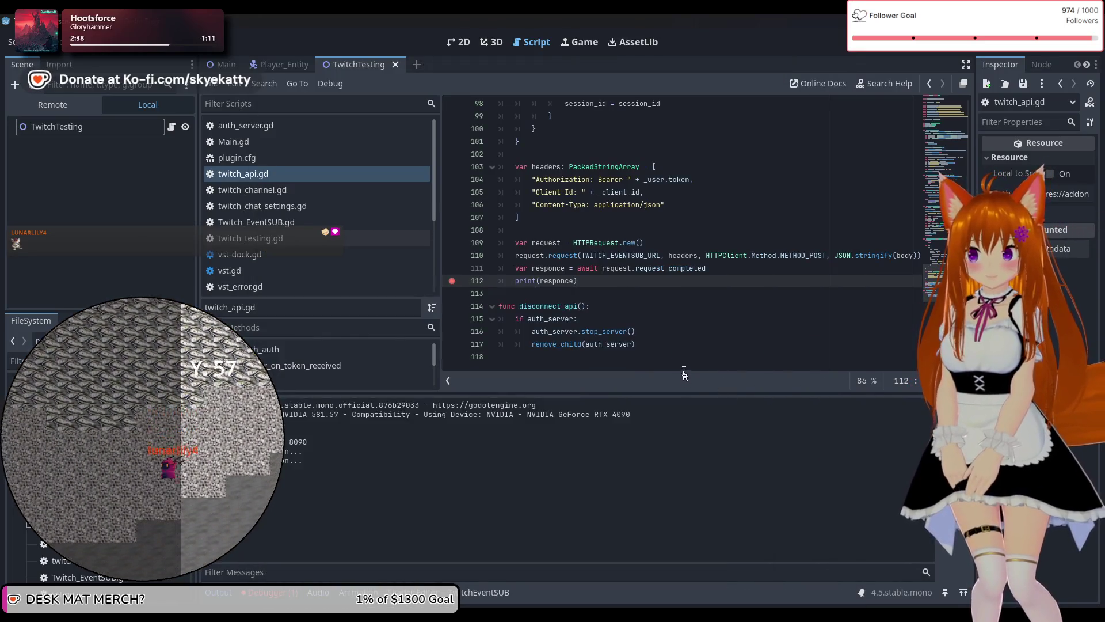
Scroll through subscribe_event reviewing the body dictionary until the game pauses at line 109.
scroll(662, 351, "up", 2)
scroll(650, 340, "down", 2)
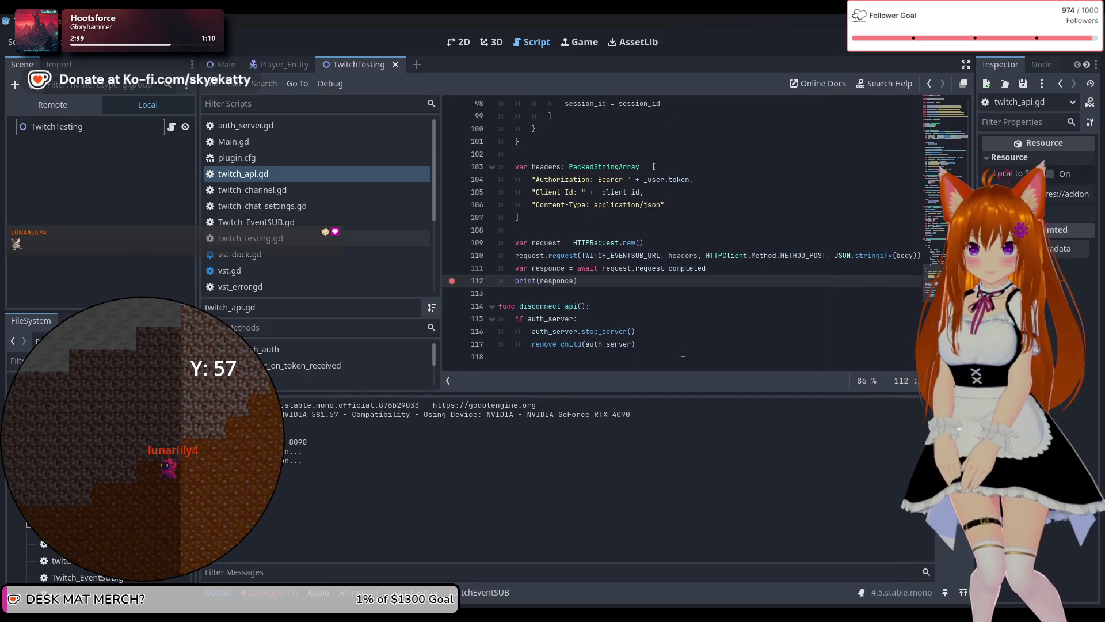
mouse_move(544, 294)
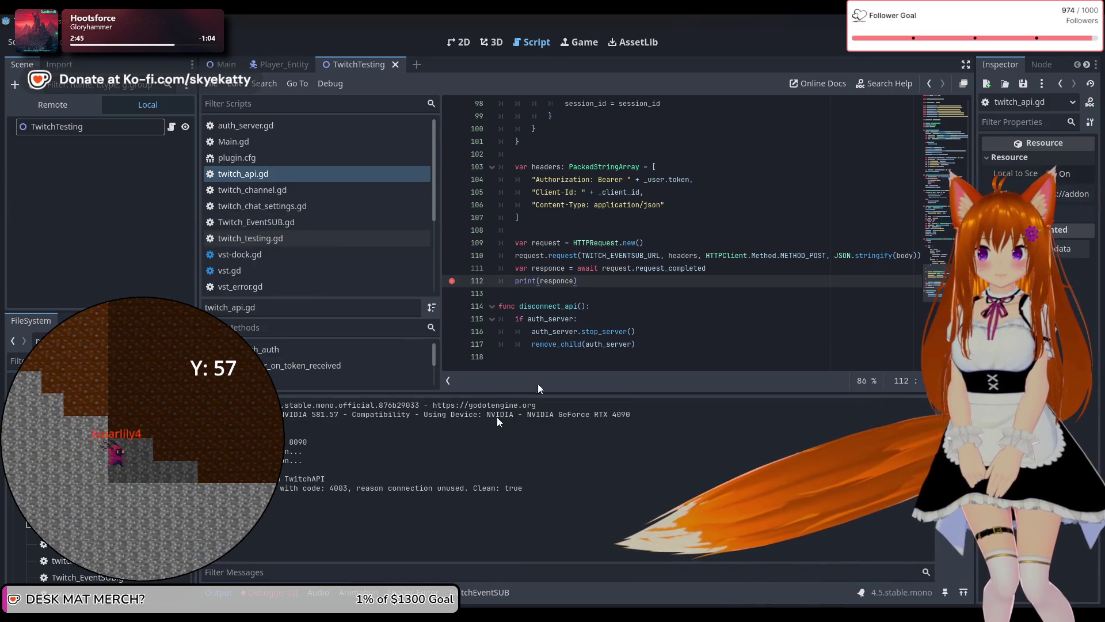
scroll(600, 295, "up", 2)
scroll(600, 296, "up", 7)
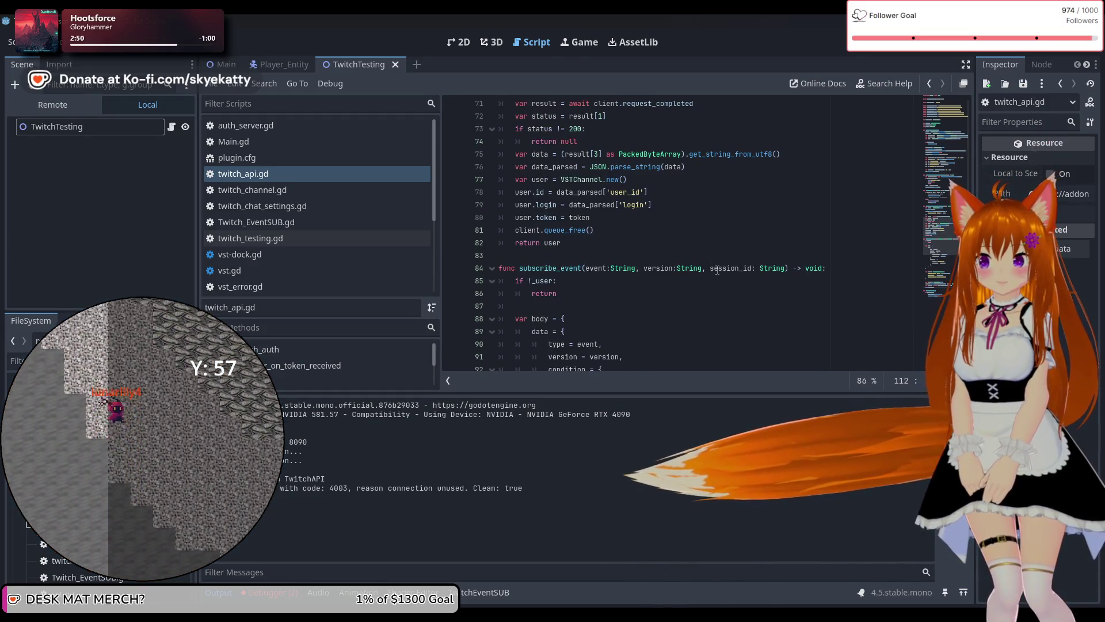
scroll(719, 270, "down", 4)
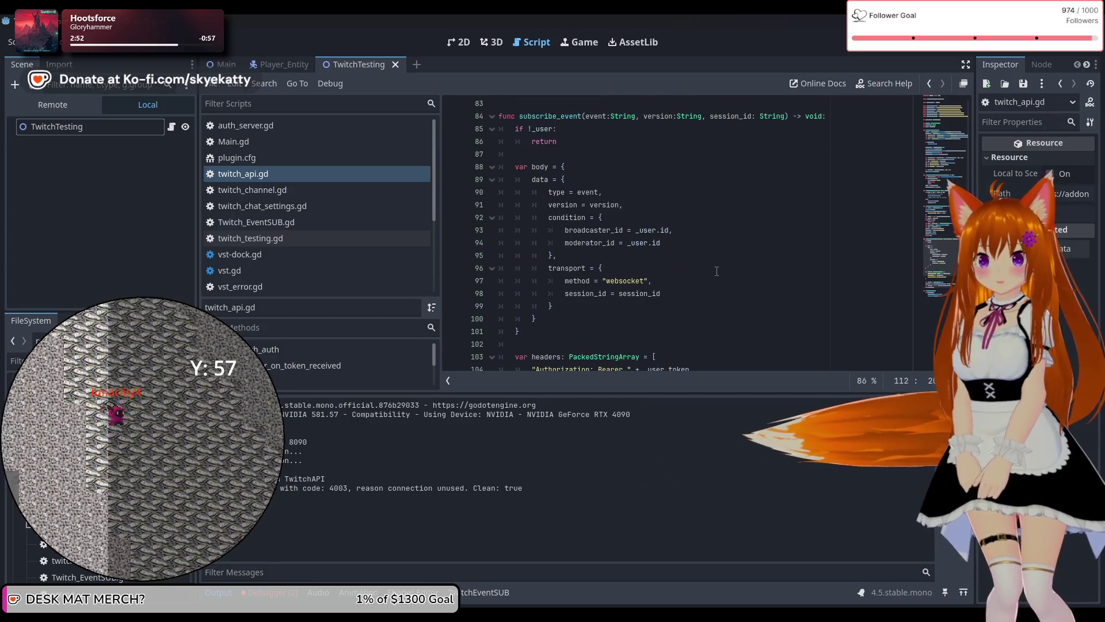
scroll(717, 270, "down", 5)
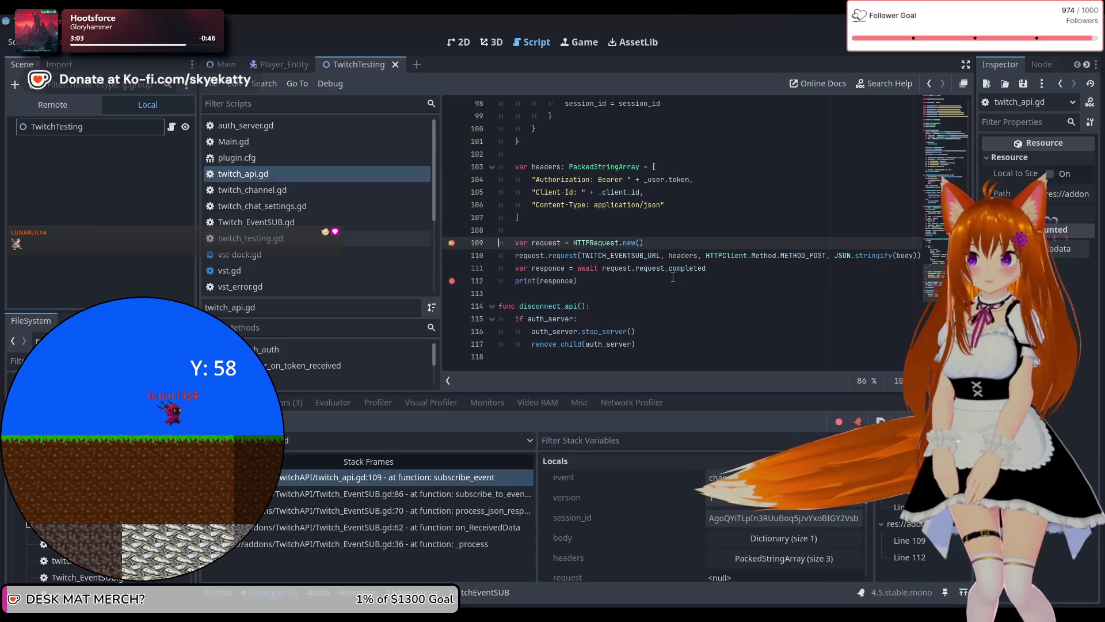
Show the Debugger's Errors list and jump to line 110 from the third is_inside_tree error.
left_click(305, 401)
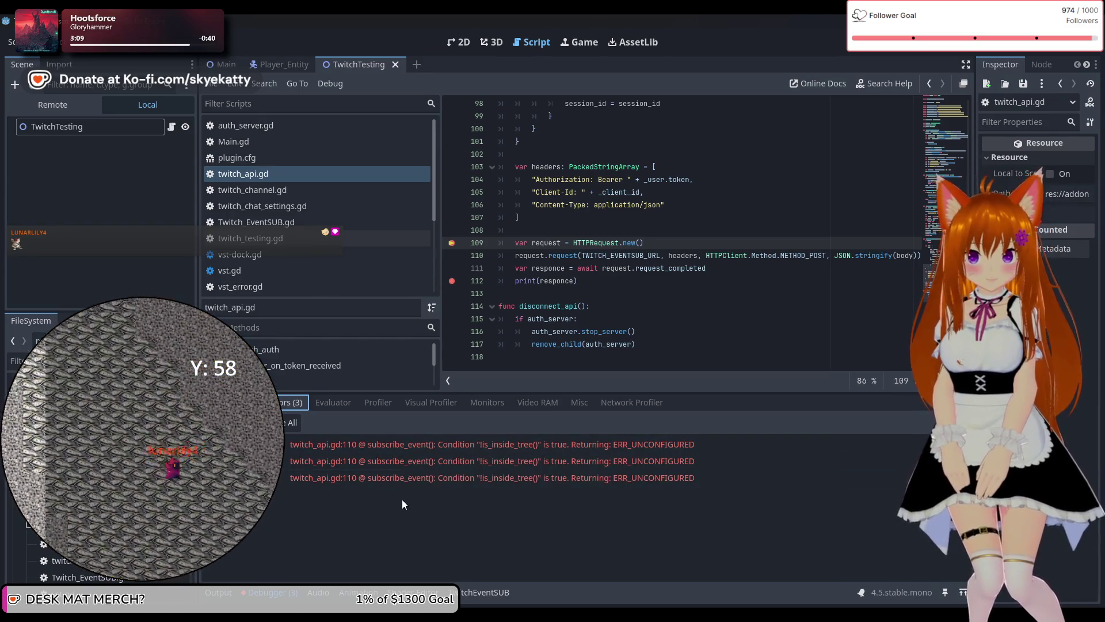
mouse_move(376, 481)
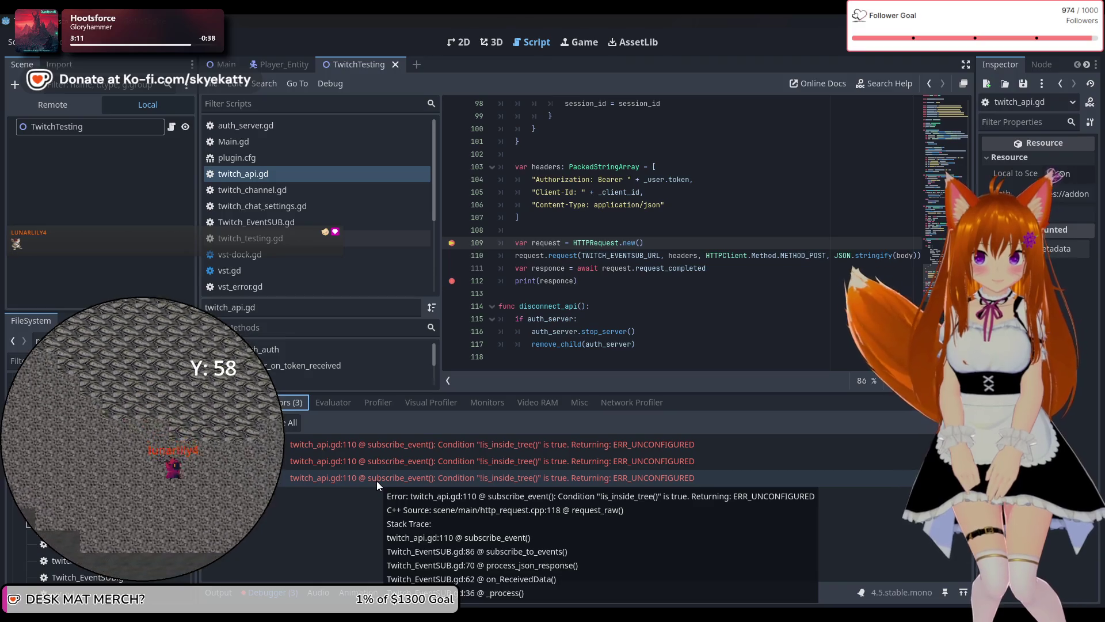
left_click(531, 477)
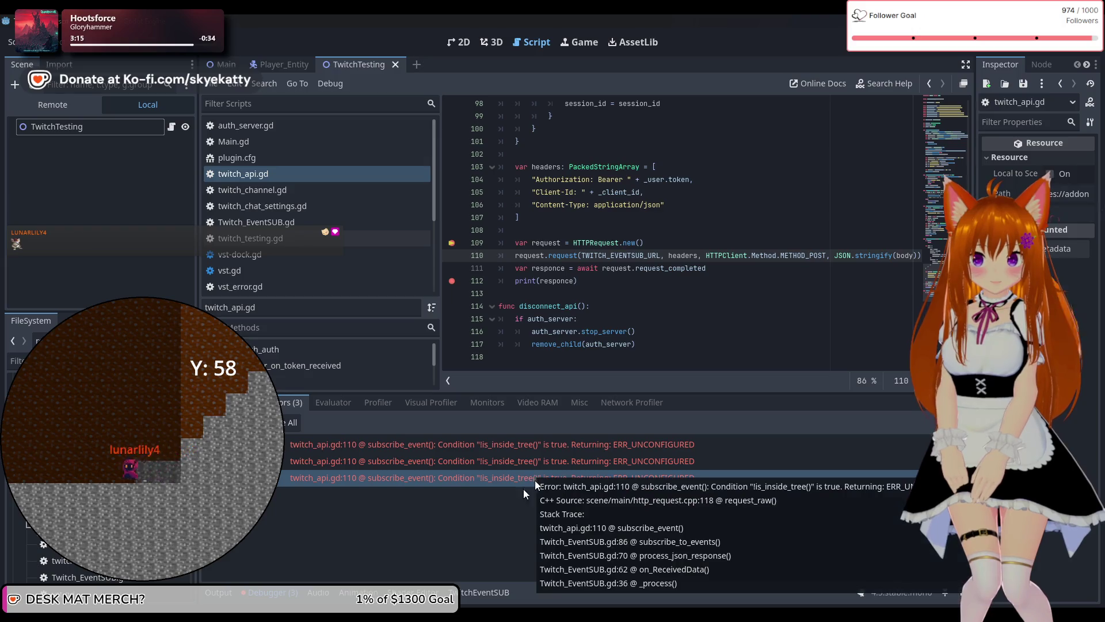
left_click(534, 480)
mouse_move(506, 481)
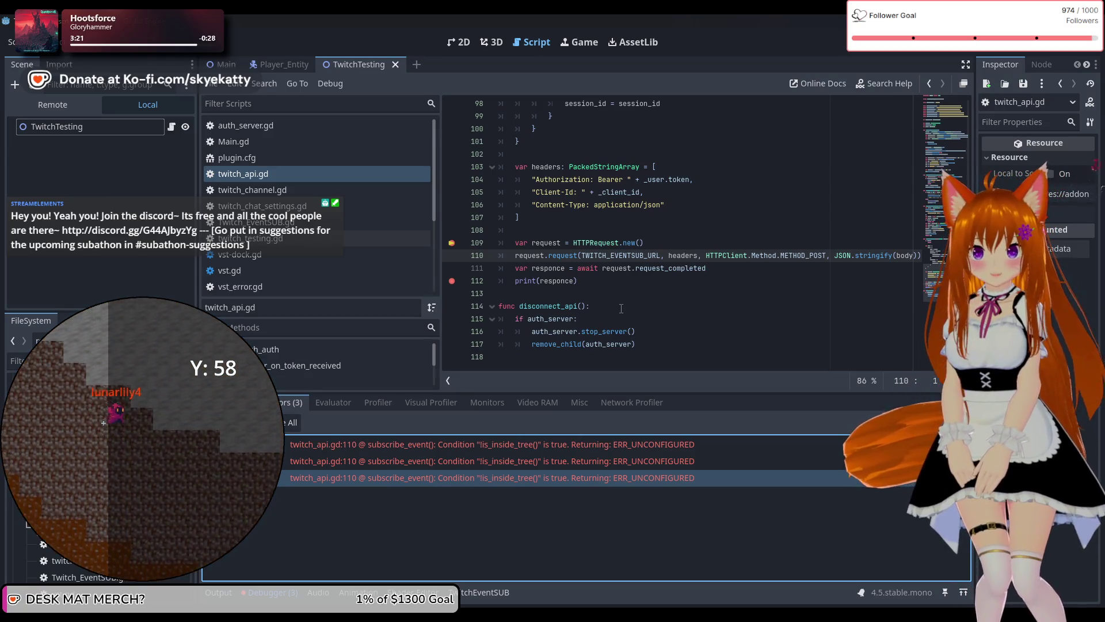
Insert add_child(request) on line 110, then save and rerun until paused at line 109.
left_click(705, 243)
key("Return")
type("a")
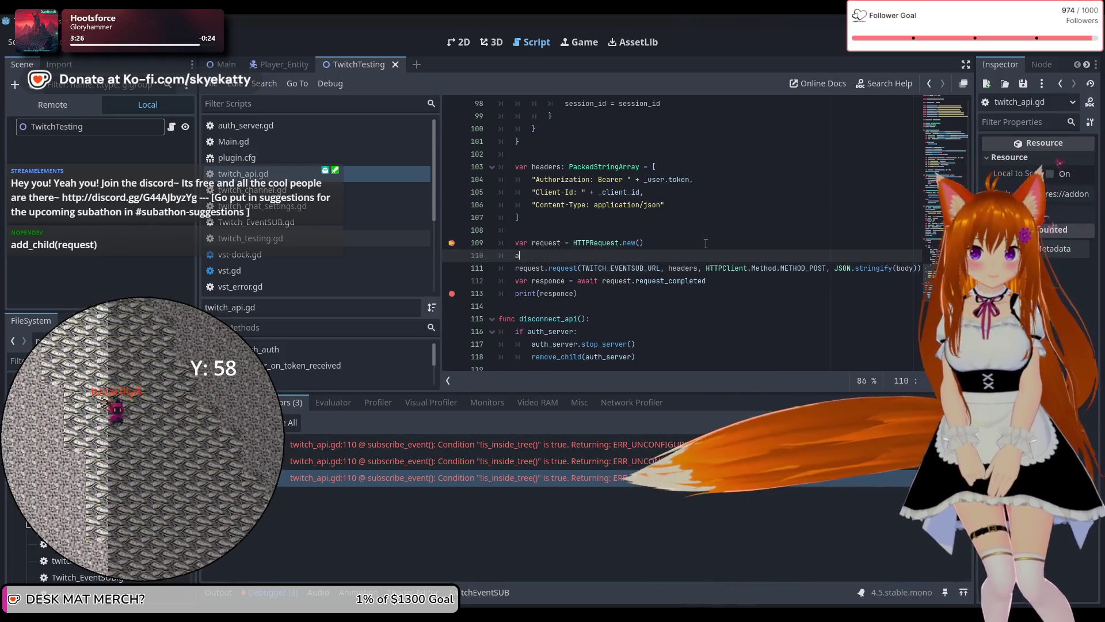
type("dd_c")
key("Return")
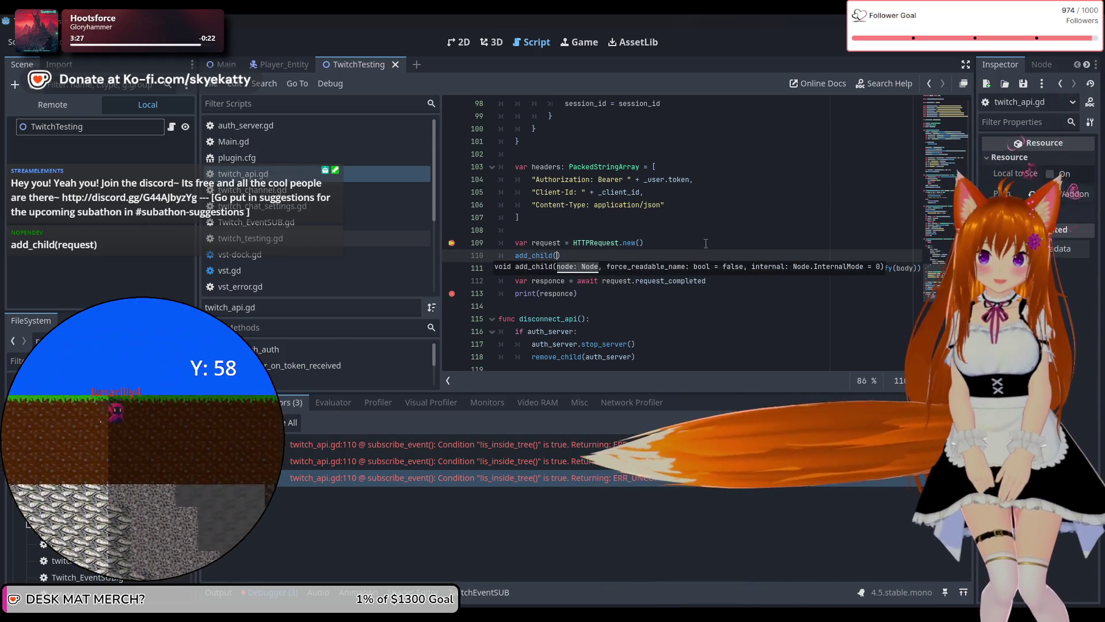
type("request")
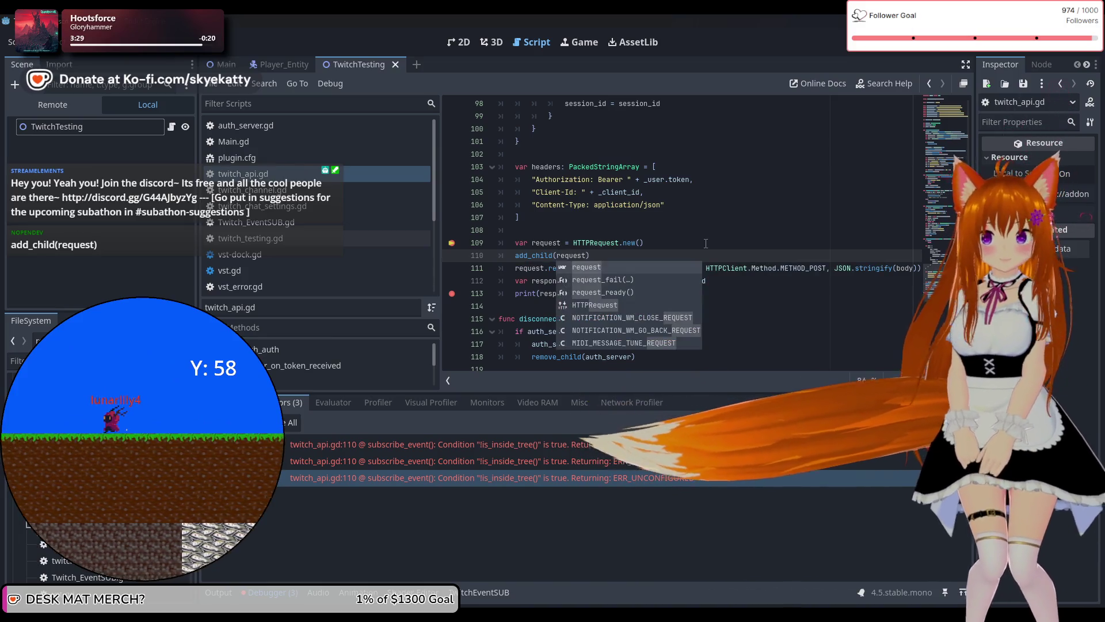
left_click(706, 242)
key("F5")
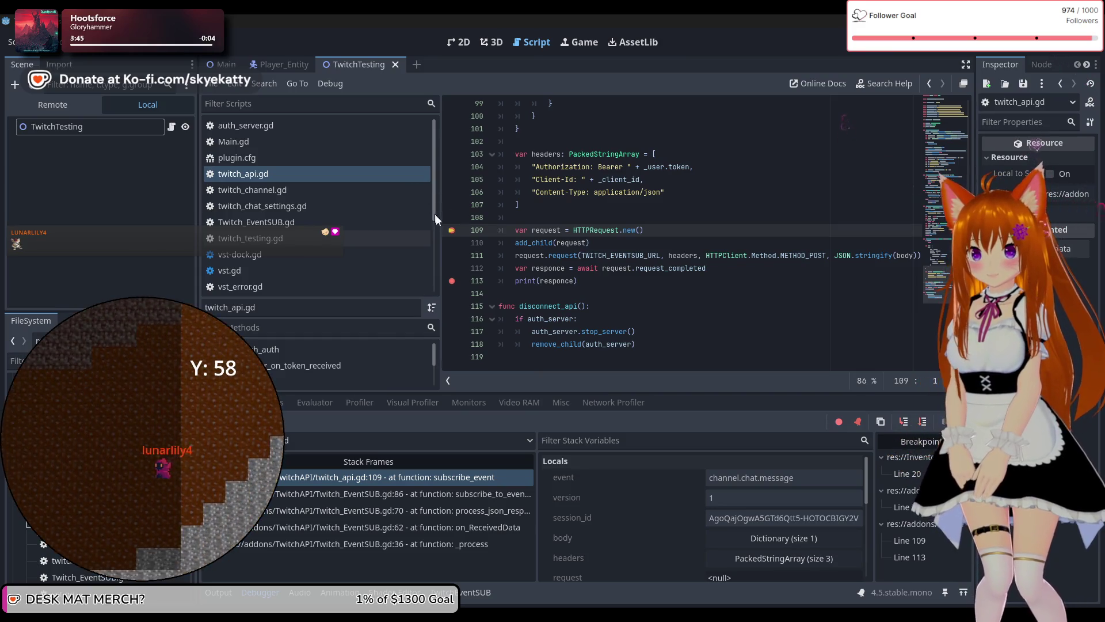
Remove the line-109 breakpoint and continue execution to the line-113 breakpoint.
key("F12")
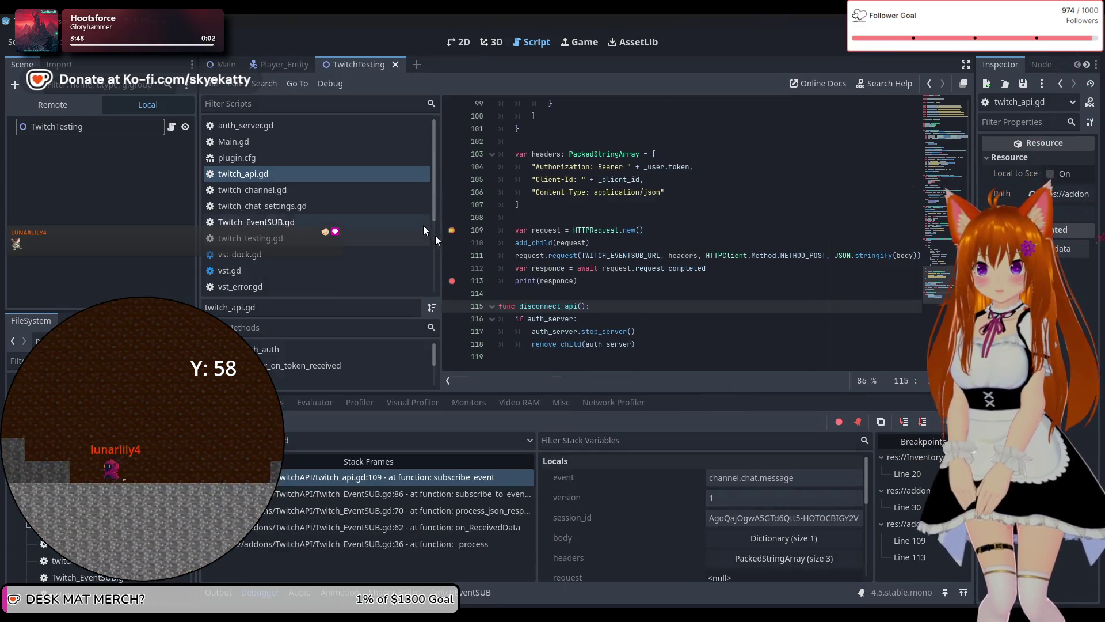
left_click(451, 230, "shift")
key("F12")
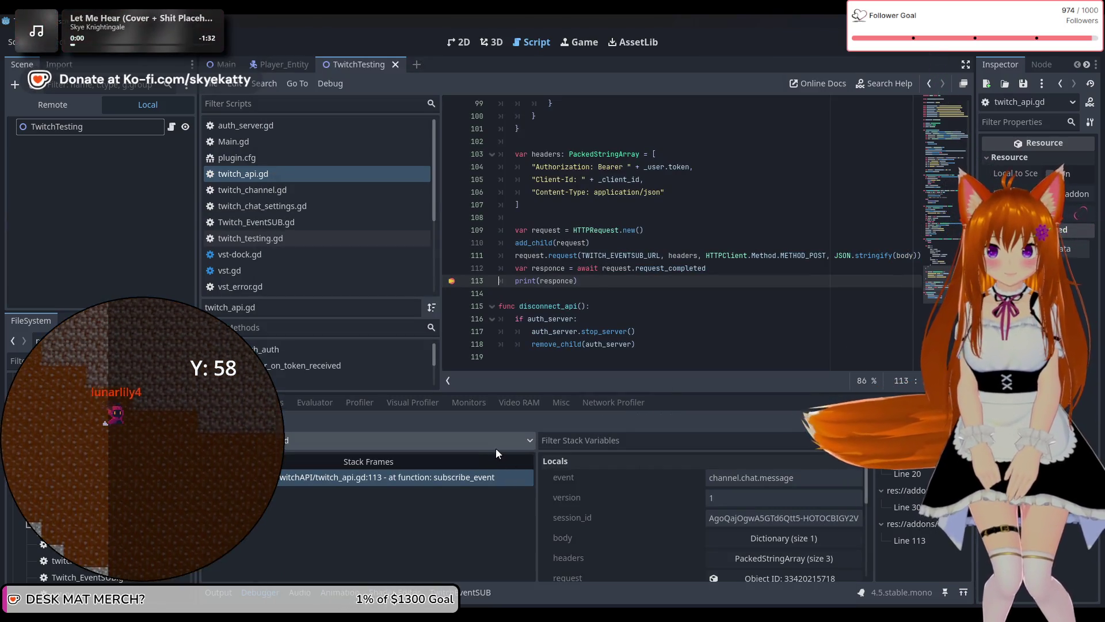
Inspect responce in Locals: result 0, code 400, 15 headers, 102-byte body.
scroll(667, 521, "down", 2)
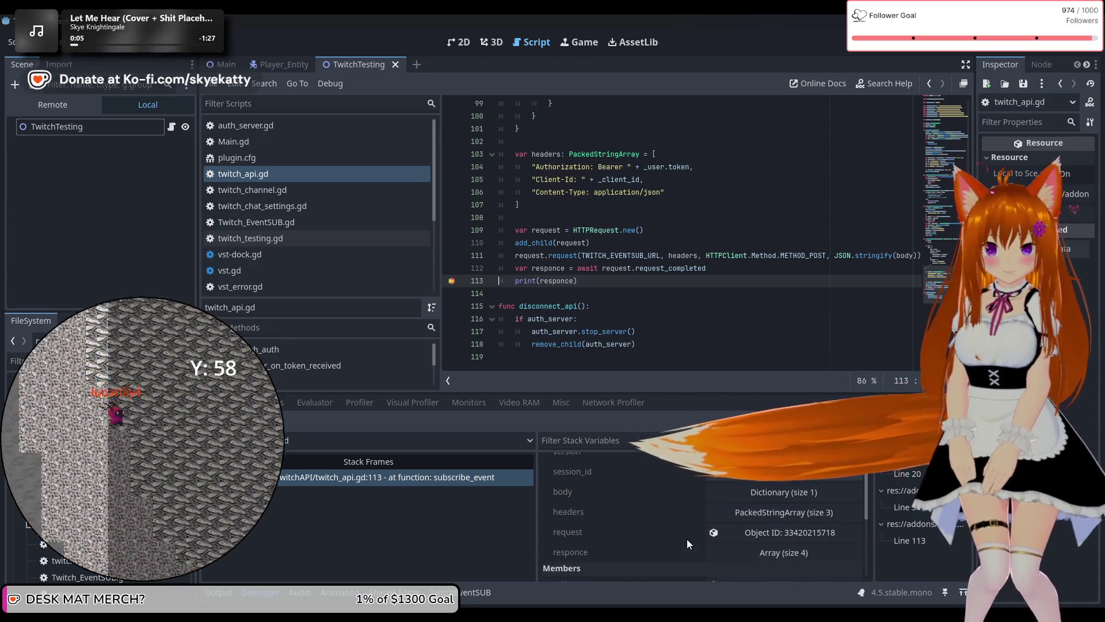
left_click(771, 551)
scroll(685, 515, "down", 3)
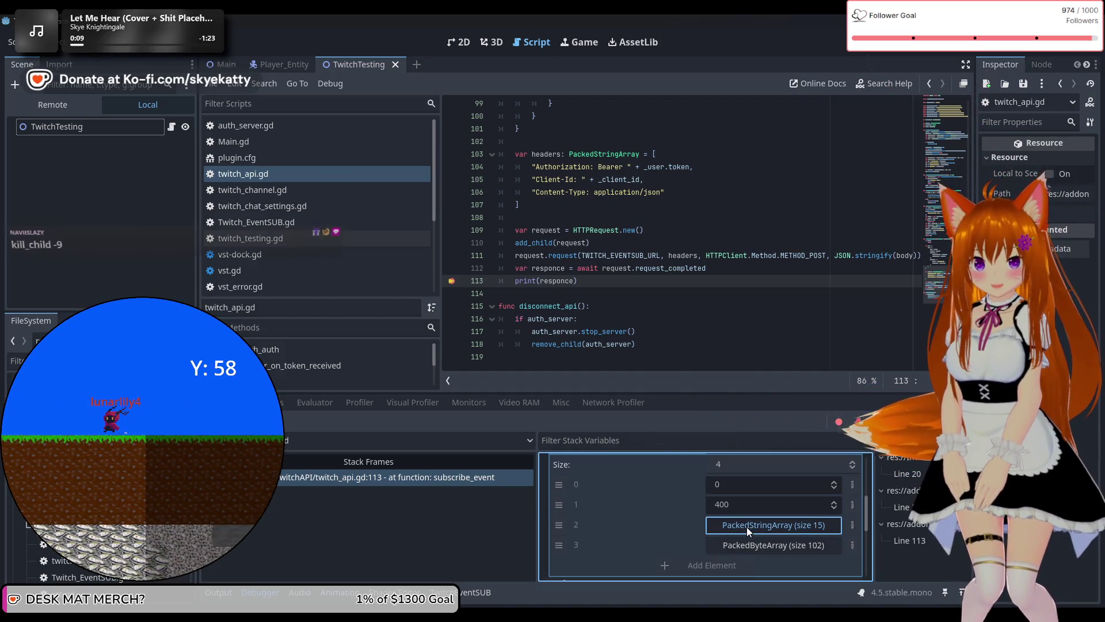
left_click(725, 538)
scroll(685, 521, "down", 1)
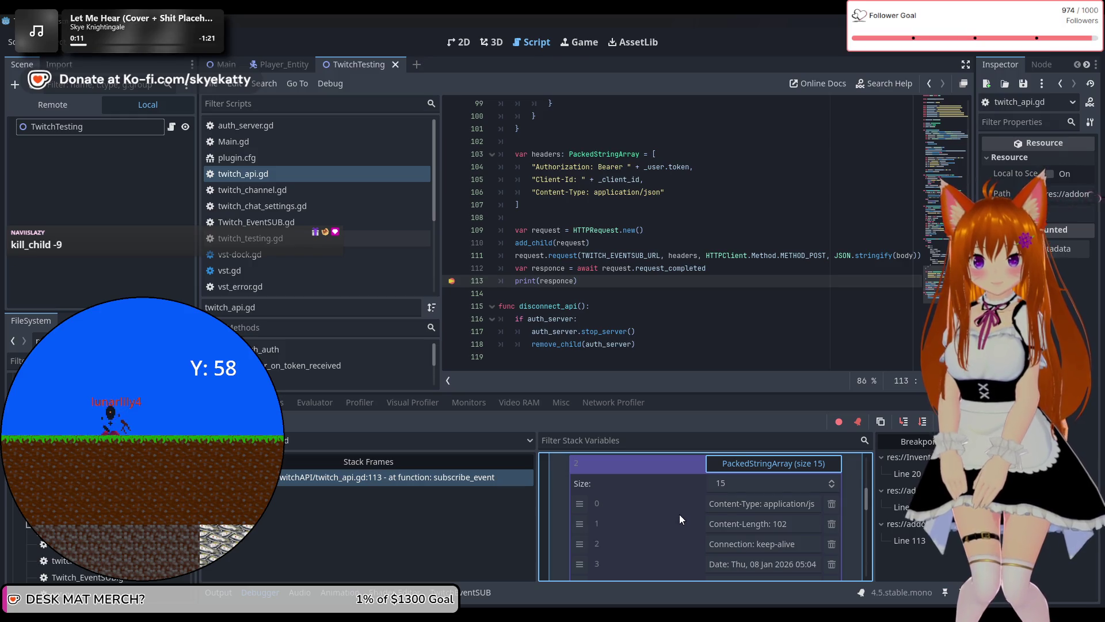
scroll(679, 513, "down", 4)
scroll(678, 511, "up", 8)
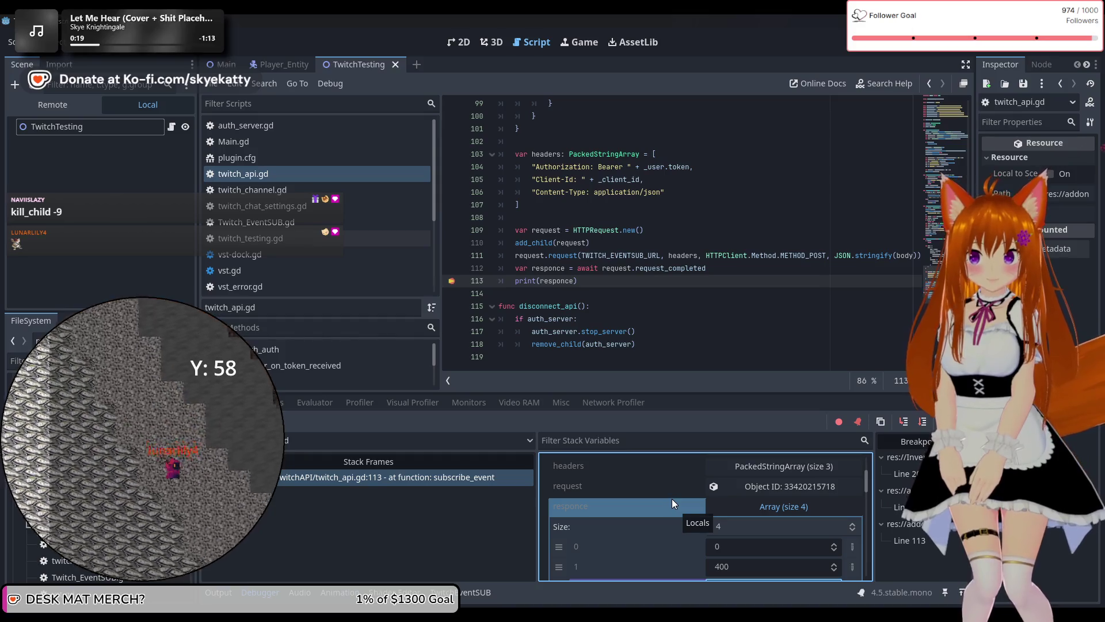
scroll(672, 499, "down", 2)
scroll(672, 496, "up", 4)
scroll(671, 496, "down", 4)
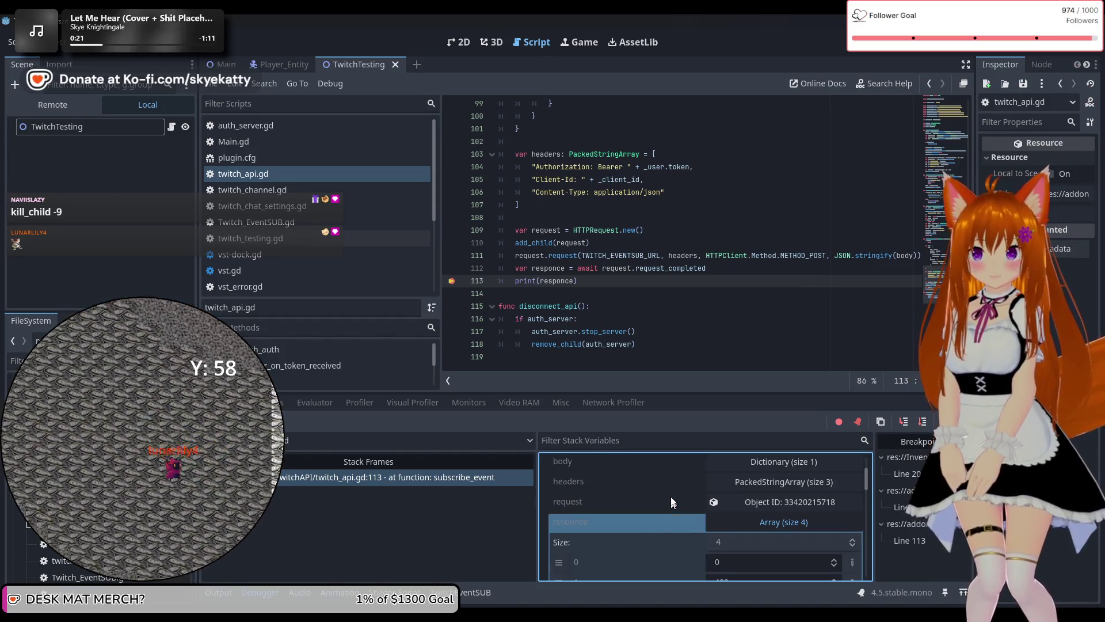
scroll(670, 496, "down", 8)
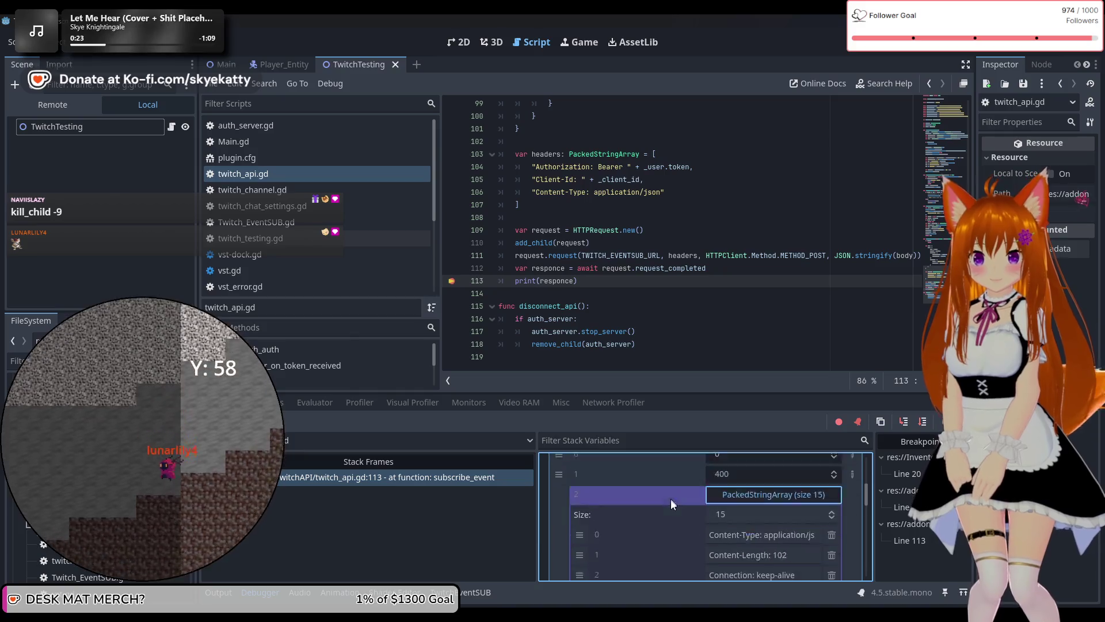
scroll(671, 505, "down", 10)
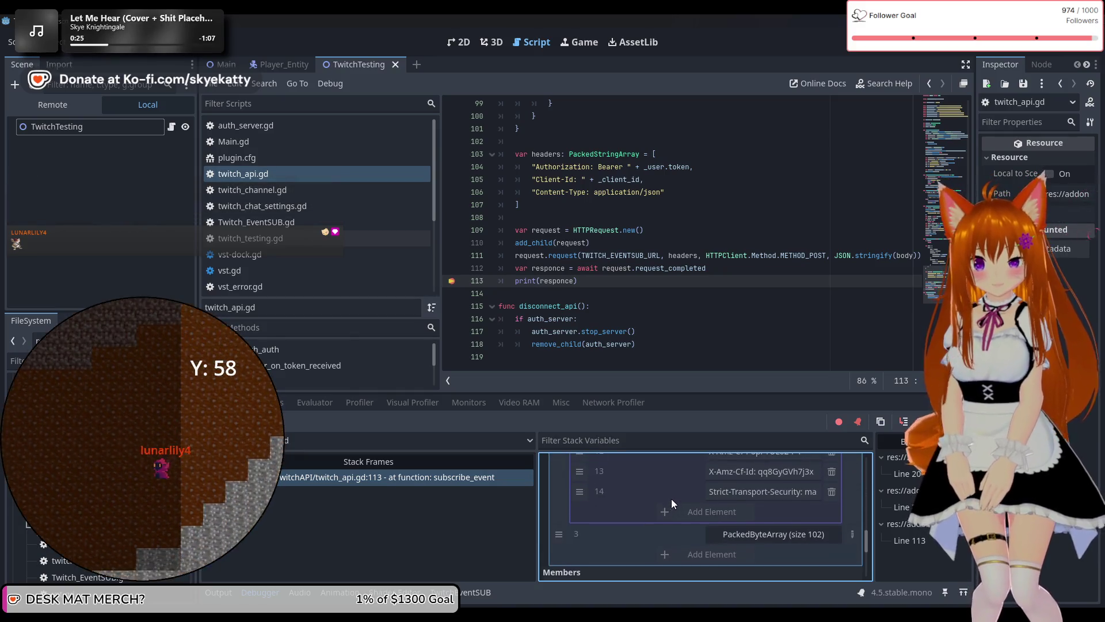
scroll(668, 505, "up", 6)
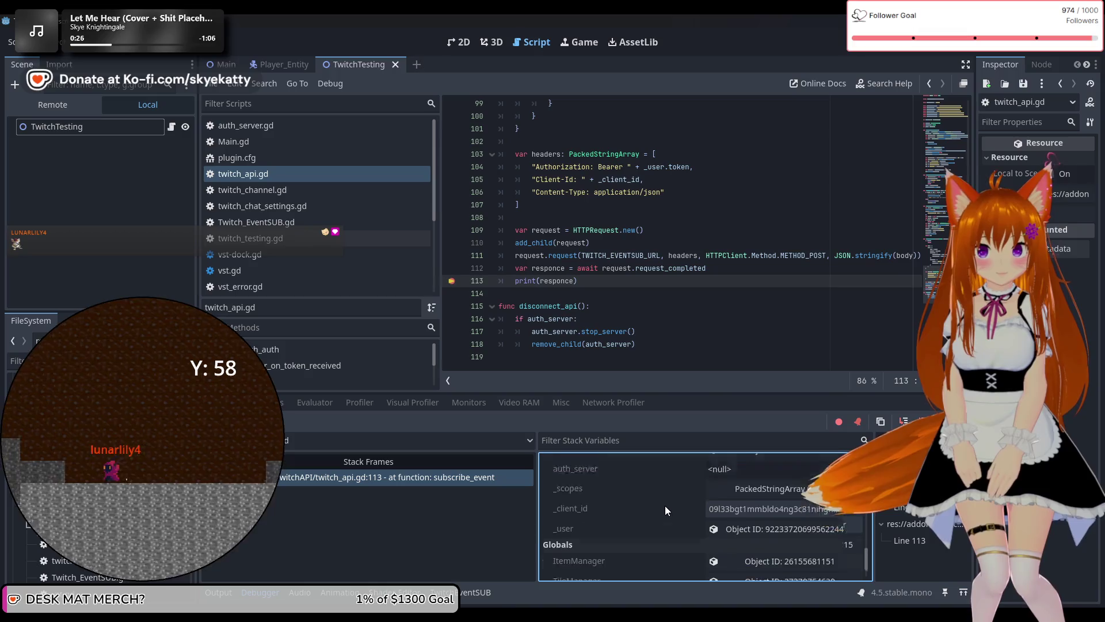
scroll(666, 506, "up", 6)
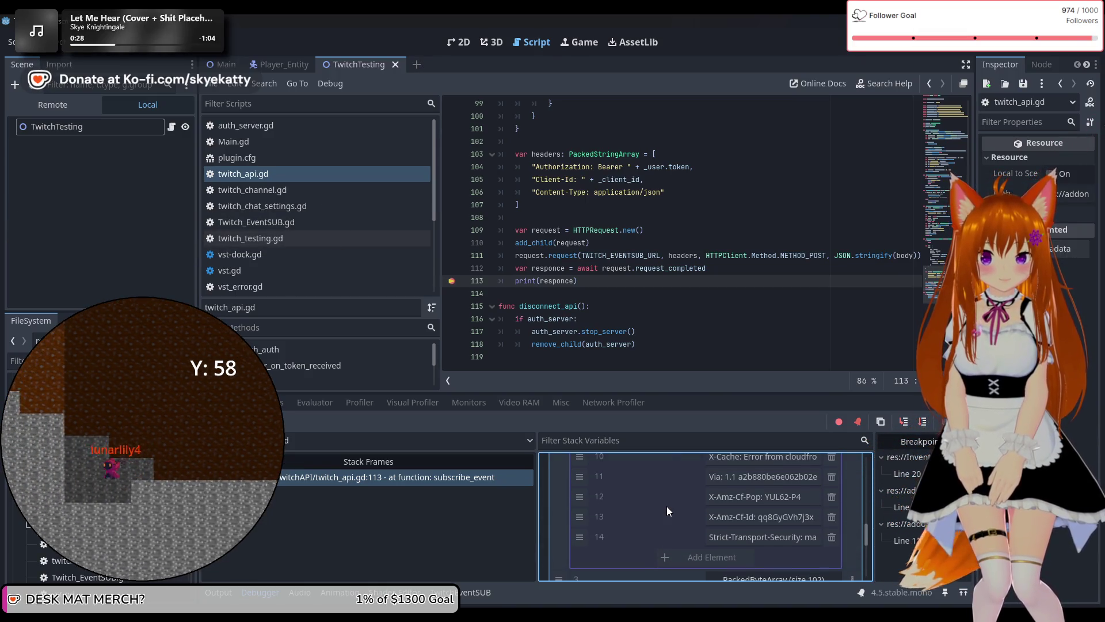
scroll(666, 506, "up", 5)
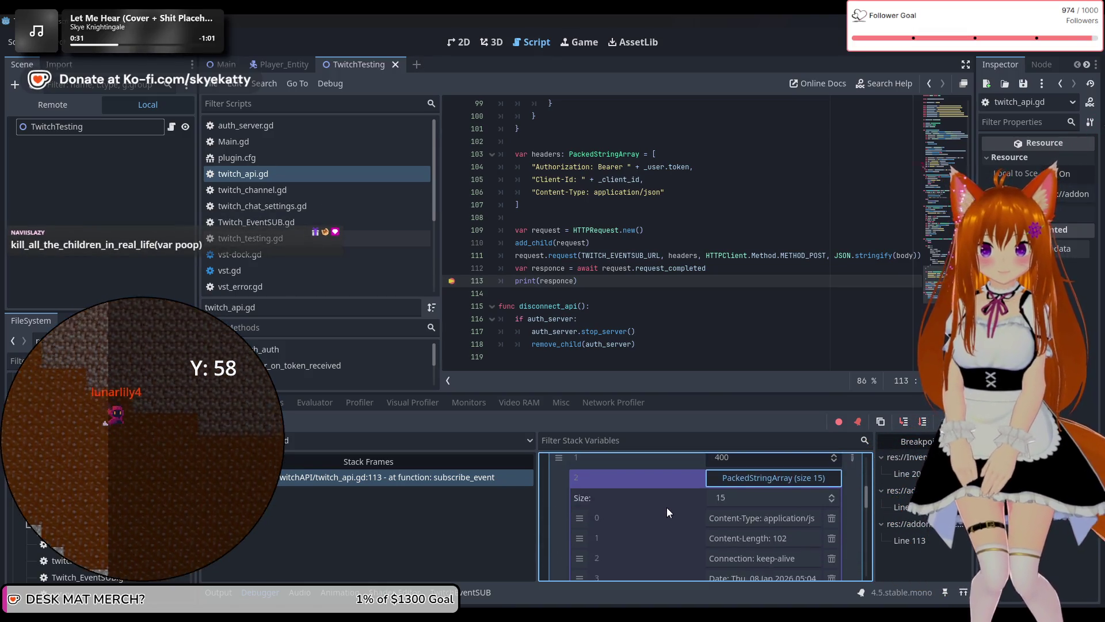
left_click(724, 523)
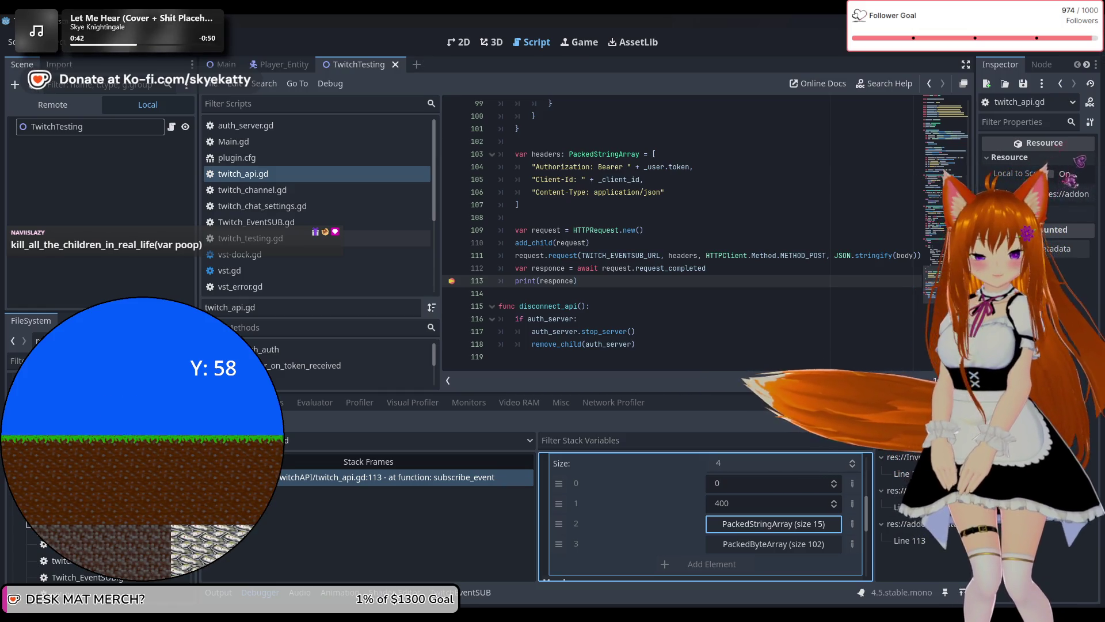
key("F12")
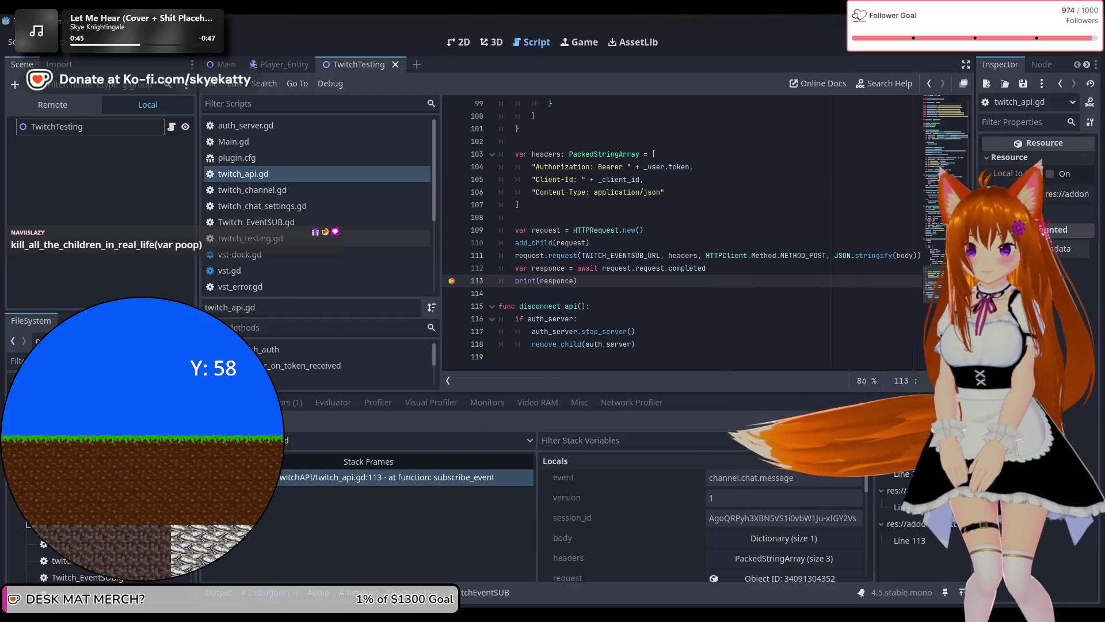
Clear the line-113 breakpoint, let execution resume, and stop the running game.
left_click(487, 279)
key("F9")
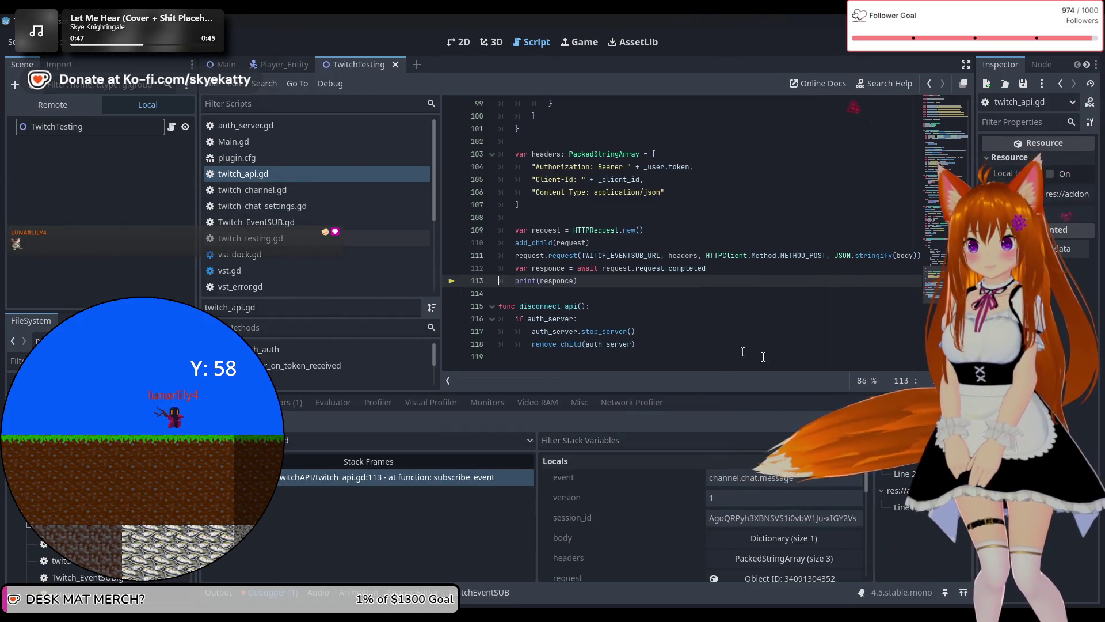
key("F12")
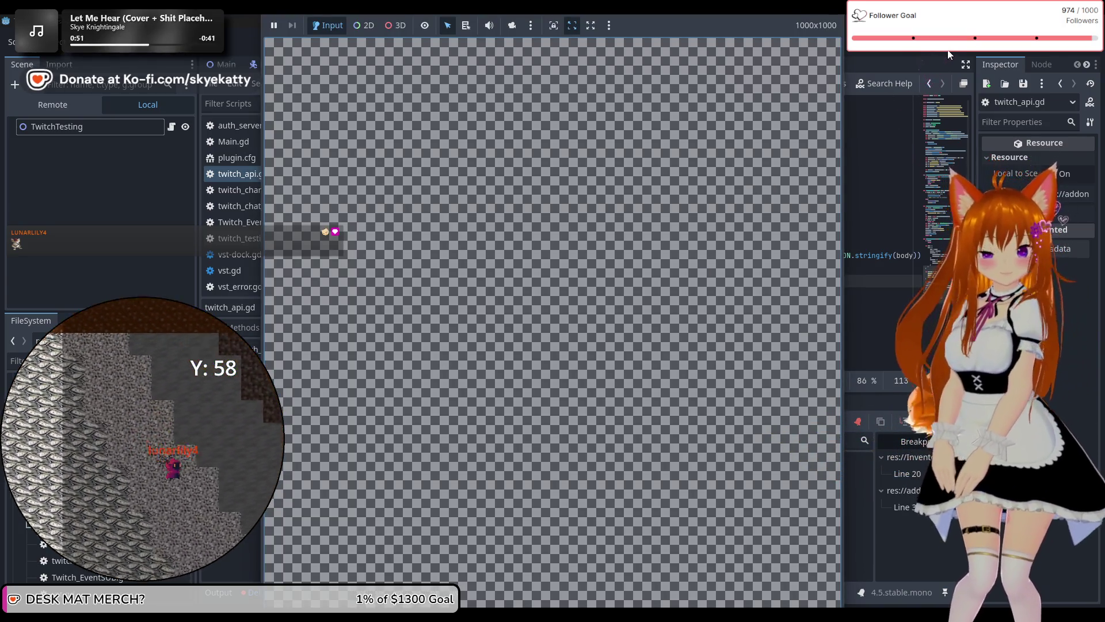
left_click(948, 45)
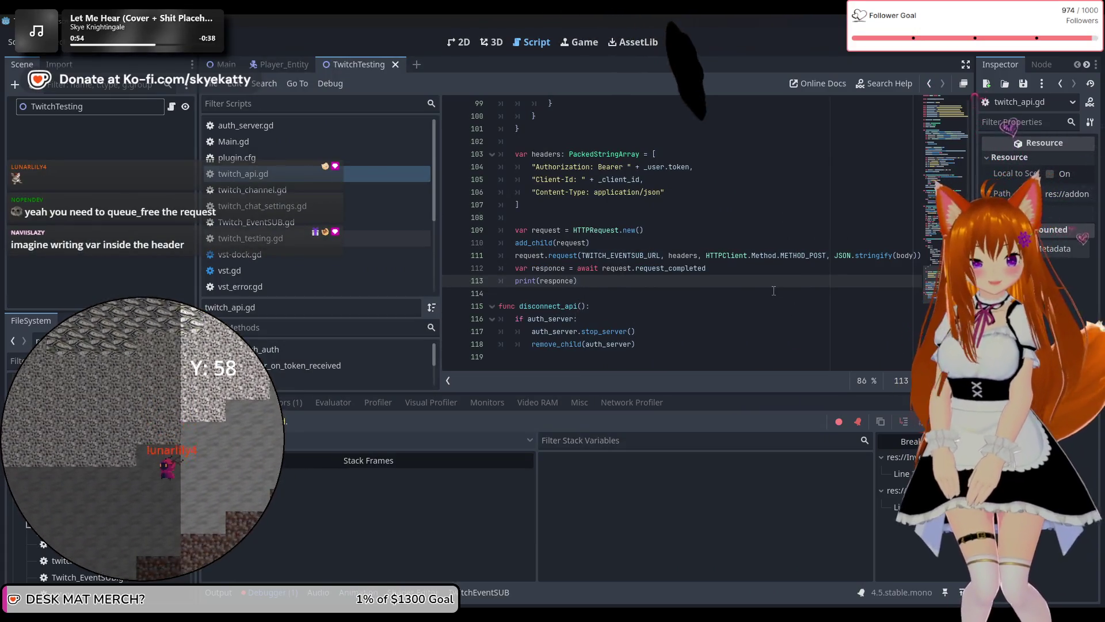
Insert a blank line after the await on line 112.
mouse_move(626, 260)
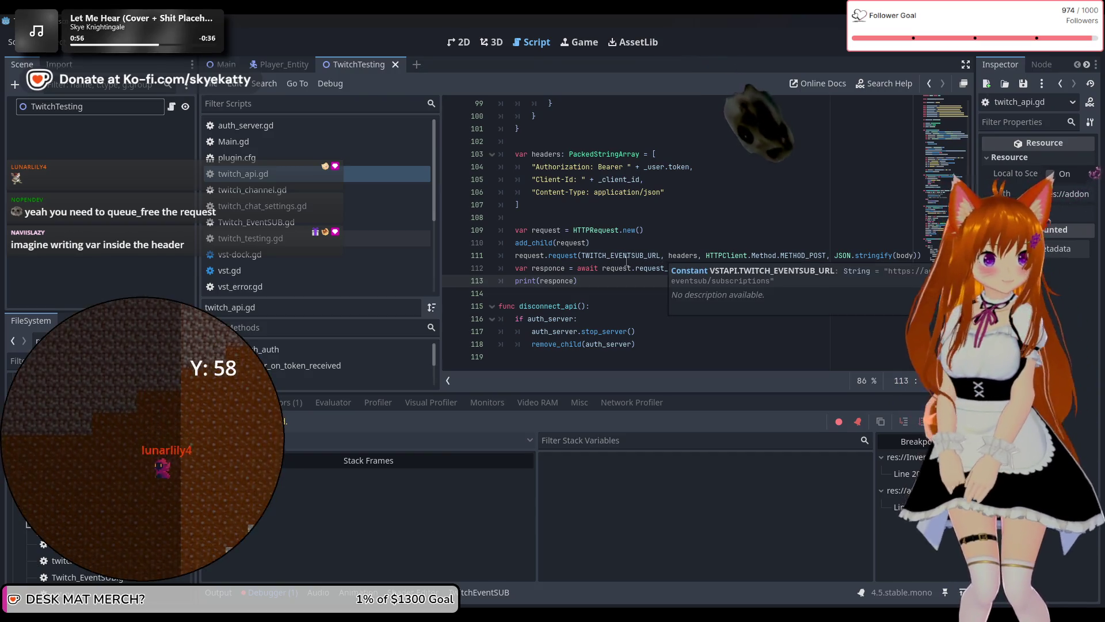
left_click(749, 269)
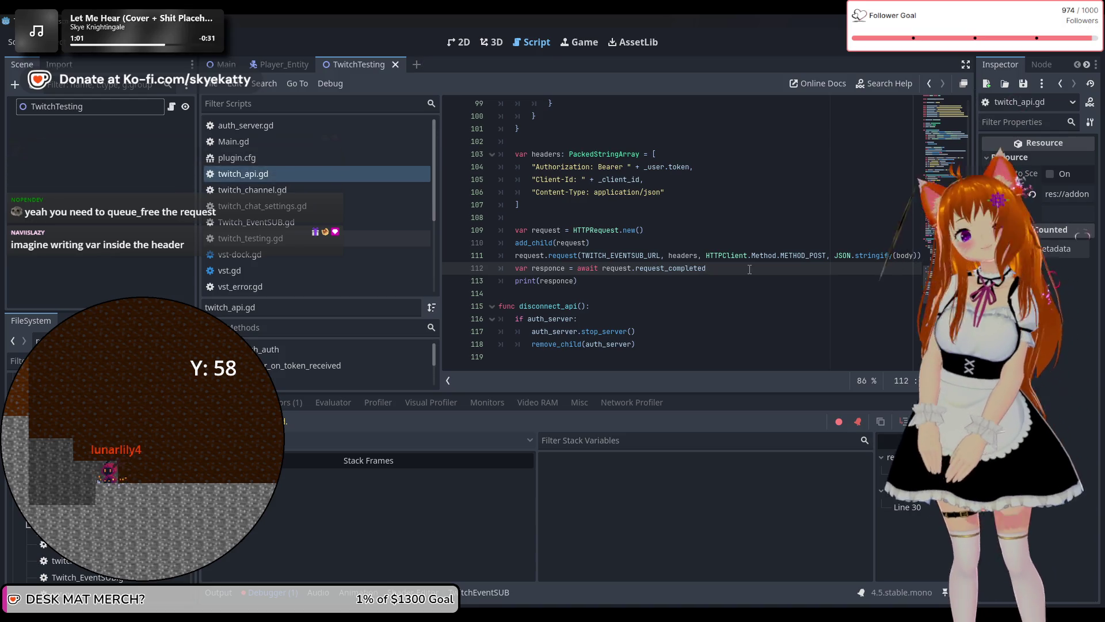
key("Return")
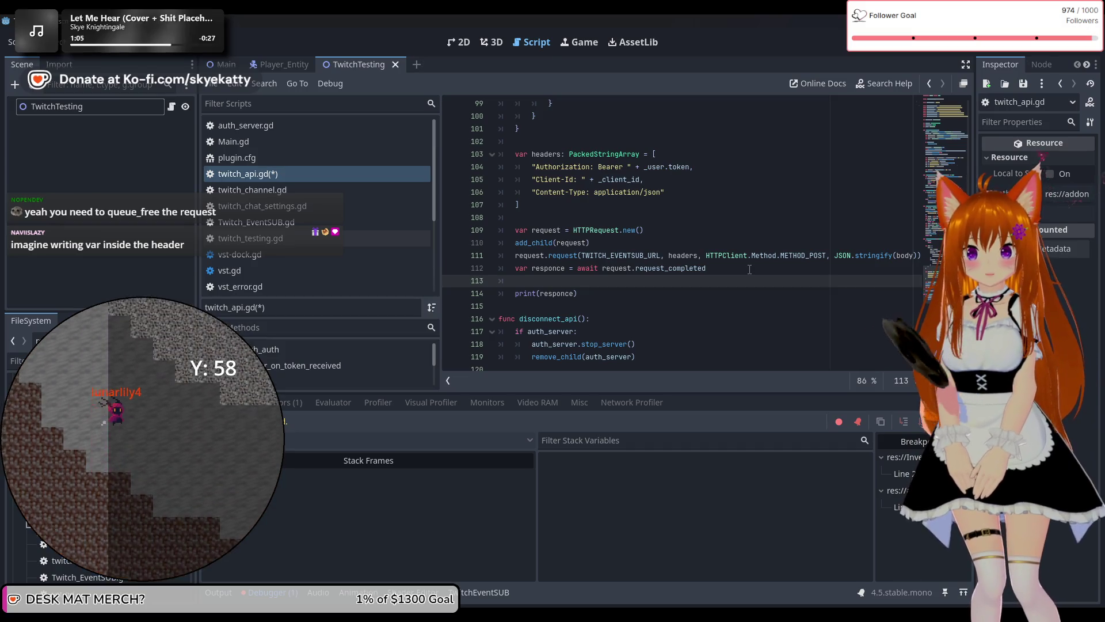
Add request.queue_free() on line 113, between the awaited response and print(responce).
type("reques")
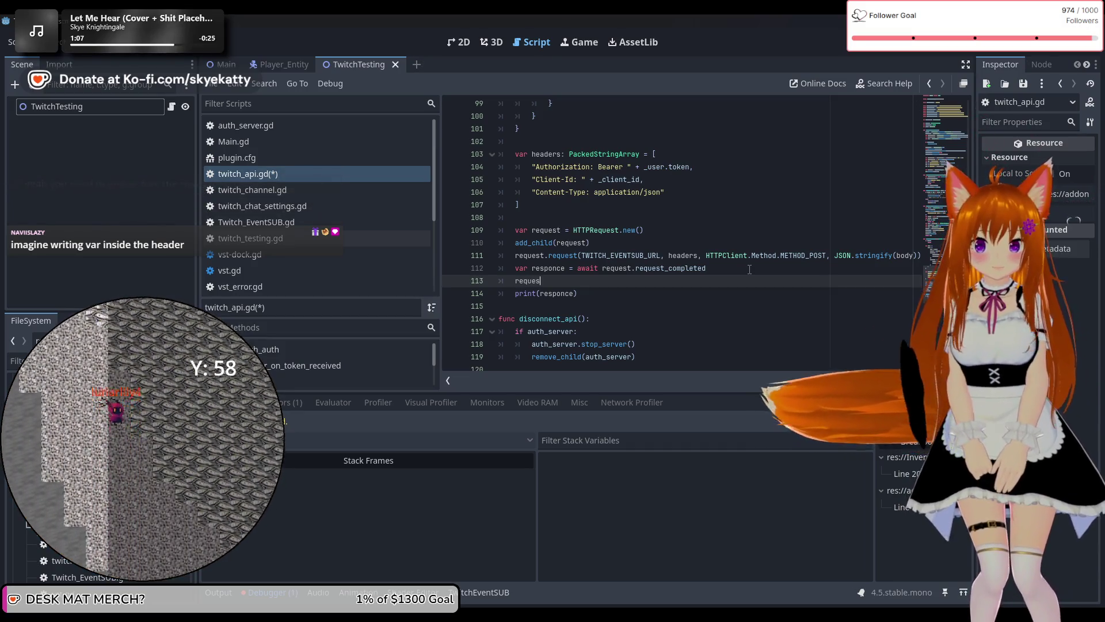
type("t.")
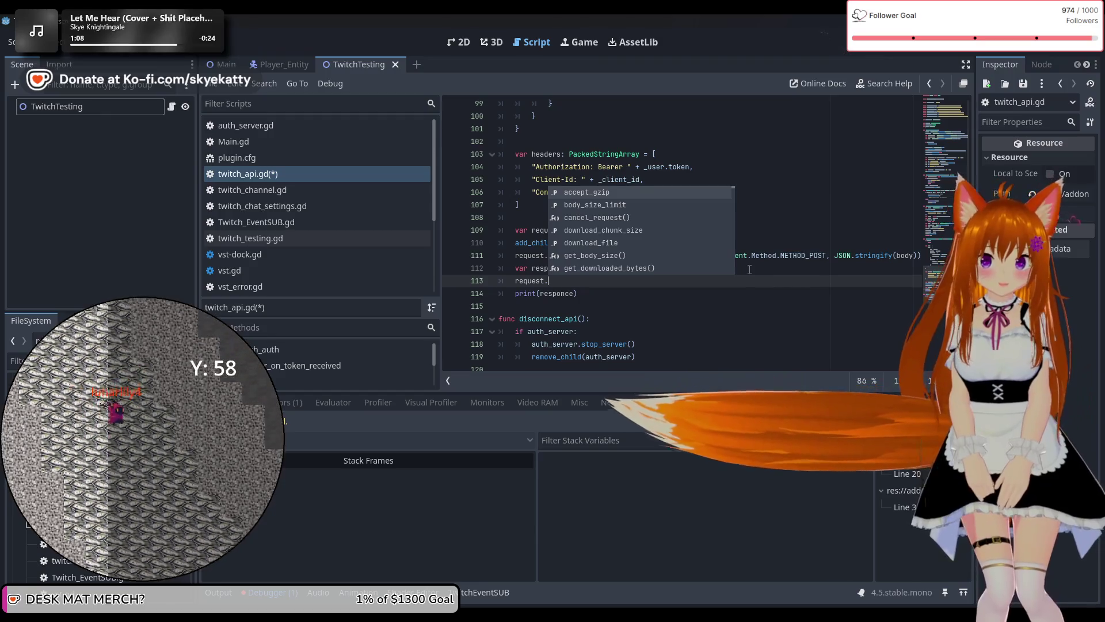
type("qu")
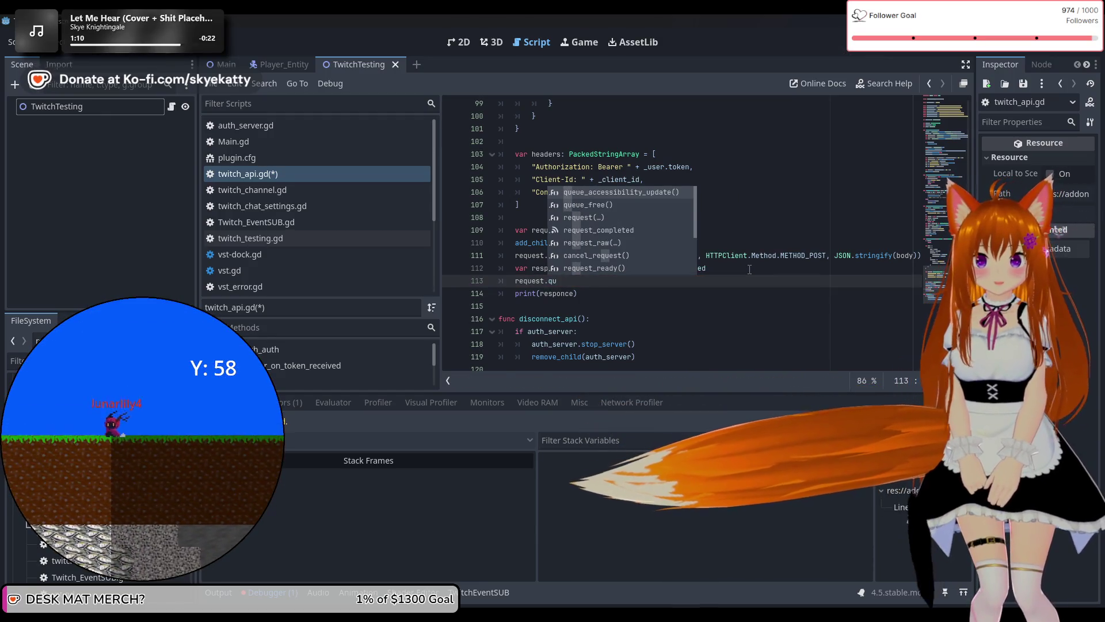
key("Down")
key("Return")
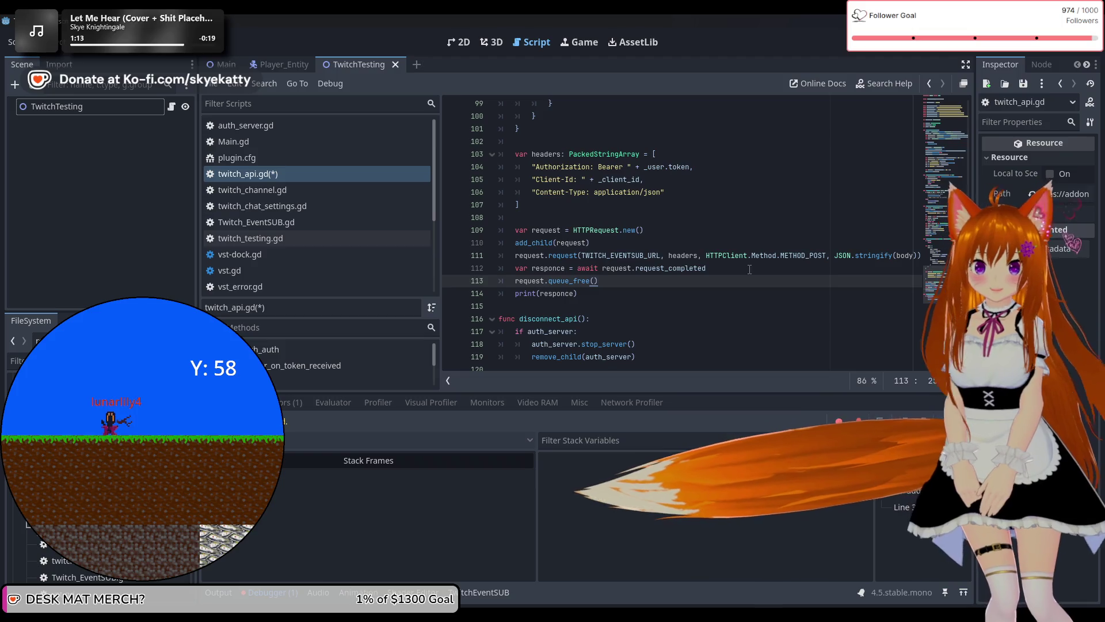
left_click(625, 298)
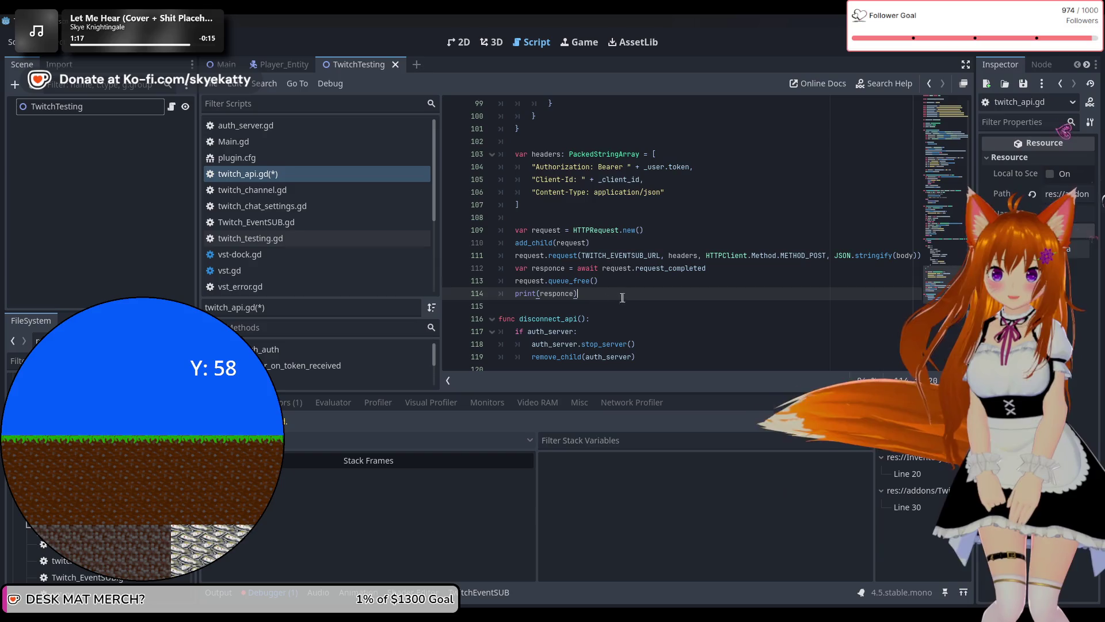
left_click(592, 285)
left_click(624, 296)
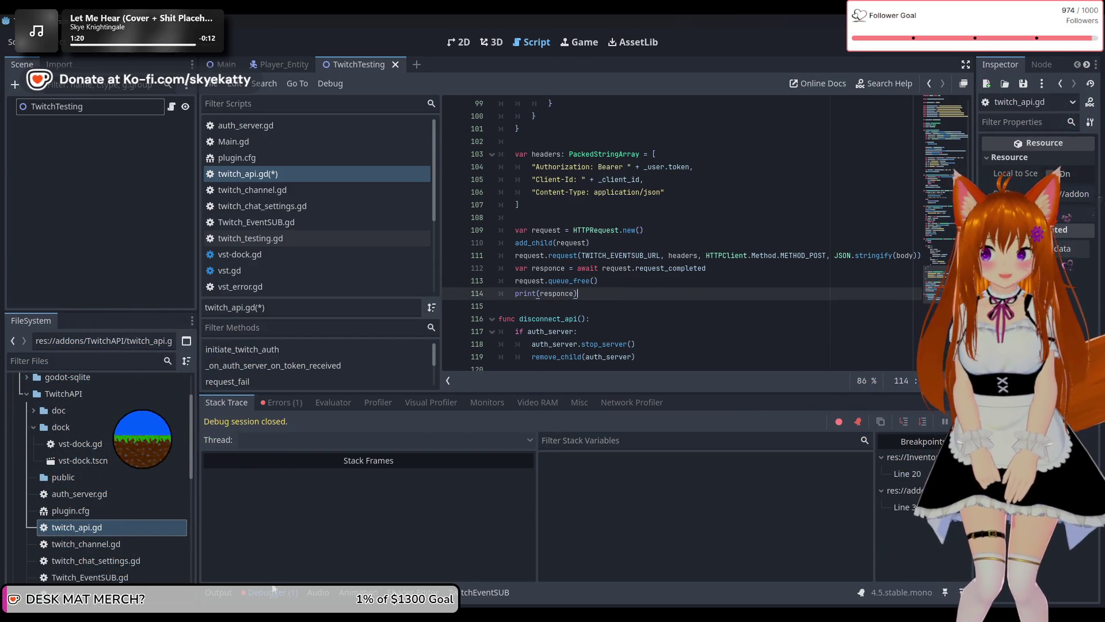
Review the Output log showing the EventSub subscription request's 400 response.
left_click(219, 599)
scroll(356, 484, "up", 1)
scroll(357, 478, "down", 1)
scroll(643, 494, "up", 5)
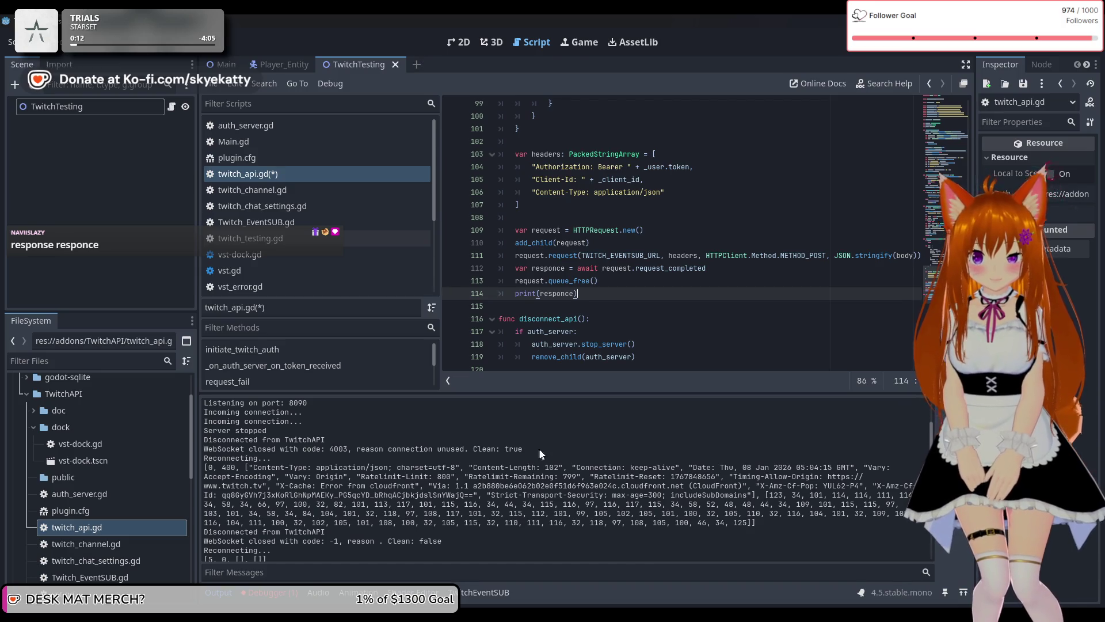
scroll(538, 451, "up", 2)
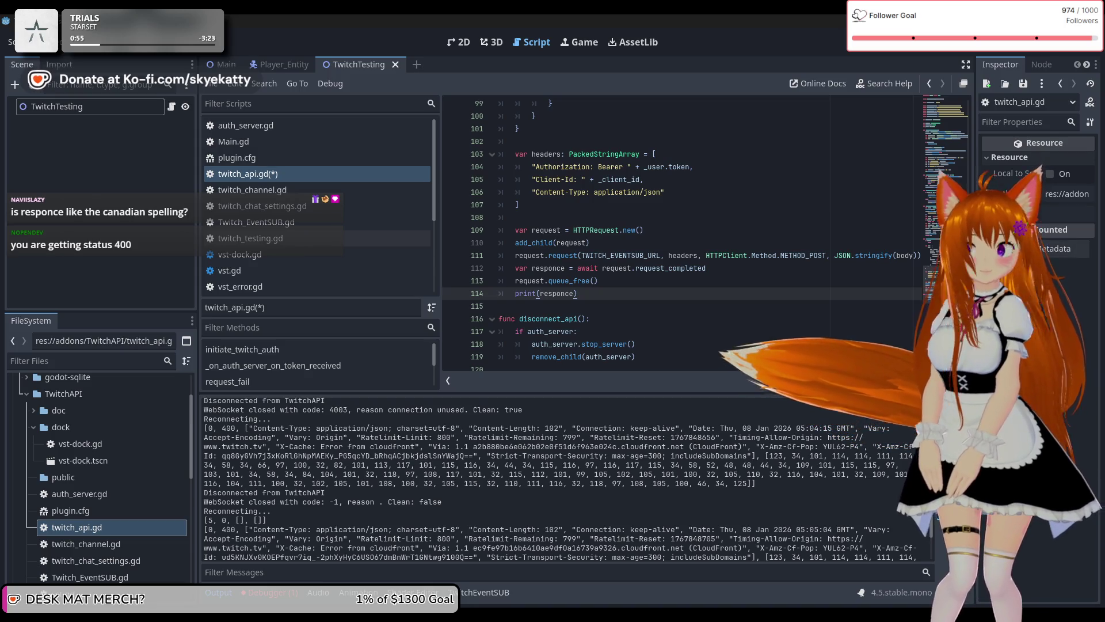
left_click(560, 268)
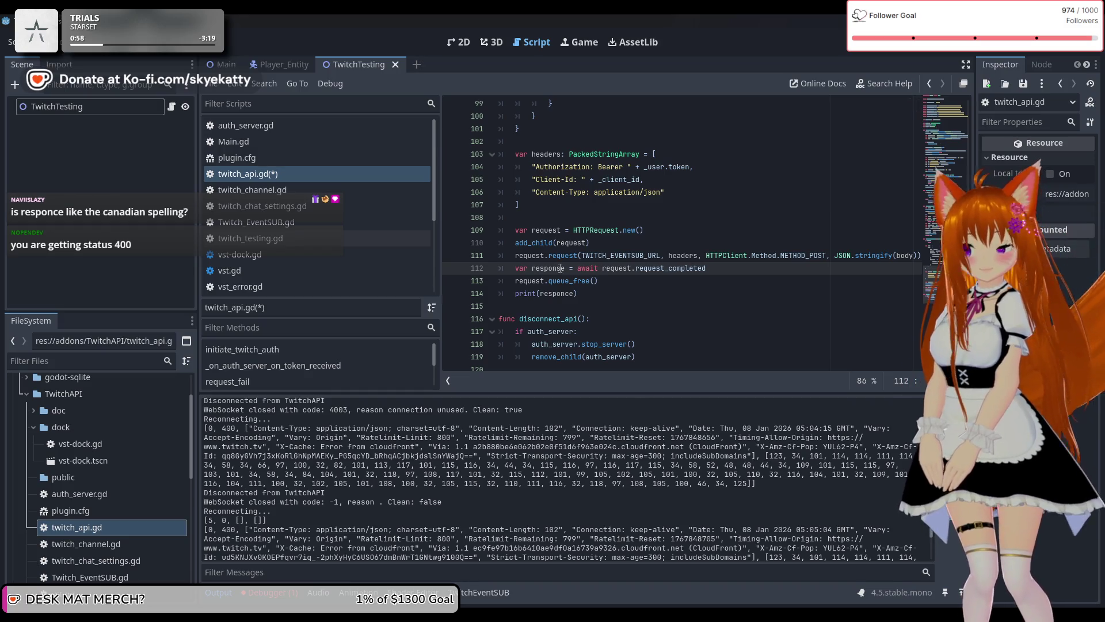
Change the misspelled responce to response on line 114.
left_click(624, 308)
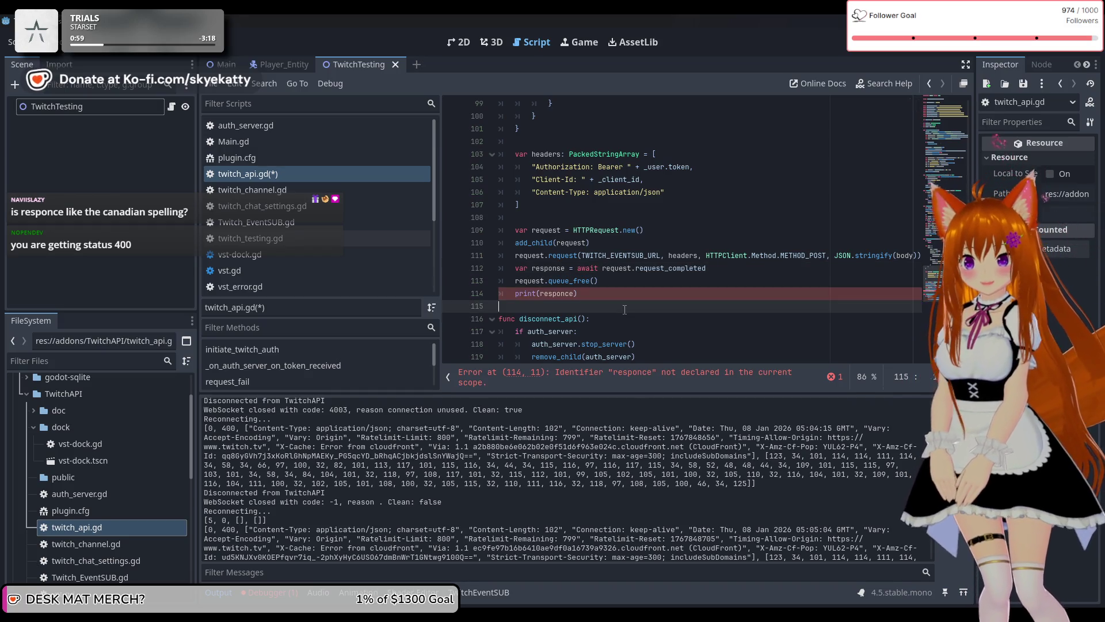
left_click(570, 294)
key("BackSpace")
type("s")
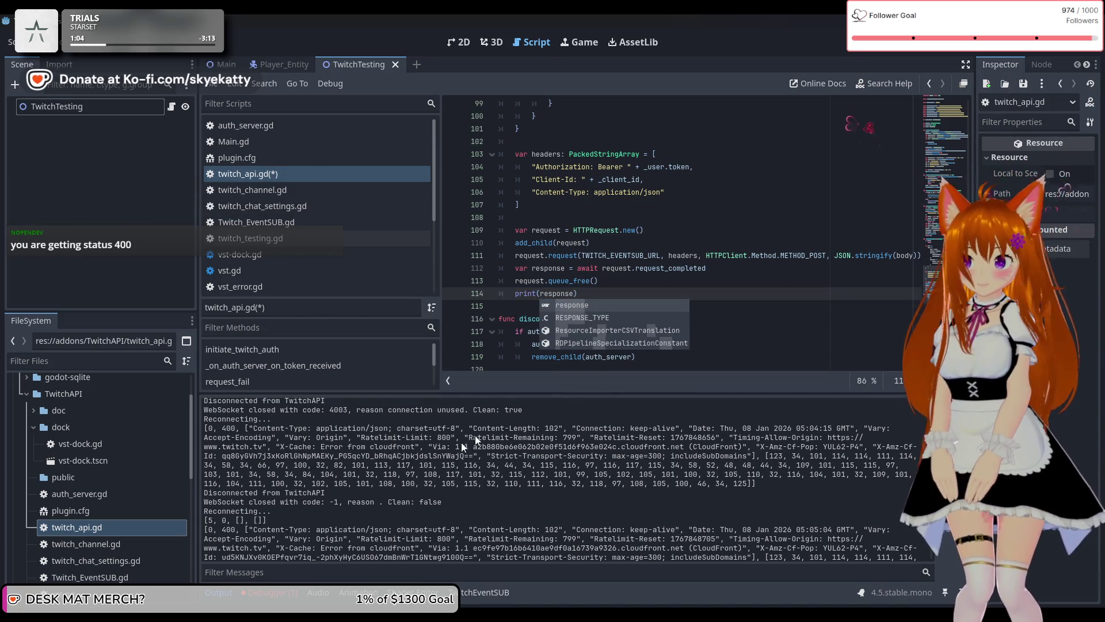
scroll(414, 466, "up", 1)
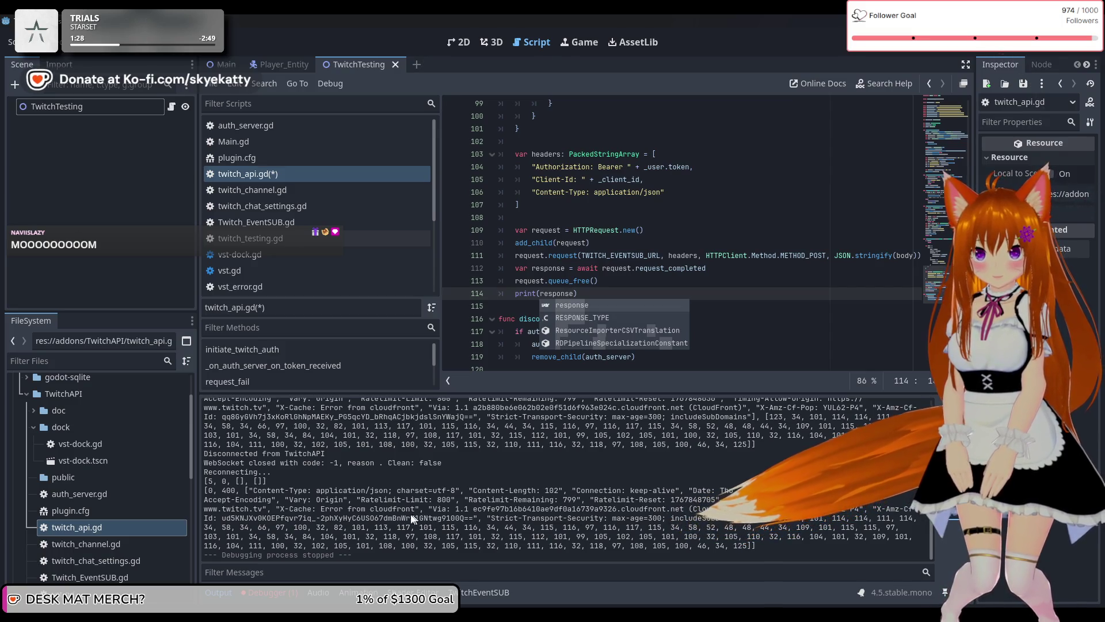
left_click_drag(693, 518, 738, 518)
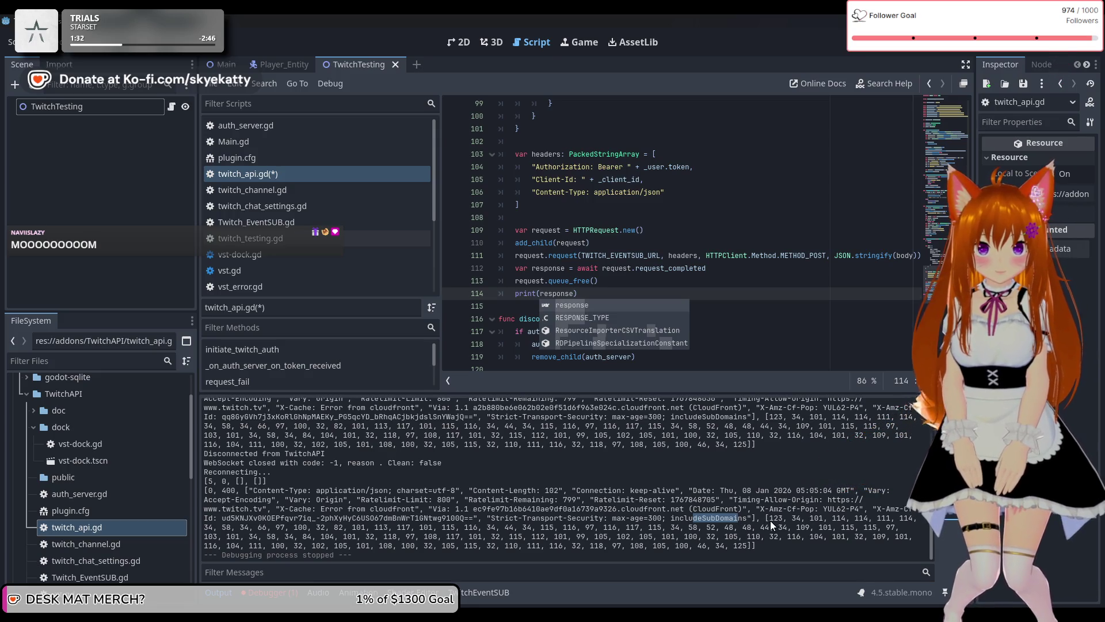
scroll(770, 520, "up", 1)
scroll(770, 520, "down", 1)
mouse_move(770, 520)
left_mouse_down()
mouse_move(829, 527)
mouse_move(817, 556)
left_mouse_up()
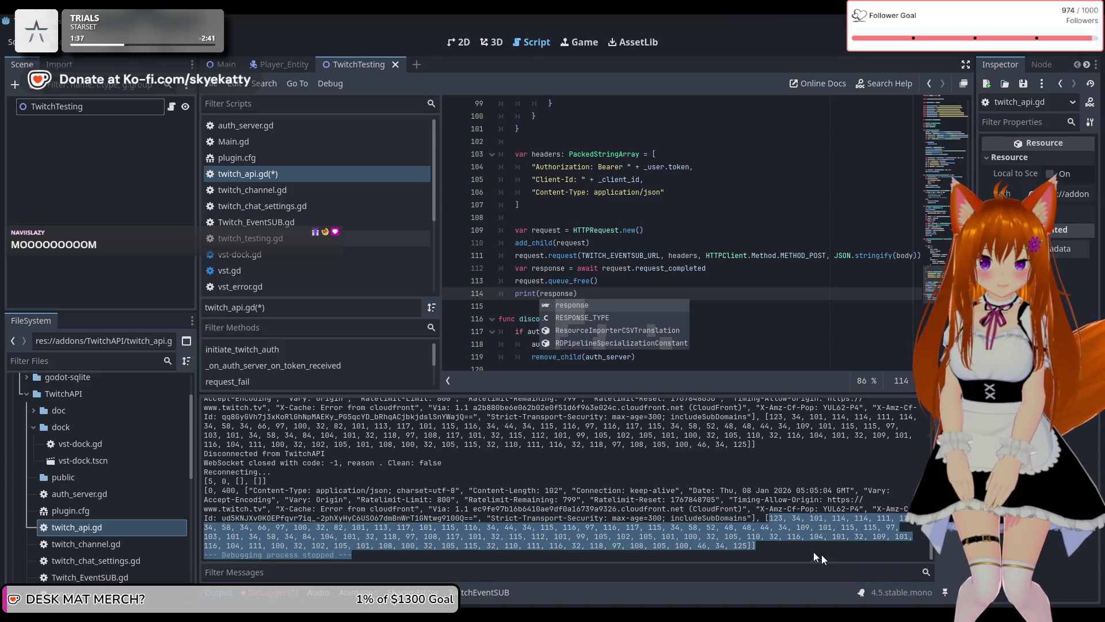
left_click(732, 550)
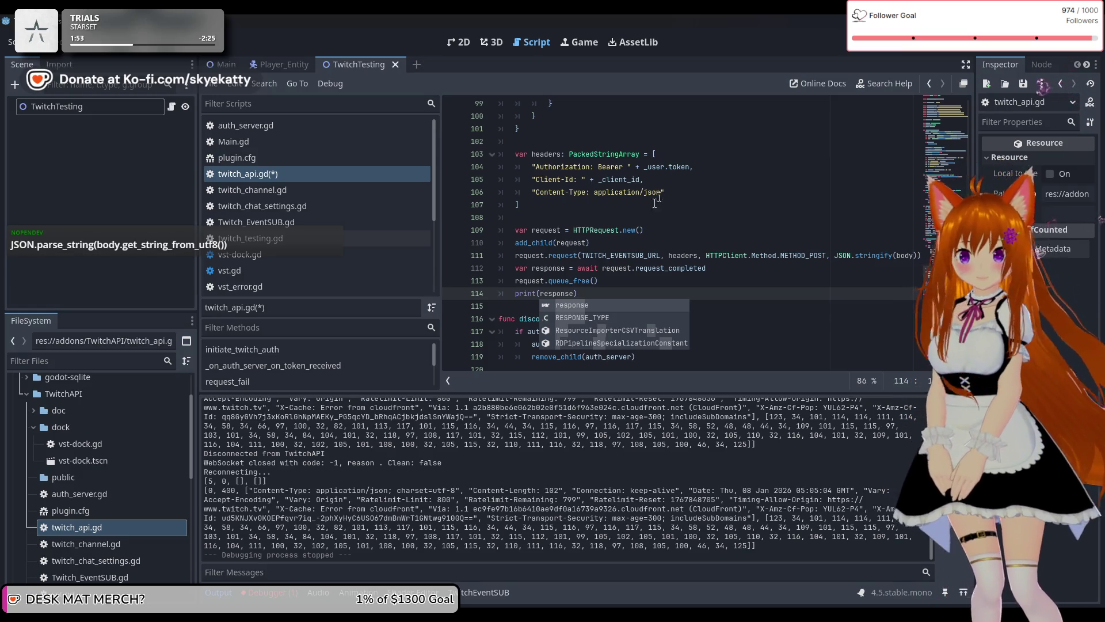
left_click(545, 242)
Wrap the printed value on line 114 in JSON.parse_string().
left_click_drag(573, 293, 554, 293)
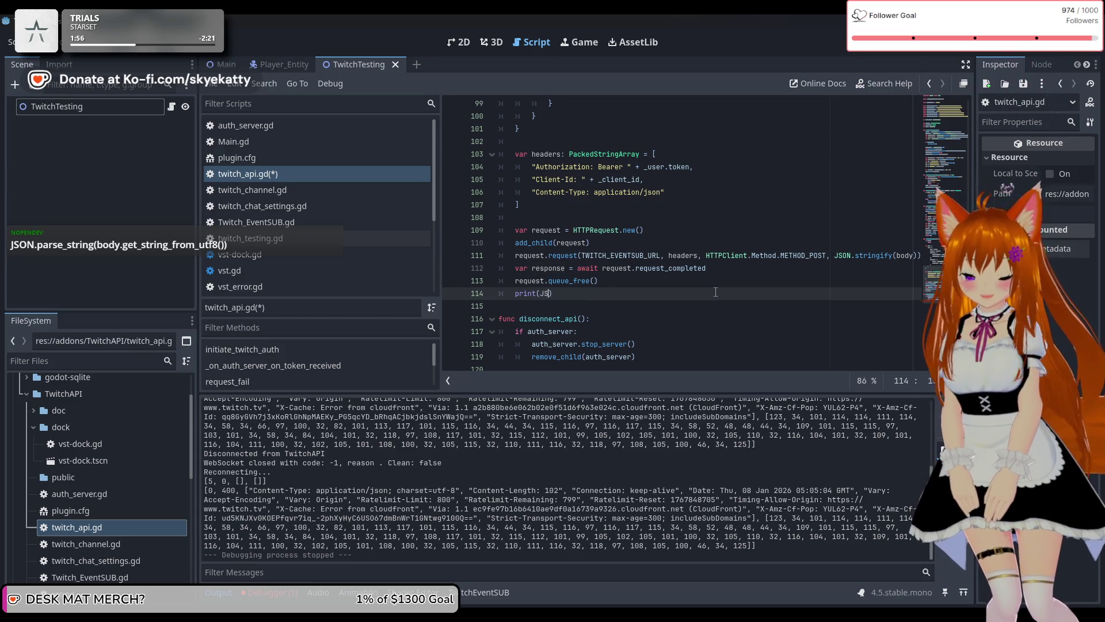
type("ON.")
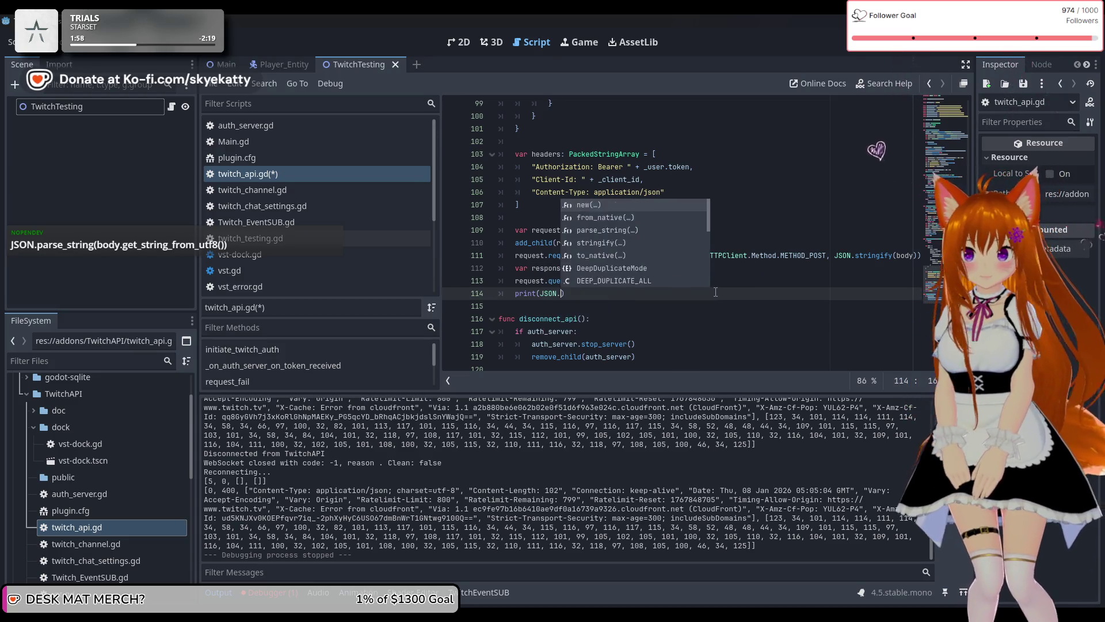
type("par")
key("Return")
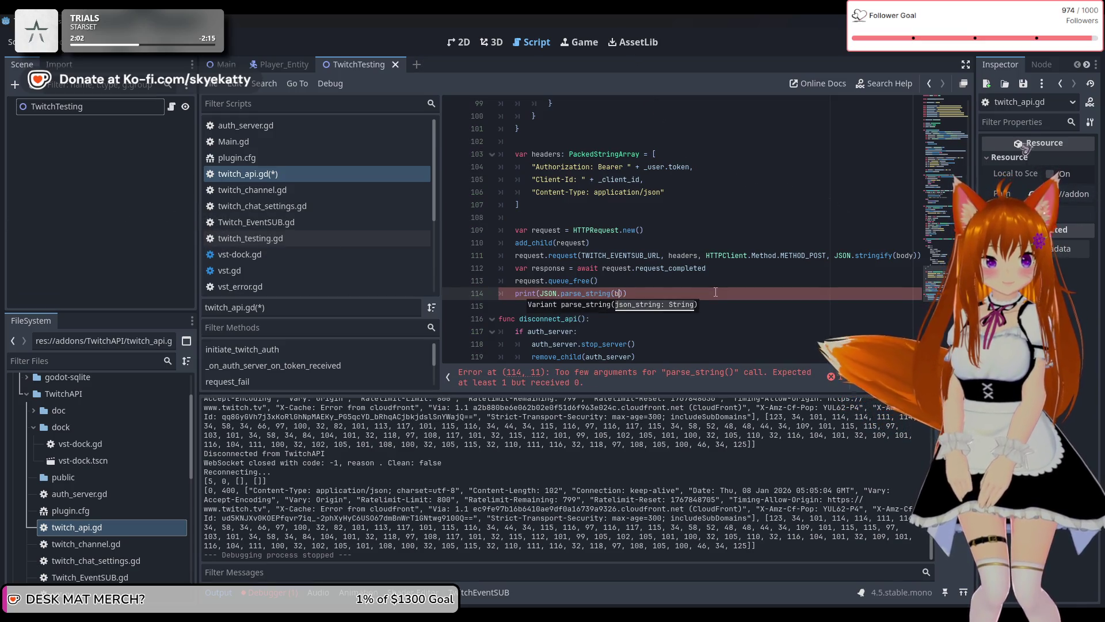
type("oc")
key("BackSpace")
type("dy.get")
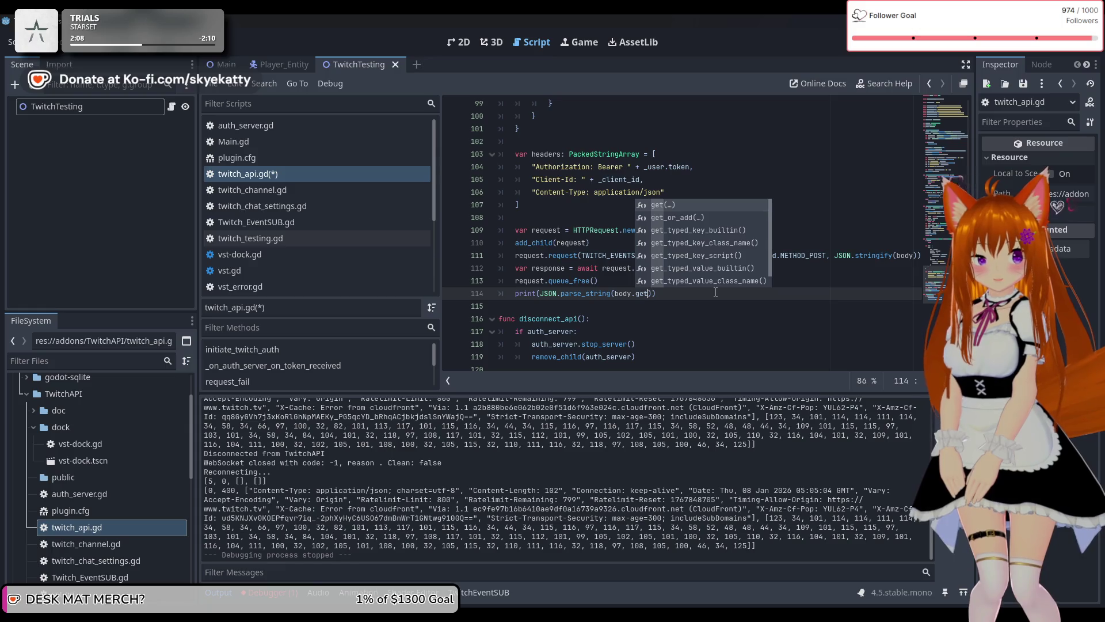
type("_s")
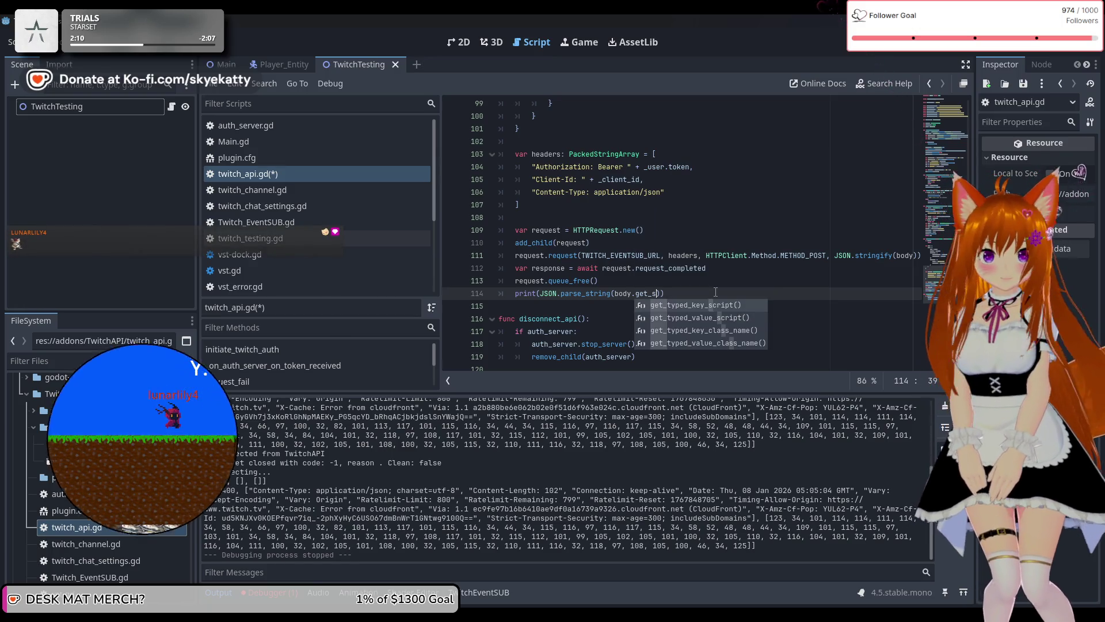
key("BackSpace")
key("BackSpace")
key("BackSpace")
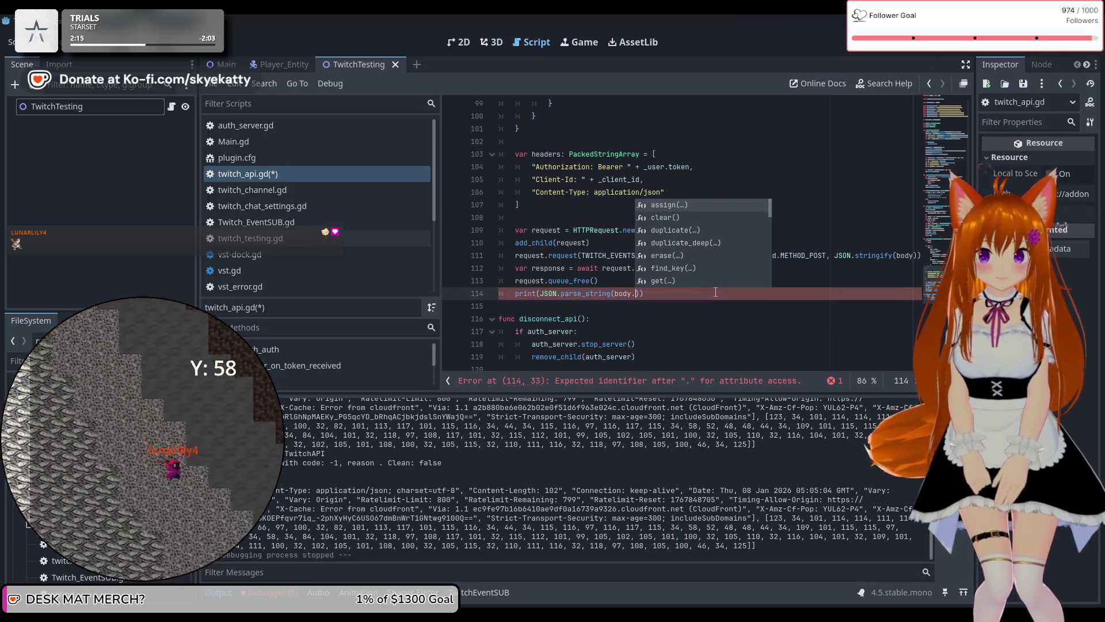
key("BackSpace")
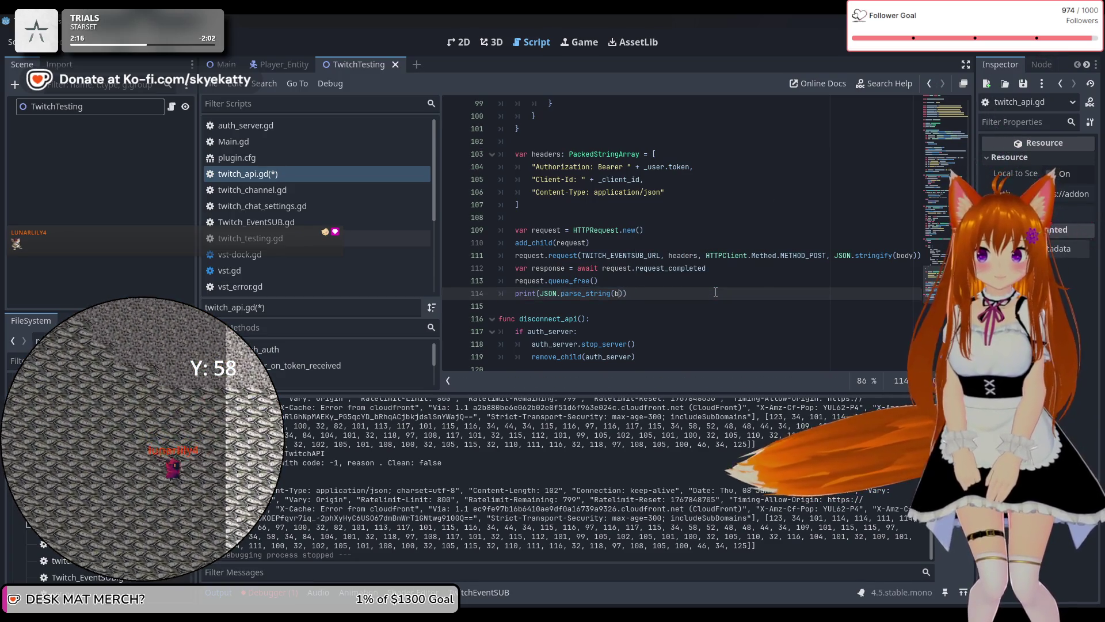
key("BackSpace")
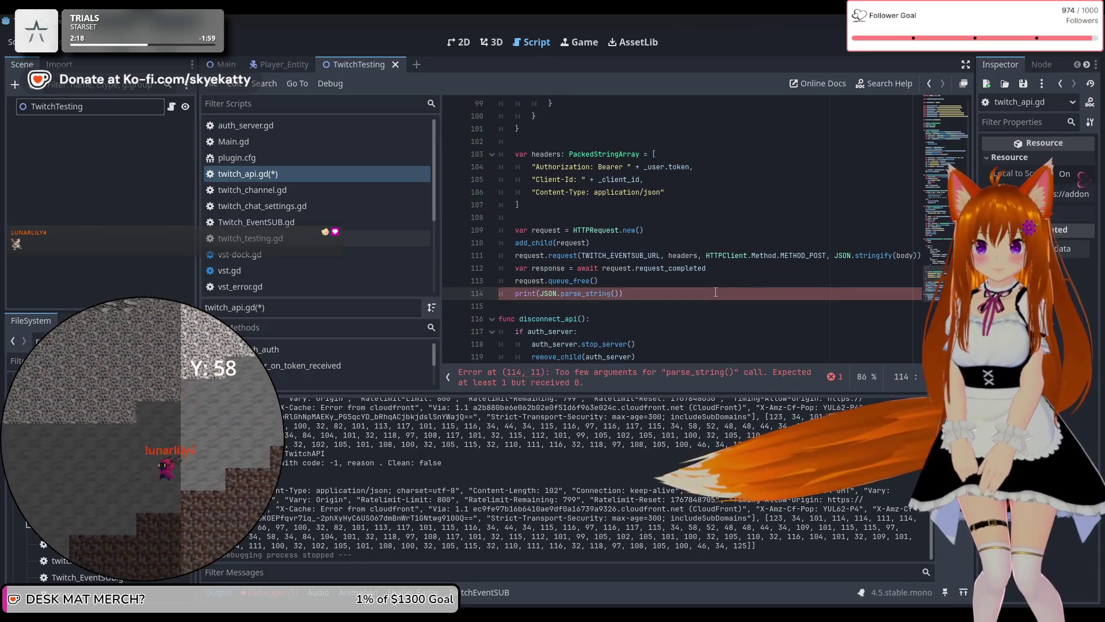
Pass response[3] to parse_string, then save and run the project.
type("res")
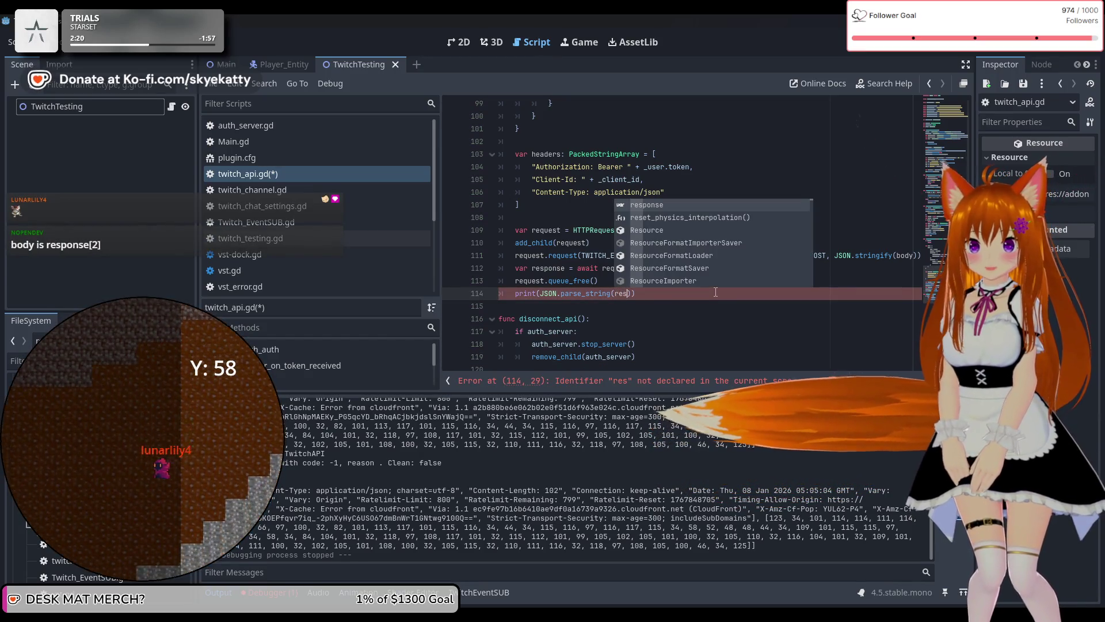
key("Return")
type(".")
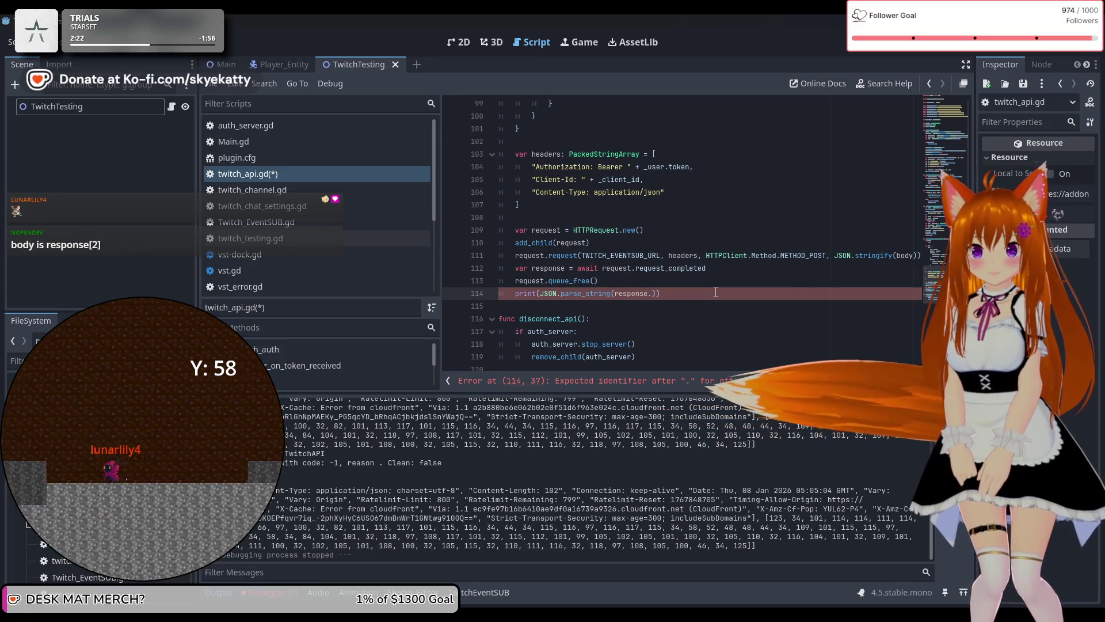
key("BackSpace")
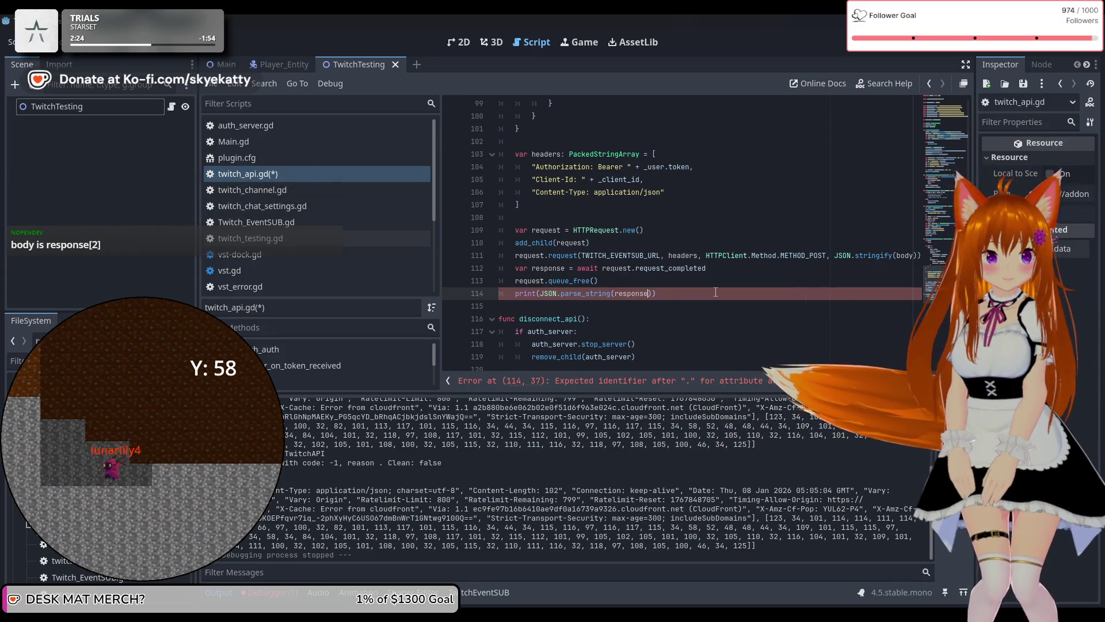
type("2")
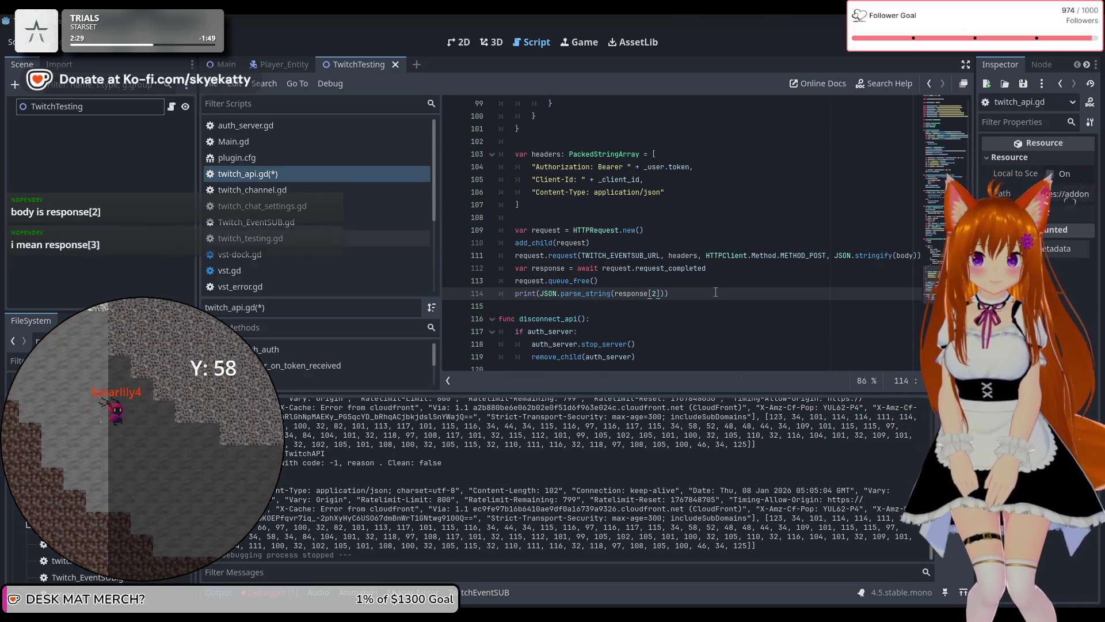
key("BackSpace")
type("3")
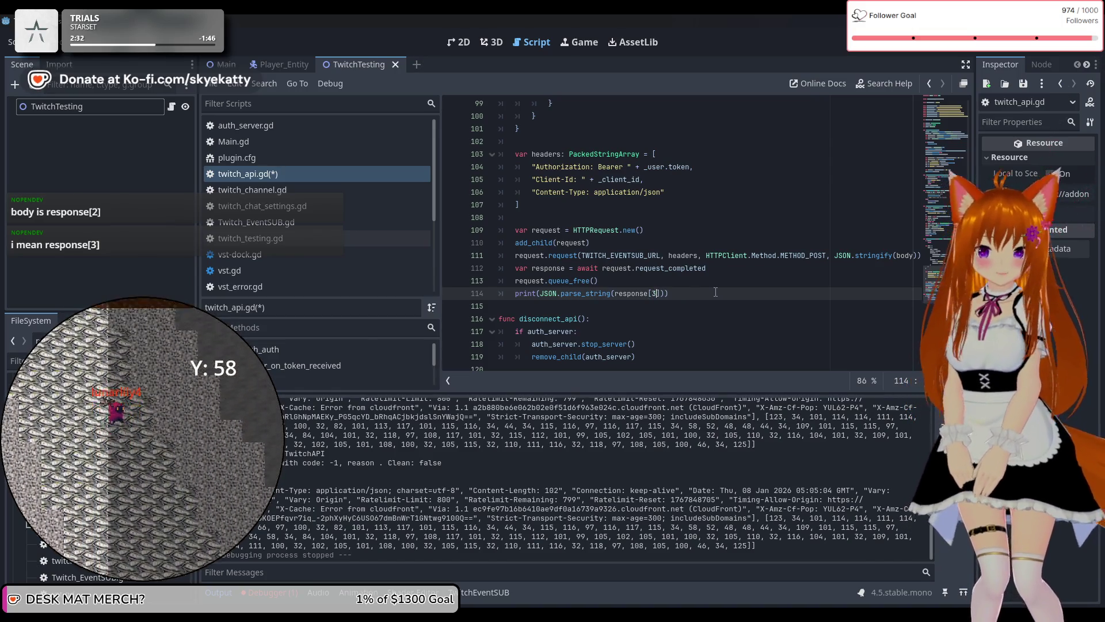
key("Up")
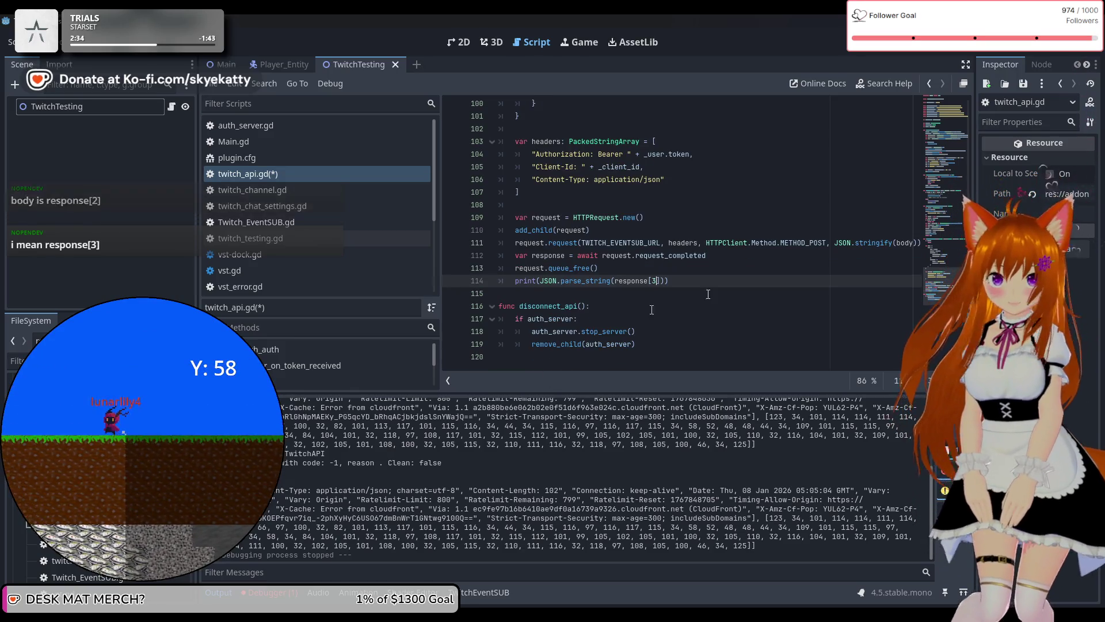
scroll(695, 269, "down", 1)
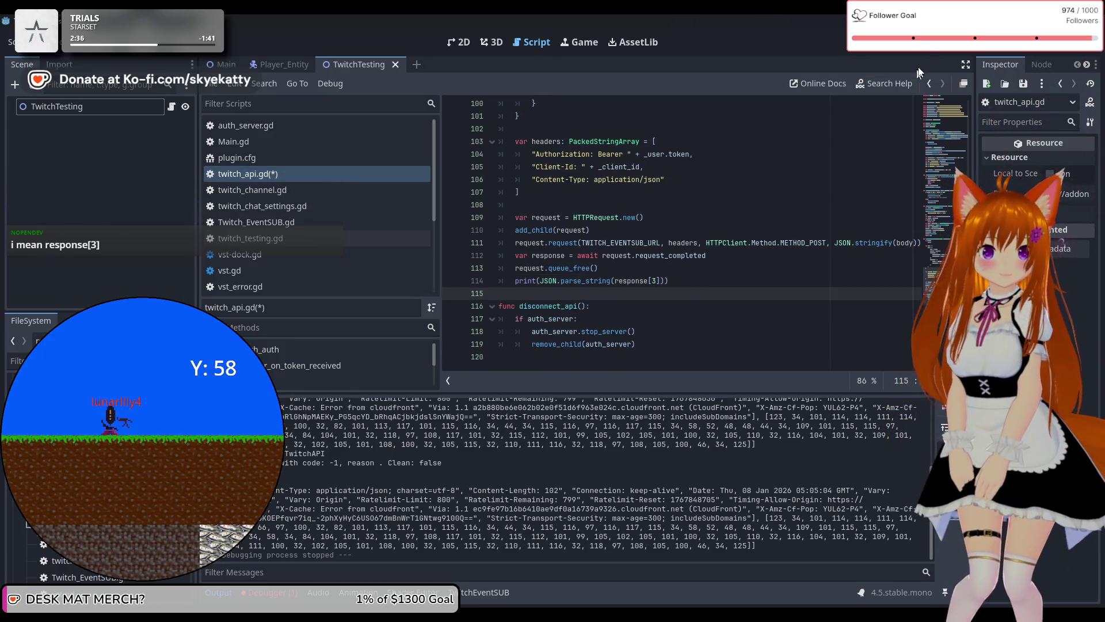
key("F5")
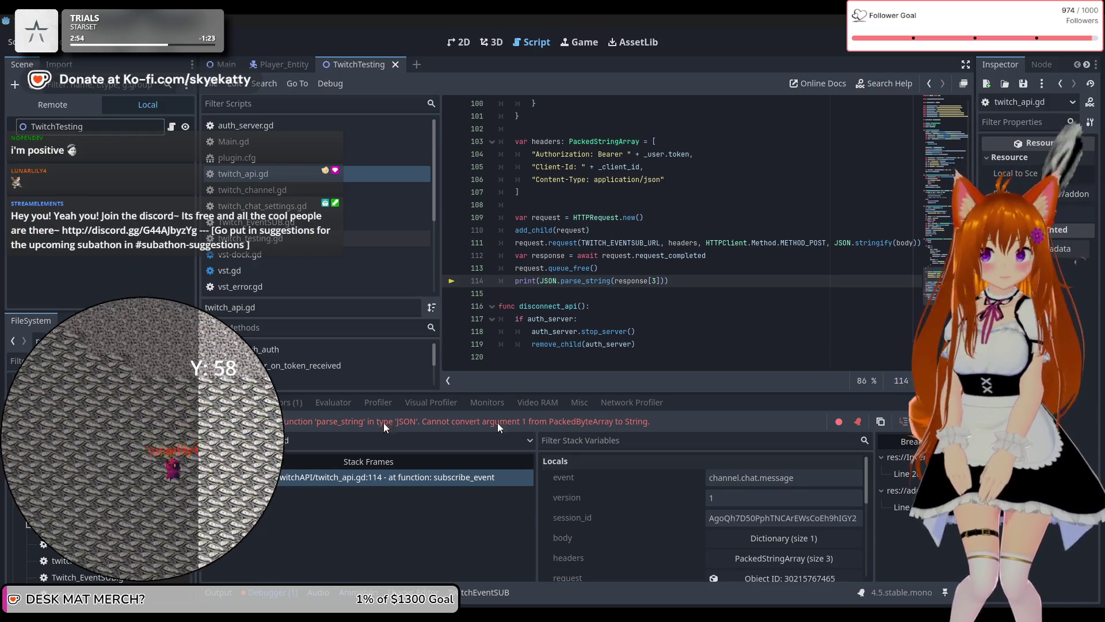
Show the PackedByteArray-to-String conversion error in Debugger Errors and expand its stack frames.
left_click(301, 405)
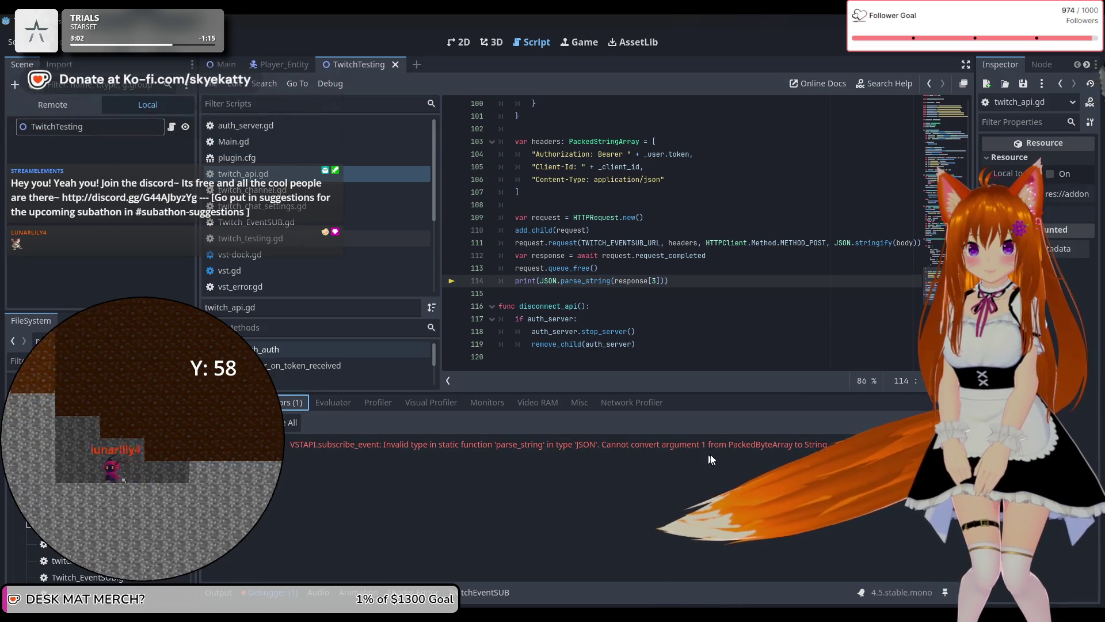
mouse_move(735, 451)
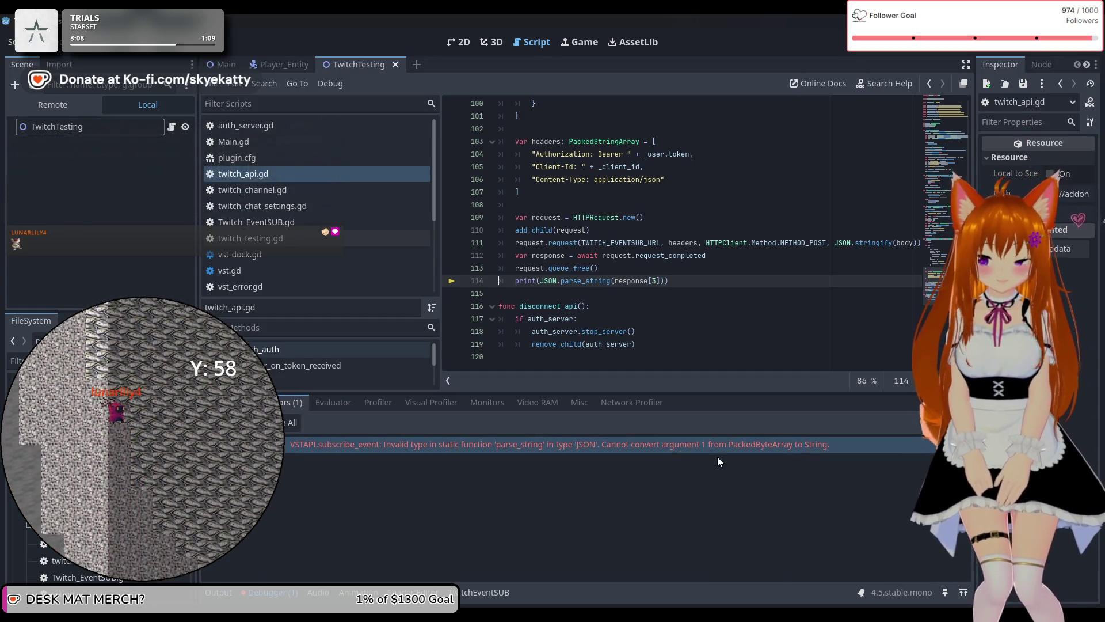
double_click(361, 444)
type(".")
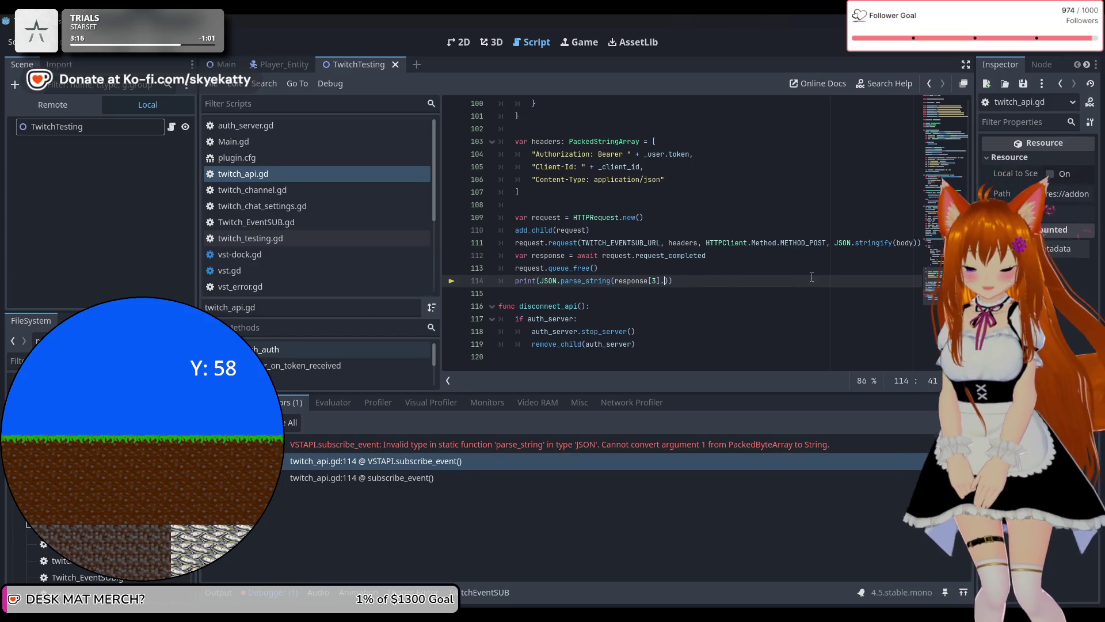
Append .get_string_from_utf8() to response[3] on line 114, close the parenthesis, and run.
type("get")
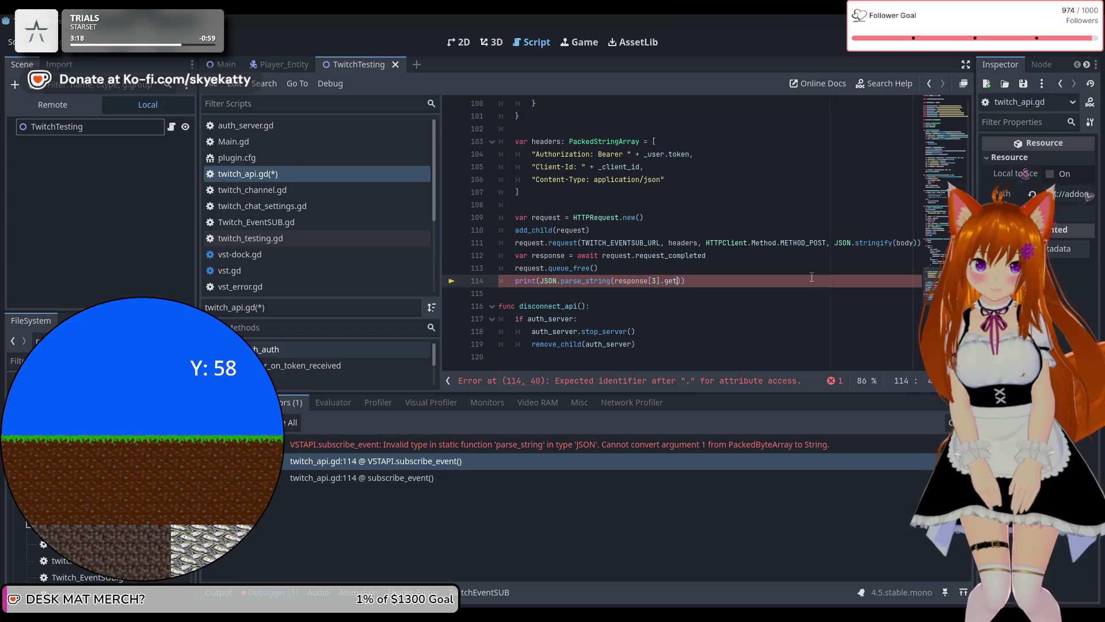
type("(")
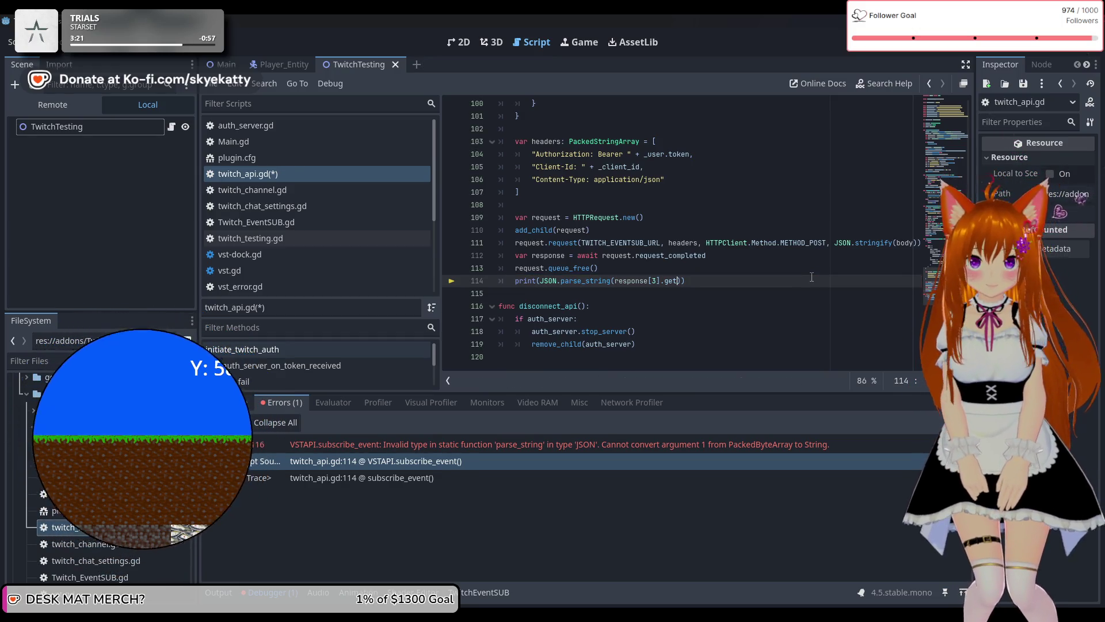
type("_string_from_utf8(")
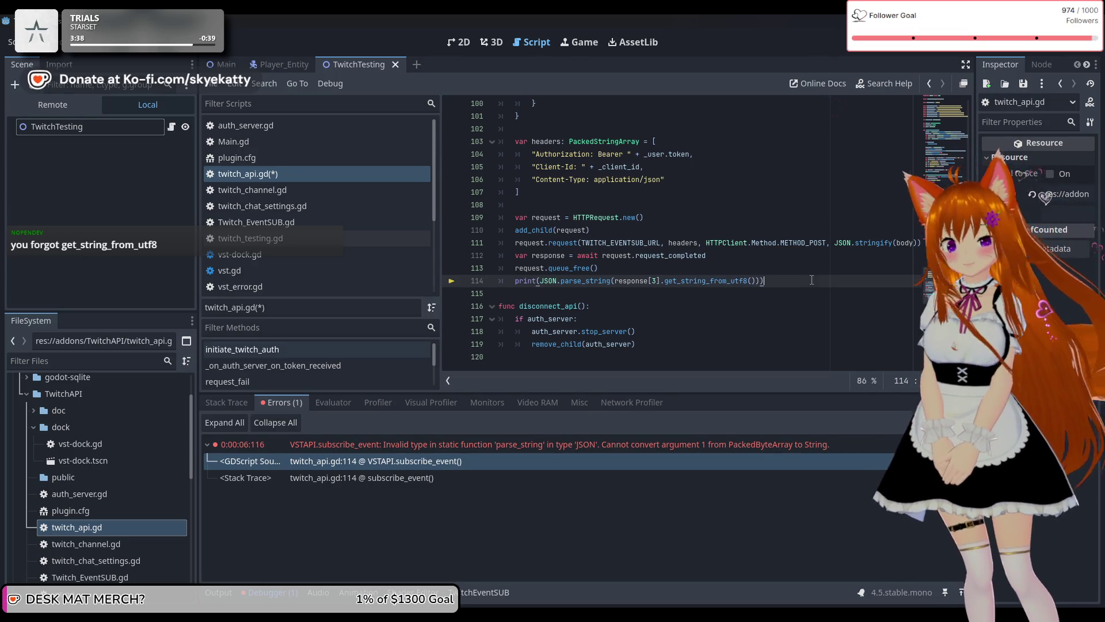
type(")")
key("Down")
key("Down")
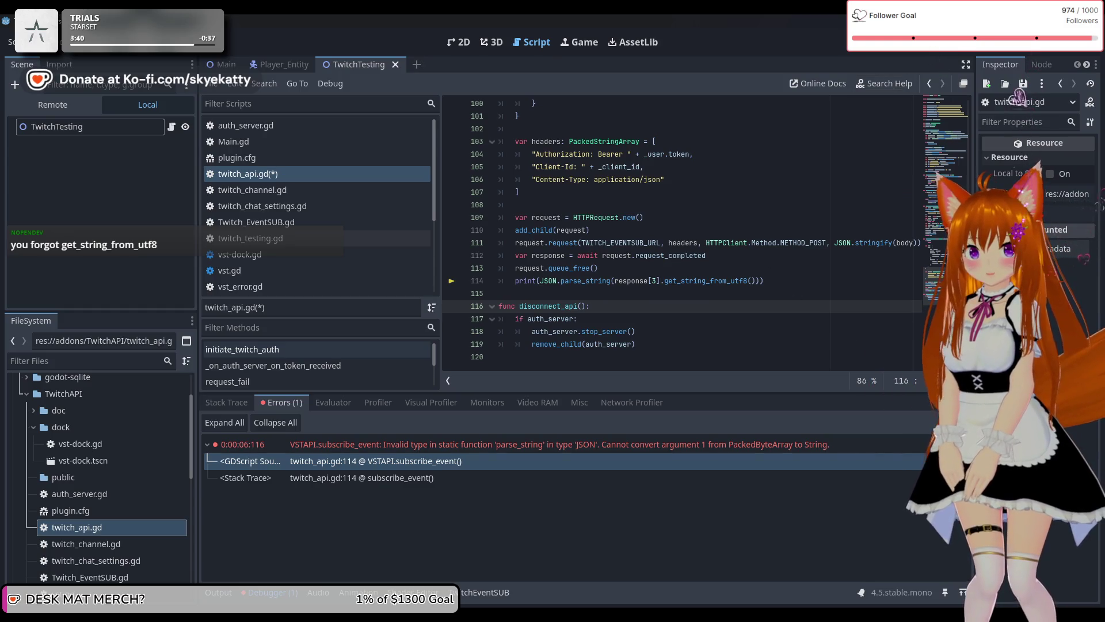
key("F5")
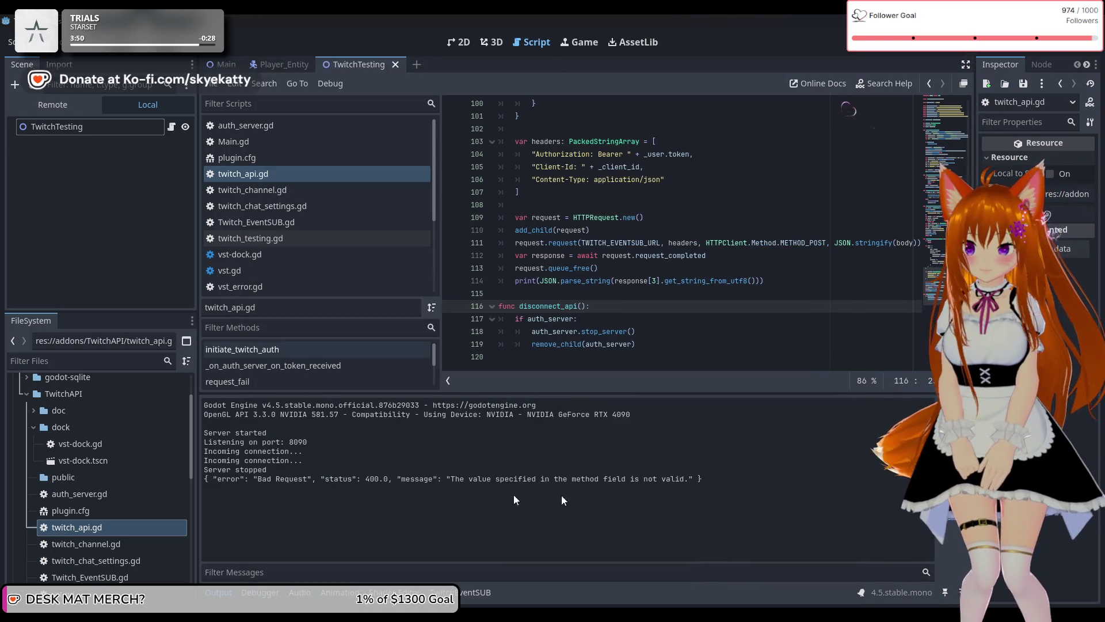
left_click_drag(451, 479, 478, 479)
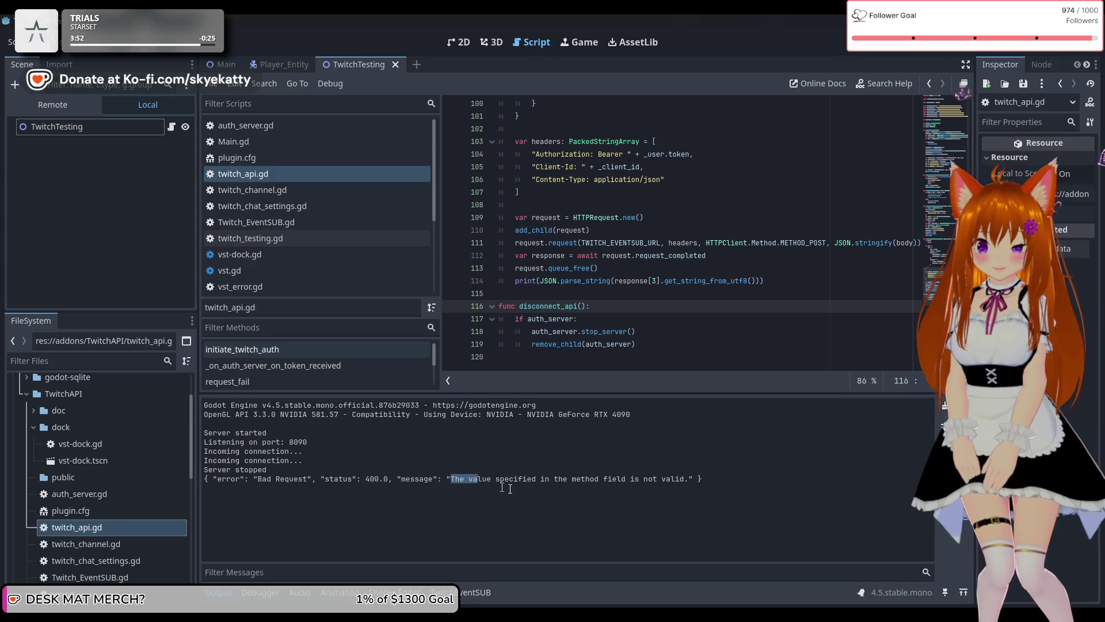
left_click(642, 483)
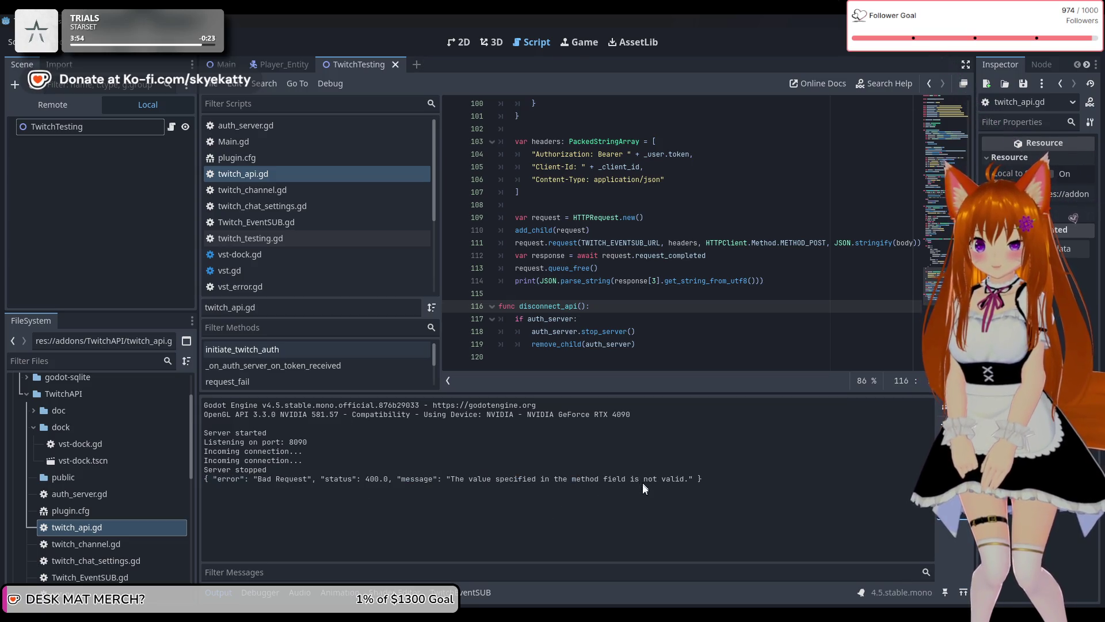
left_click(673, 499)
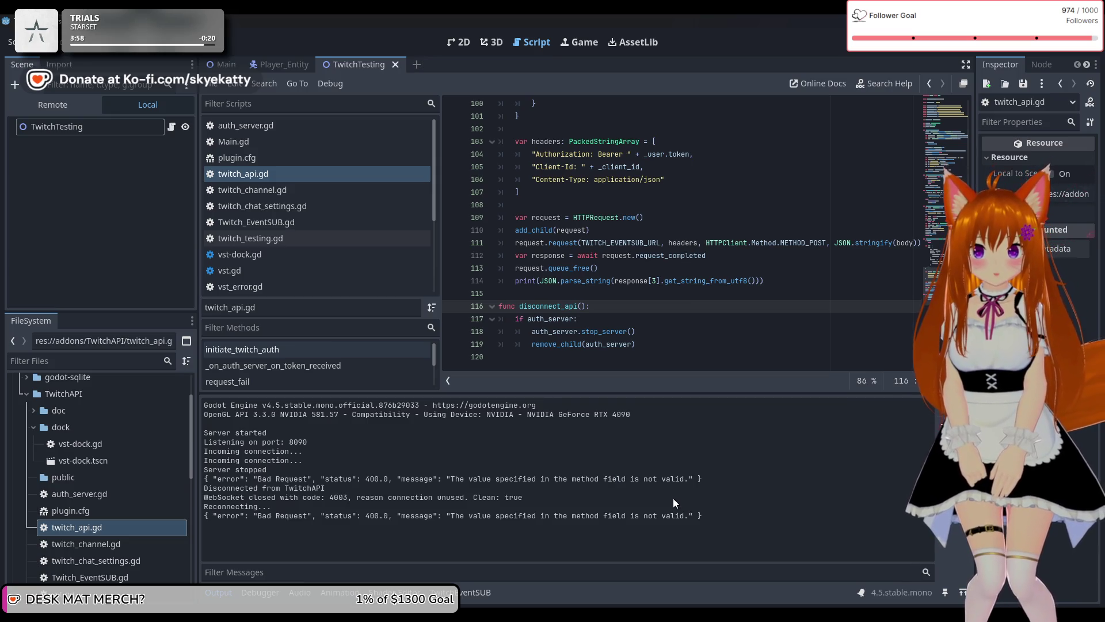
scroll(729, 297, "up", 5)
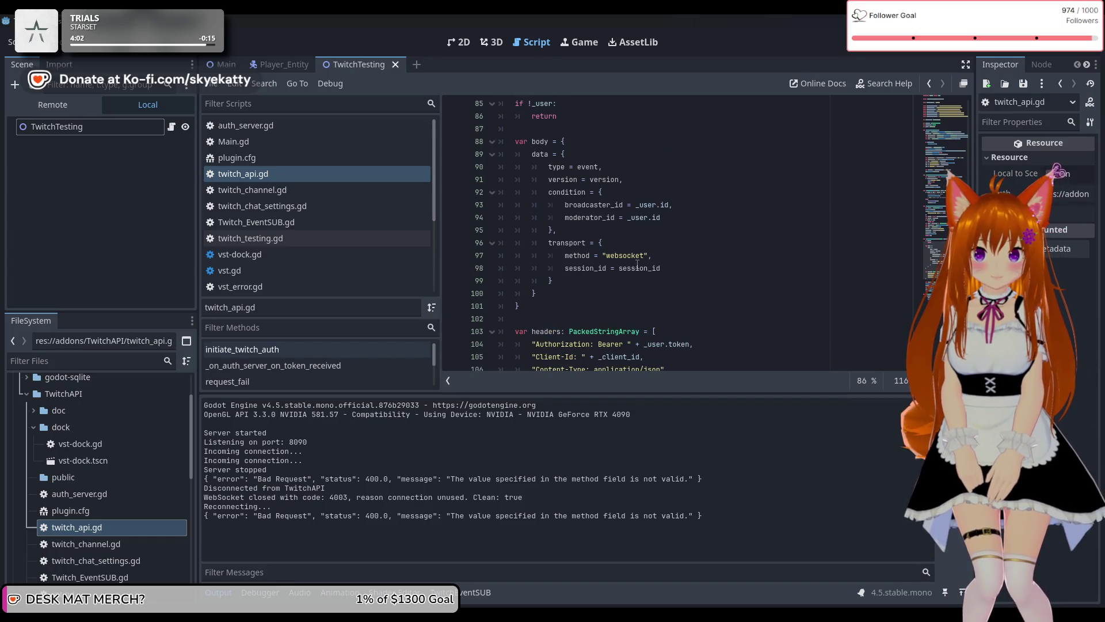
scroll(637, 266, "up", 2)
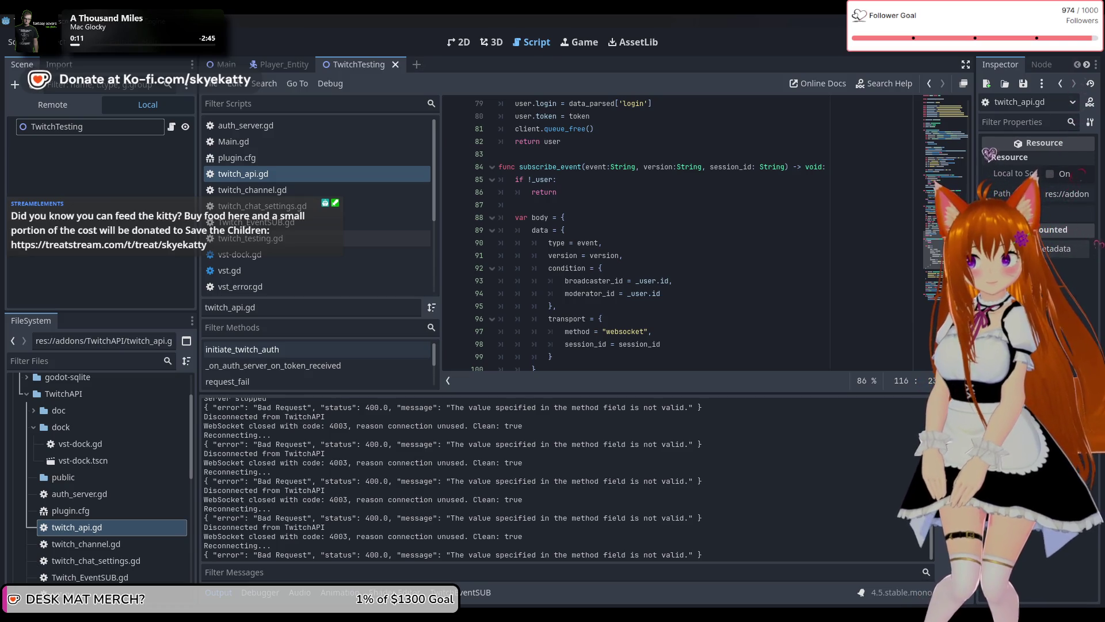
scroll(787, 262, "down", 3)
scroll(783, 258, "up", 6)
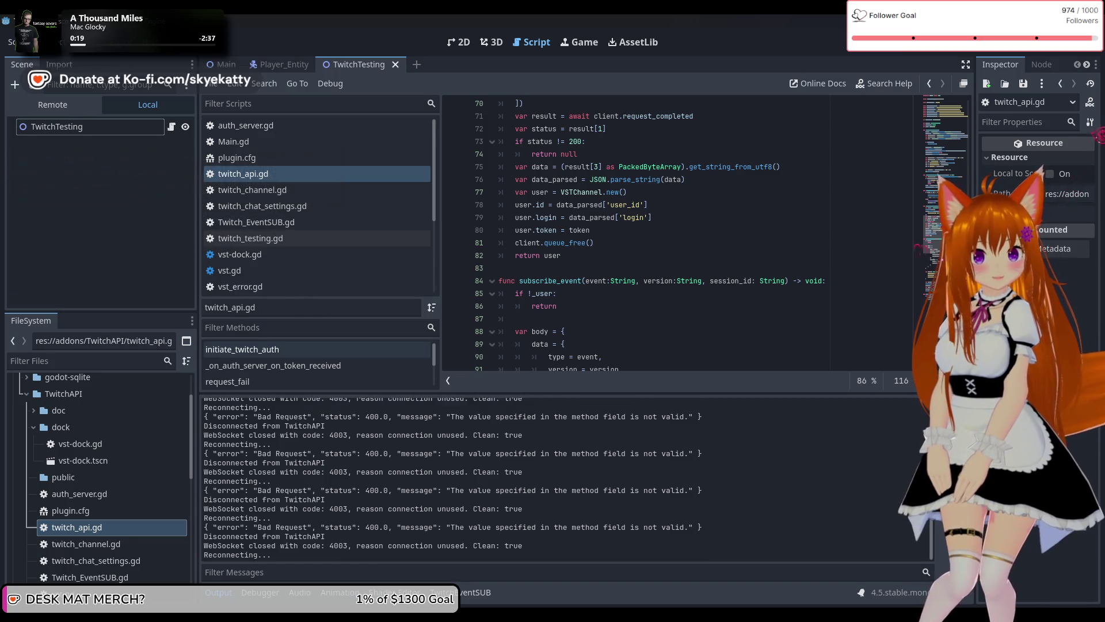
scroll(695, 238, "up", 6)
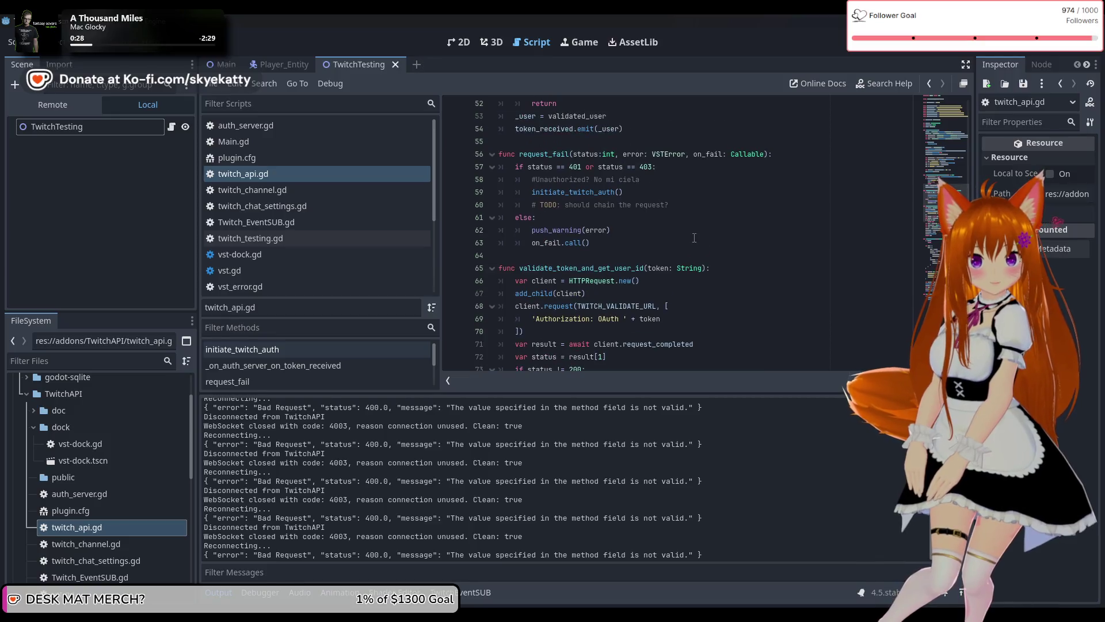
scroll(698, 232, "up", 6)
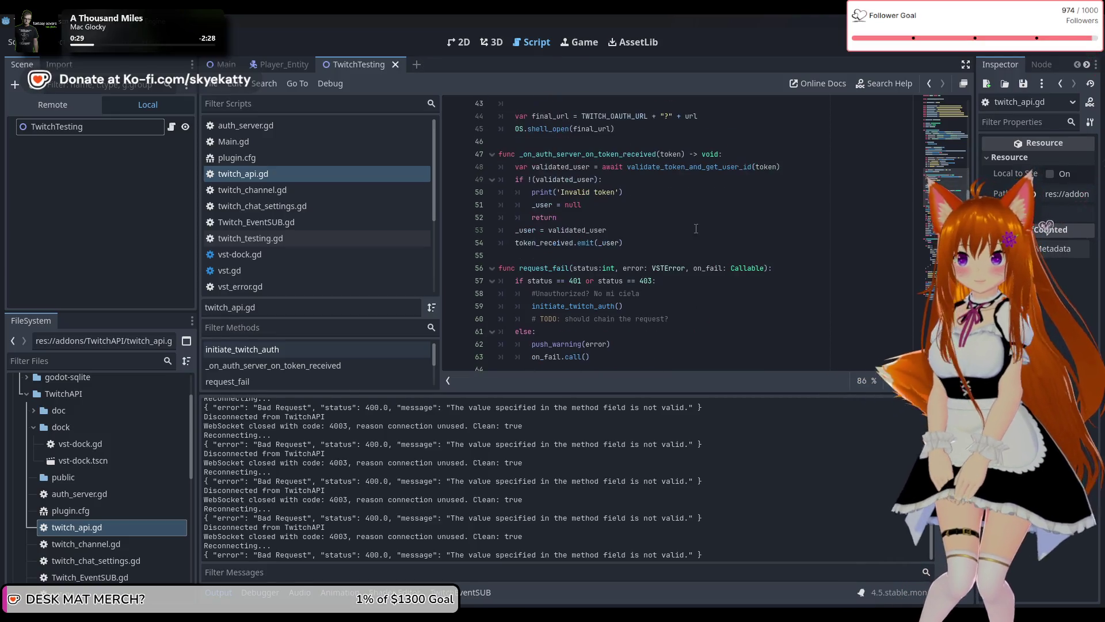
scroll(693, 226, "down", 15)
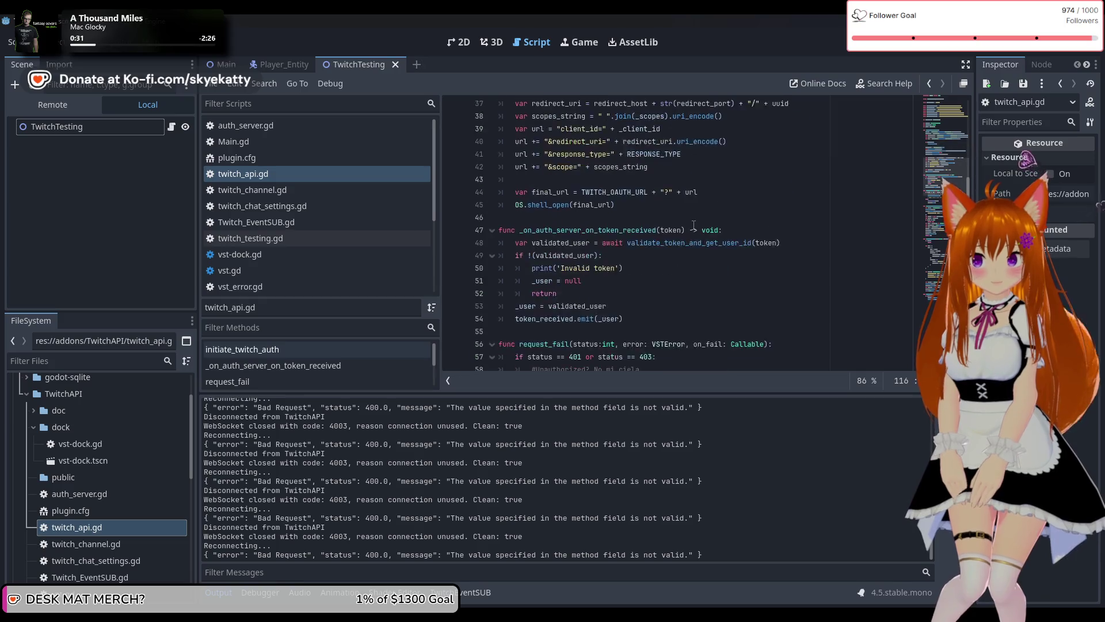
scroll(694, 222, "down", 4)
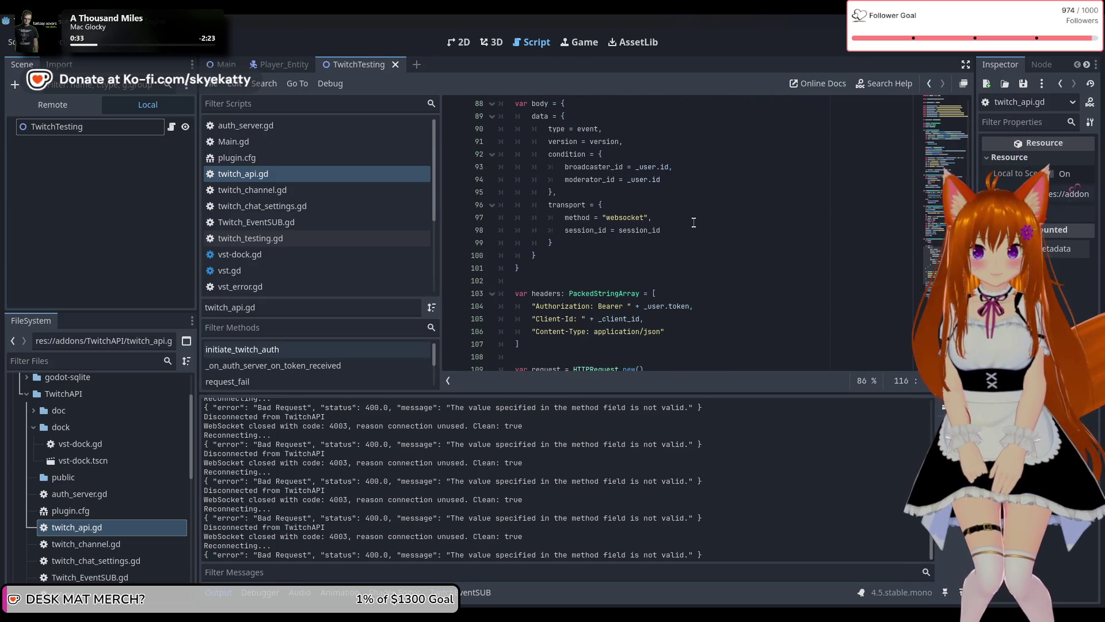
scroll(633, 242, "up", 4)
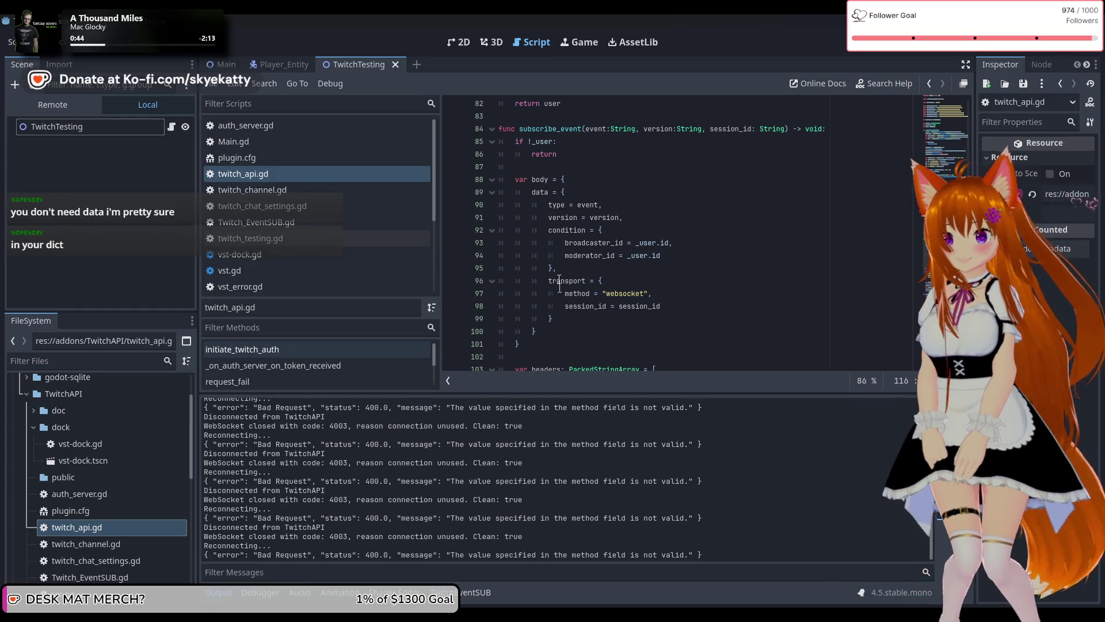
Delete the data = { wrapper and its closing brace, un-indent the body fields, and rerun.
left_click(578, 196)
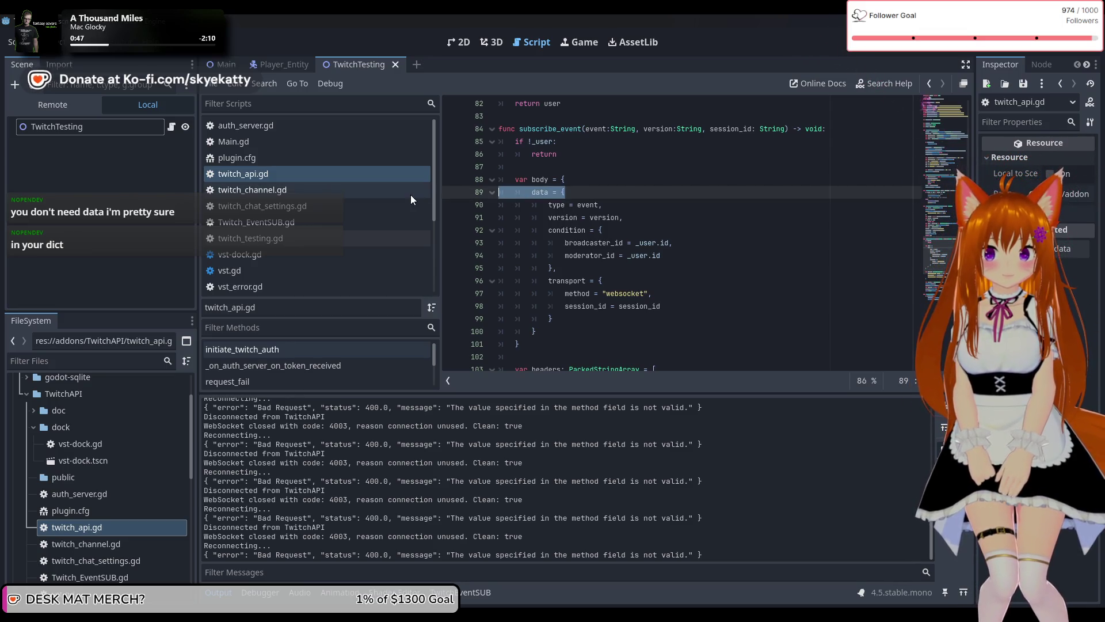
key("BackSpace")
key("BackSpace")
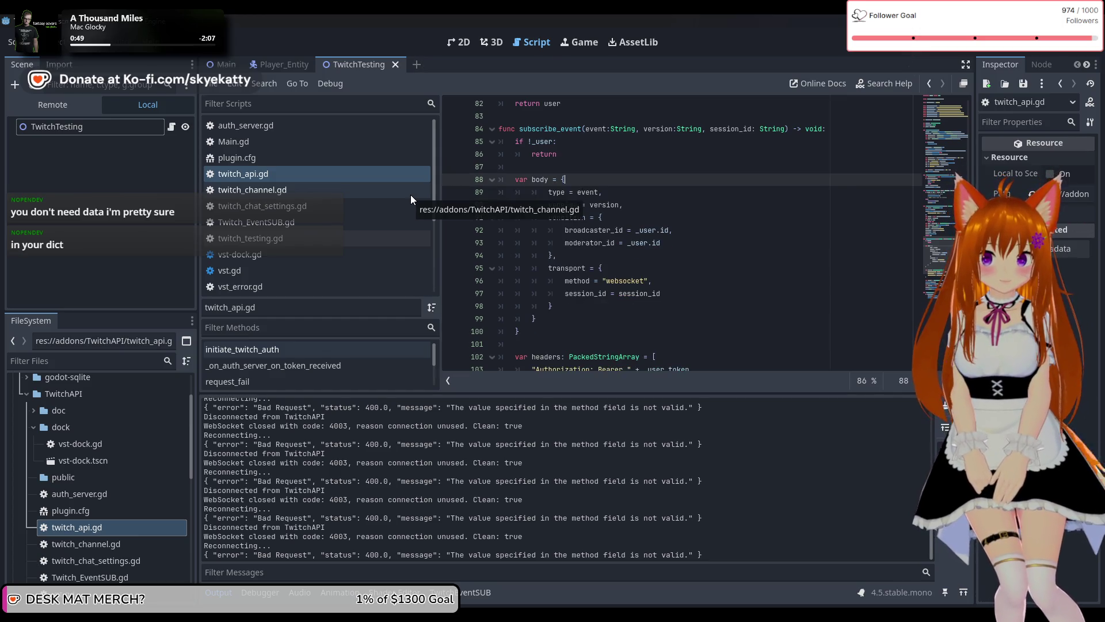
left_click(567, 318)
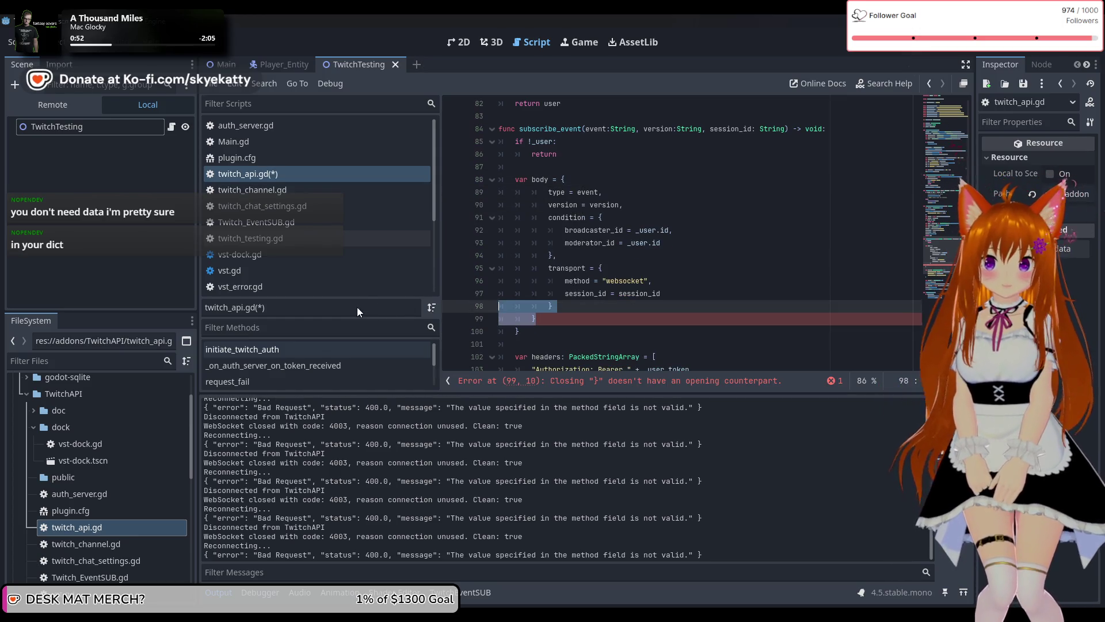
key("BackSpace")
key("BackSpace")
key("BackSpace")
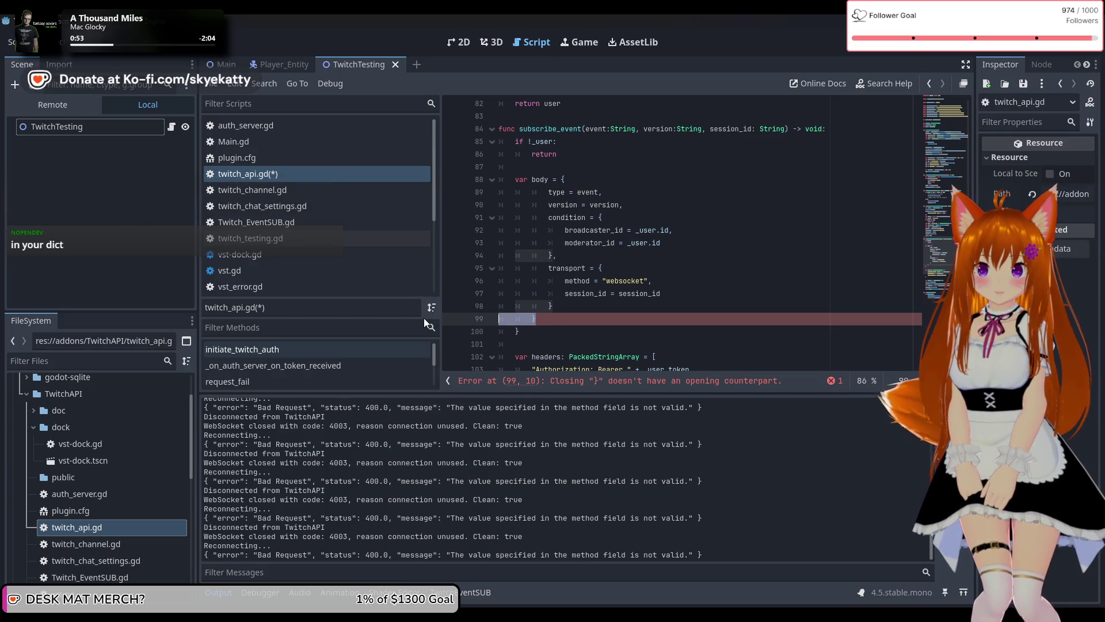
key("BackSpace")
left_click_drag(552, 306, 548, 191)
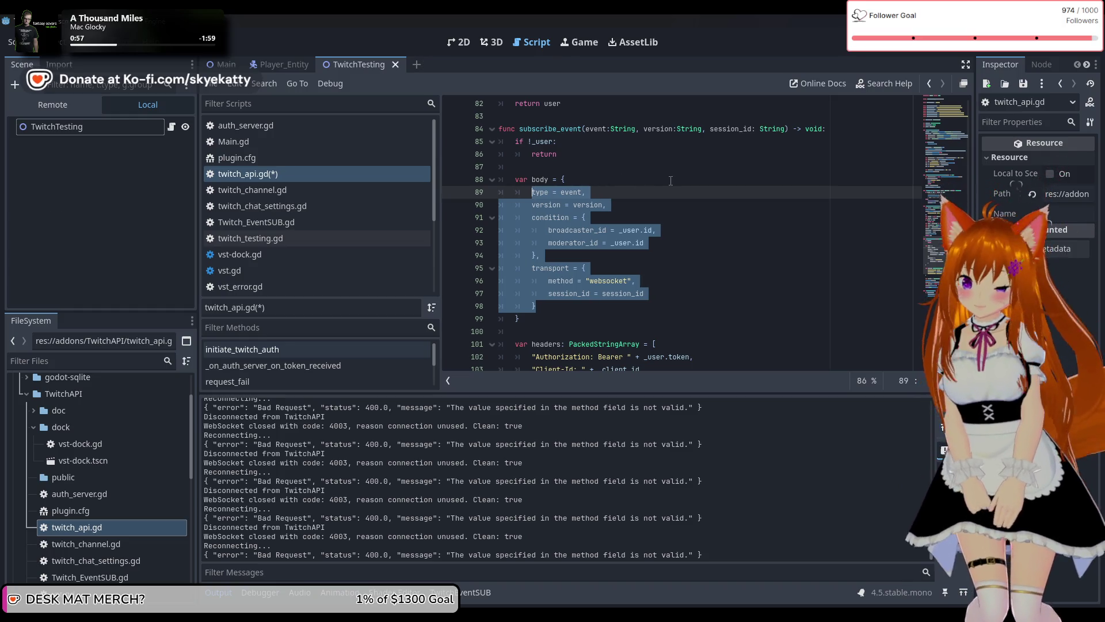
key("shift+Tab")
left_click(587, 217)
left_click(904, 50)
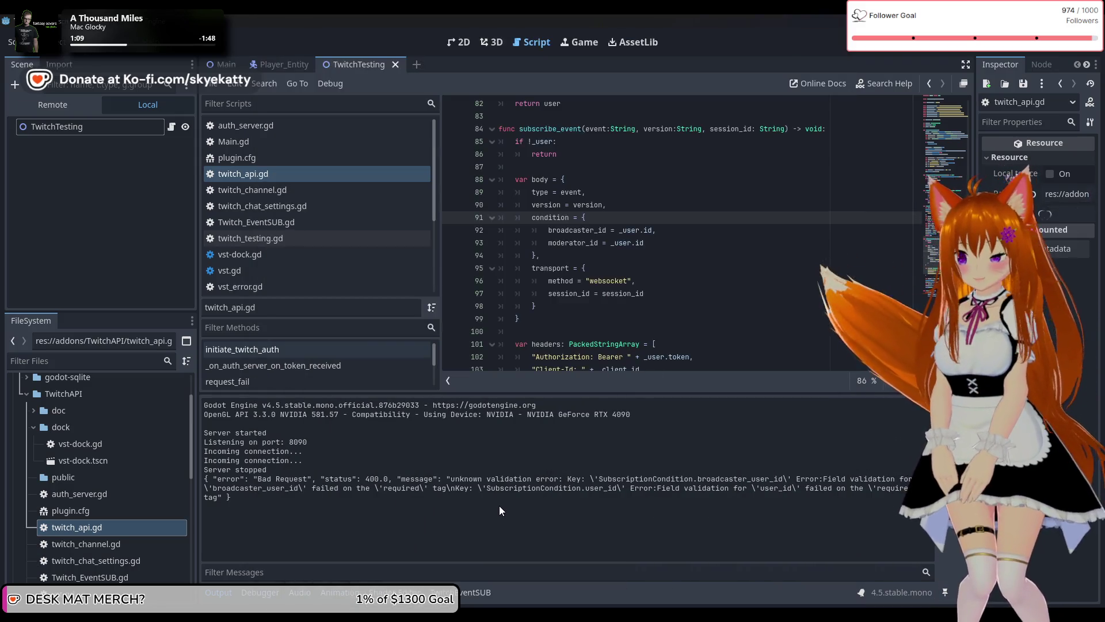
Highlight the new broadcaster_user_id required-validation error in the Output log to read it.
double_click(496, 486)
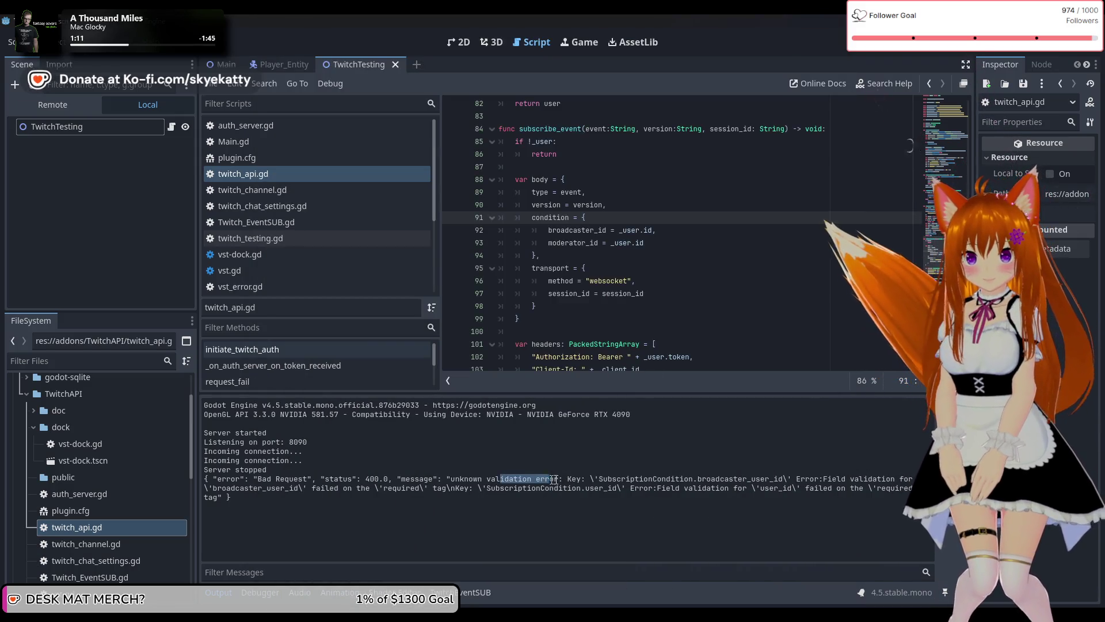
left_click(558, 500)
left_click_drag(478, 479, 541, 479)
left_click(558, 478)
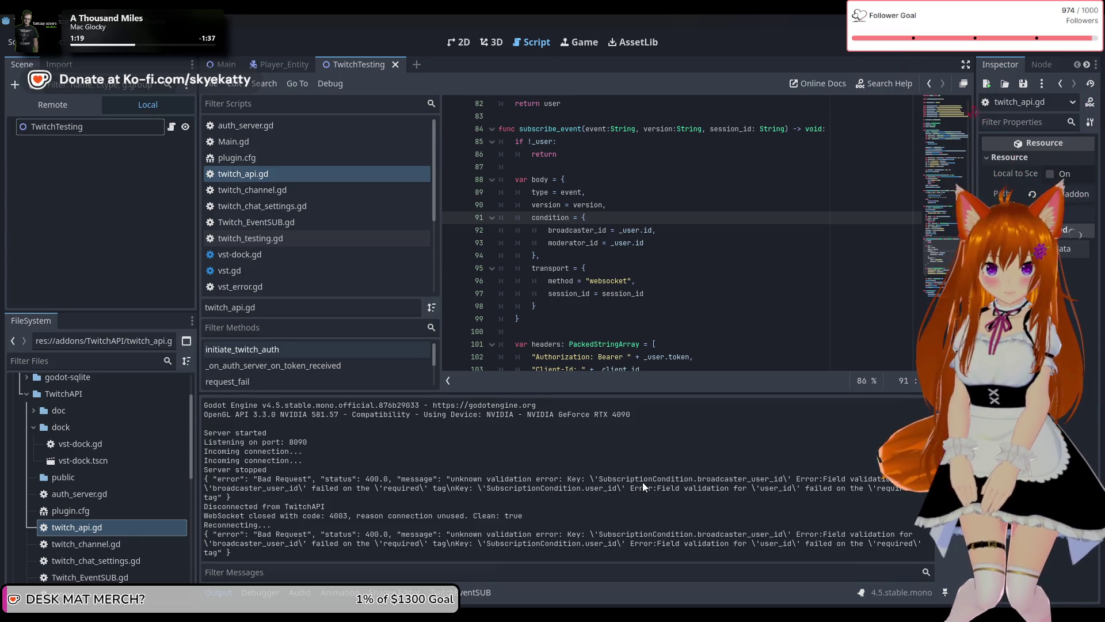
left_click_drag(643, 479, 762, 478)
left_click(711, 481)
left_click(762, 478)
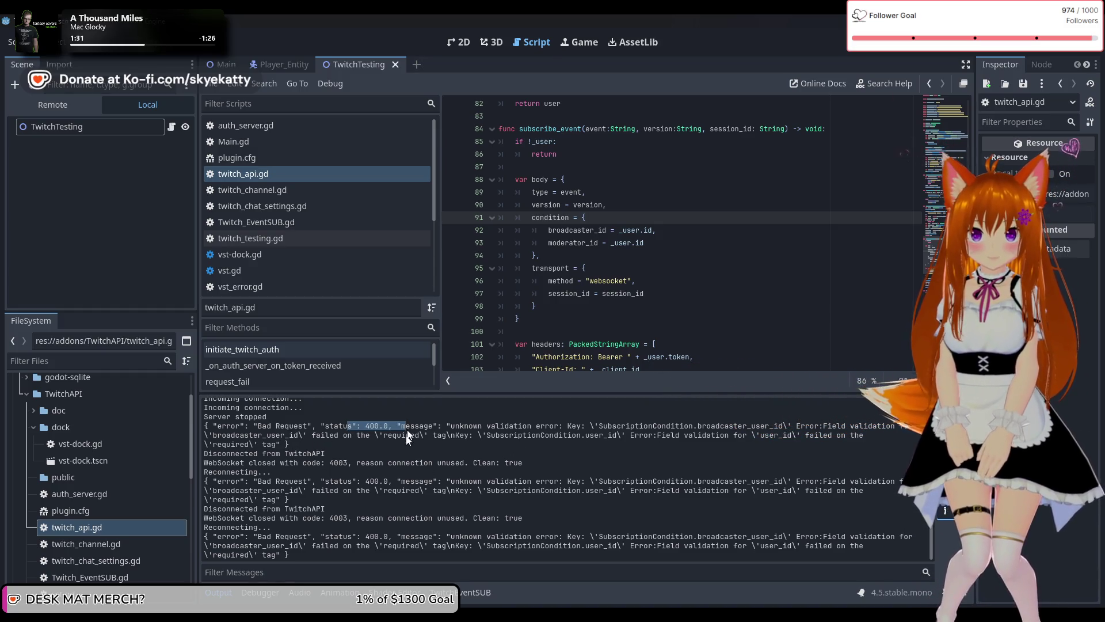
Review the user_id validation failure, then stop the running project with F8.
left_click_drag(390, 447, 444, 438)
left_click(486, 470)
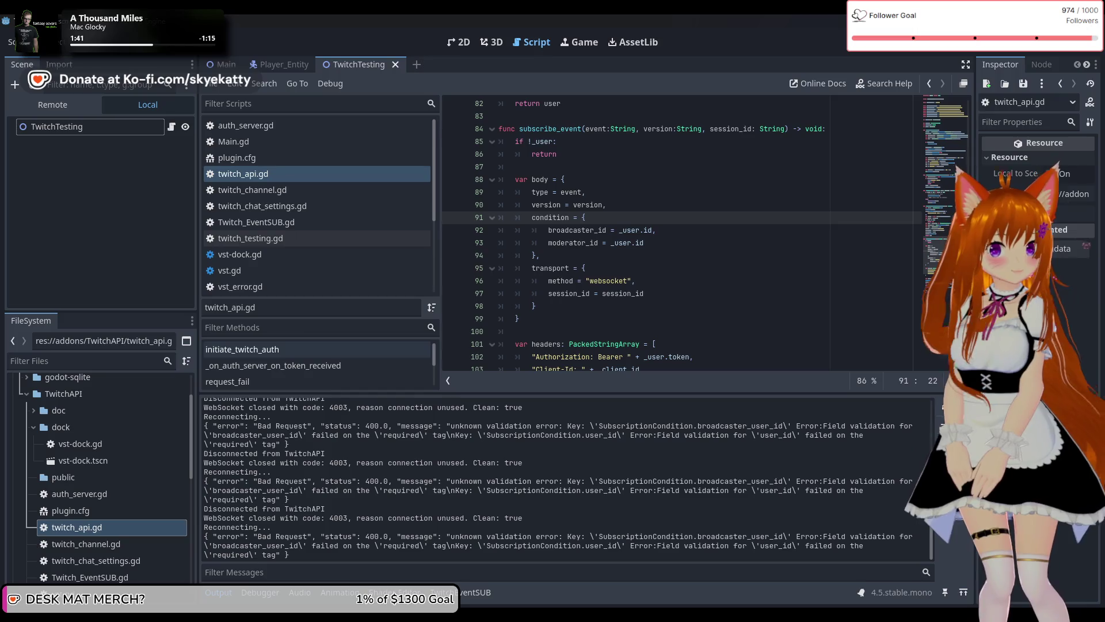
left_click(622, 258)
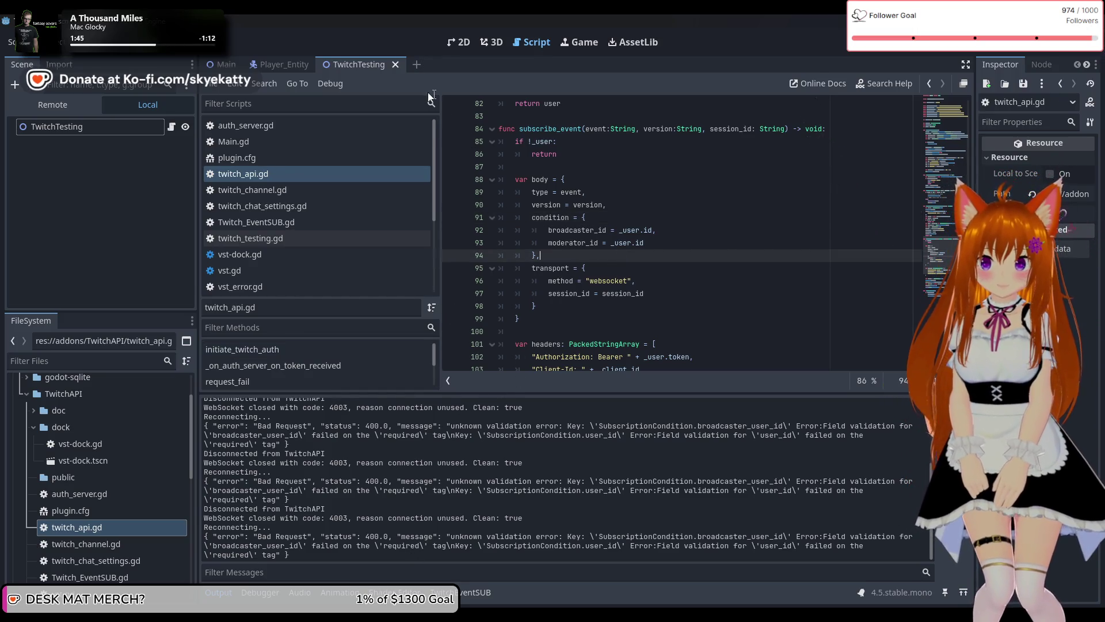
key("F8")
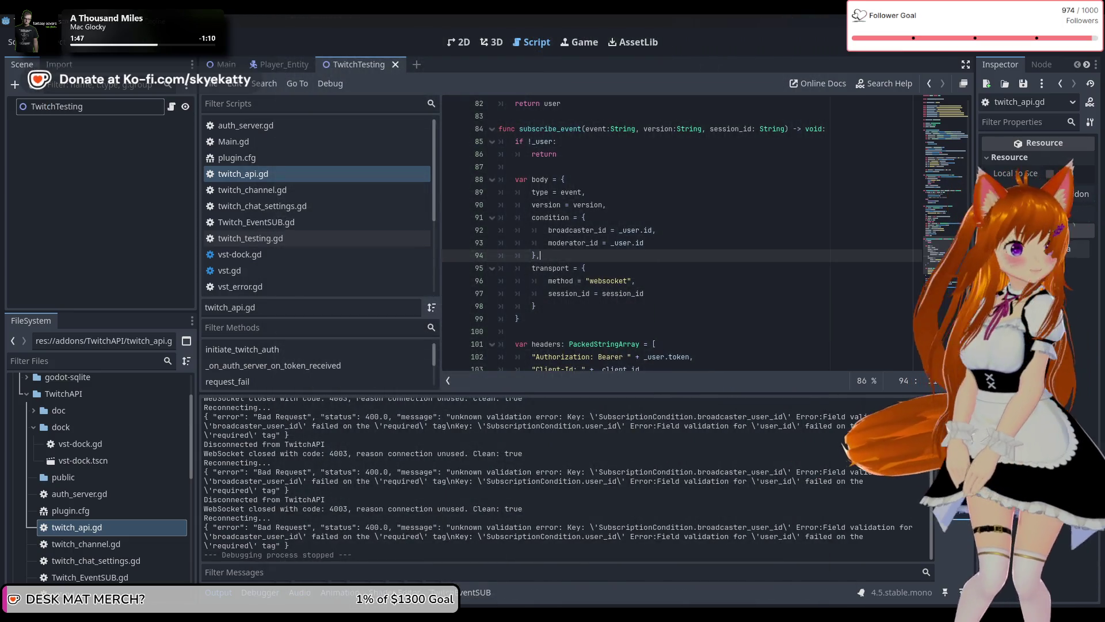
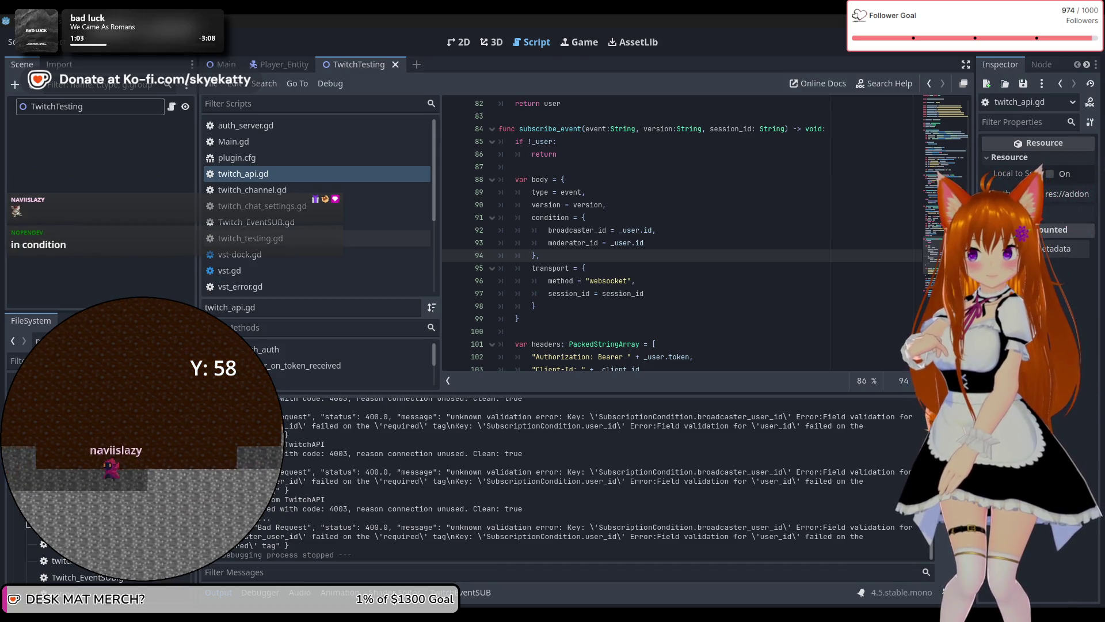
Rename broadcaster_id to broadcaster_user_id on line 92 and delete the moderator_user_id condition line.
left_click(600, 230)
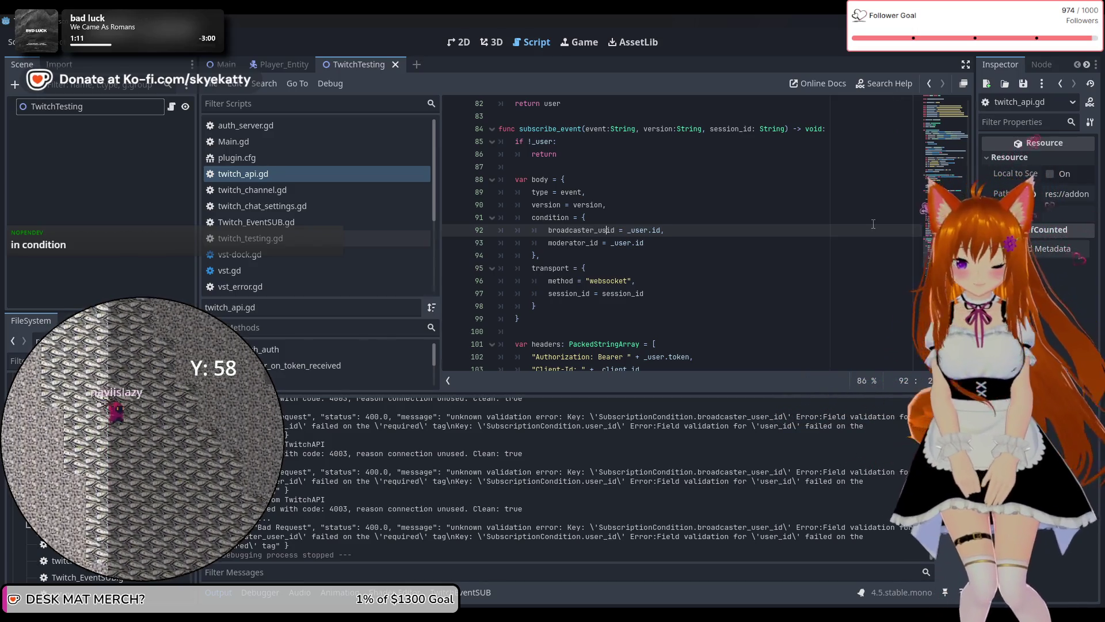
type("user_")
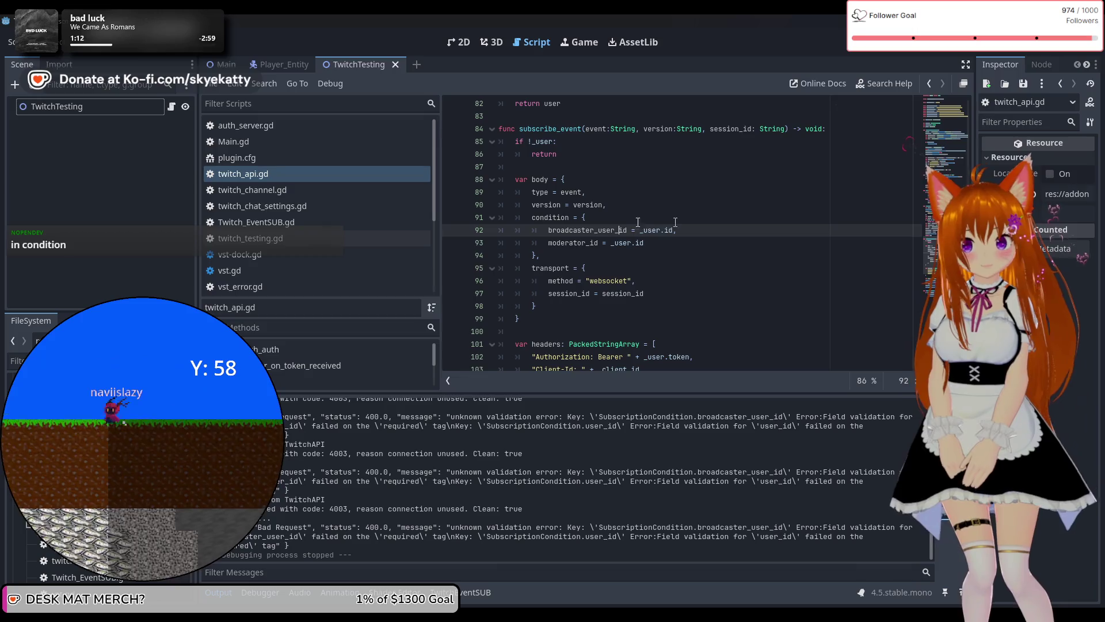
left_click(589, 243)
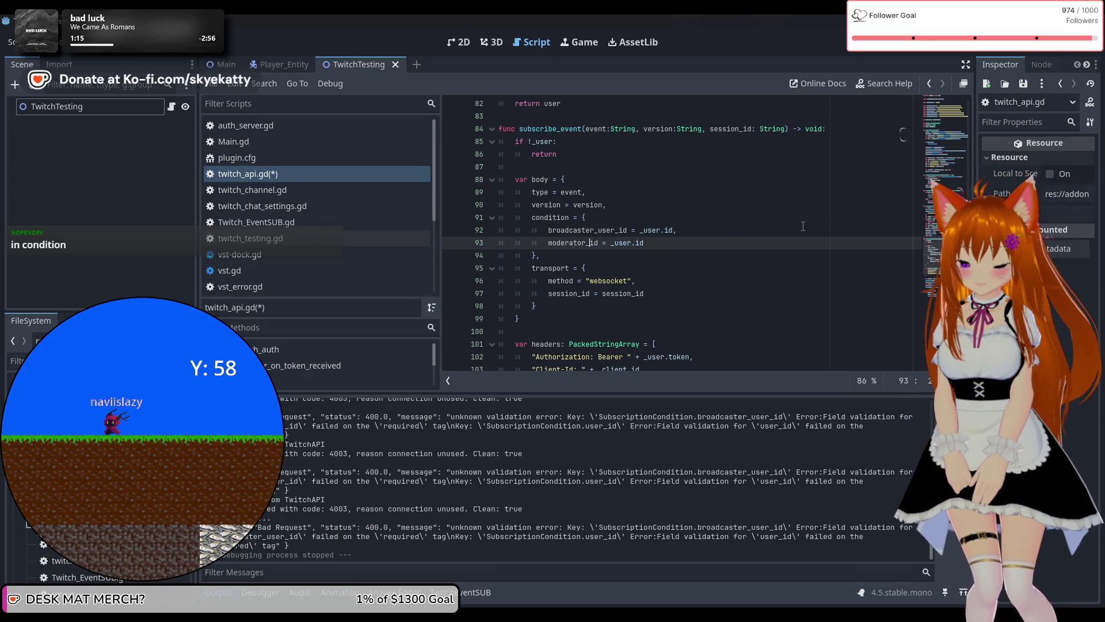
type("user_")
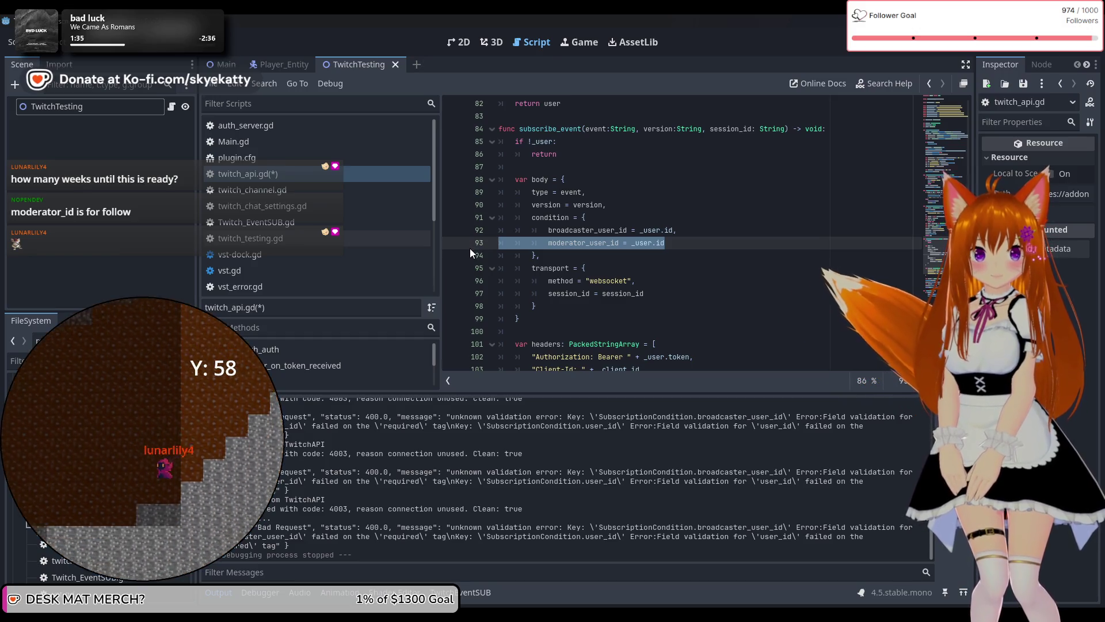
key("BackSpace")
key("BackSpace")
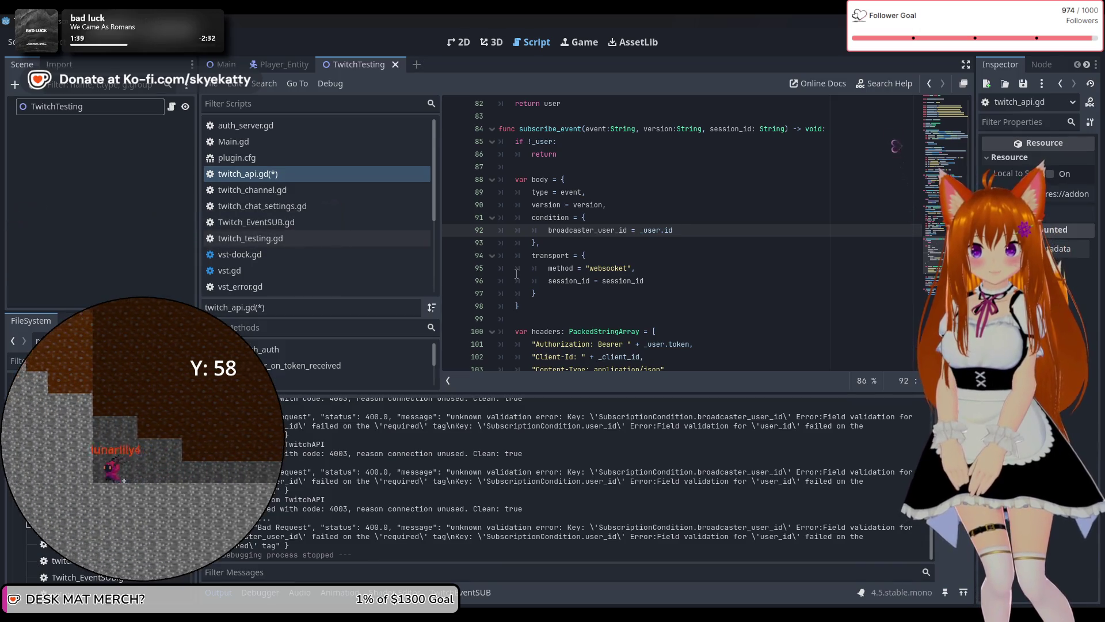
left_click(600, 260)
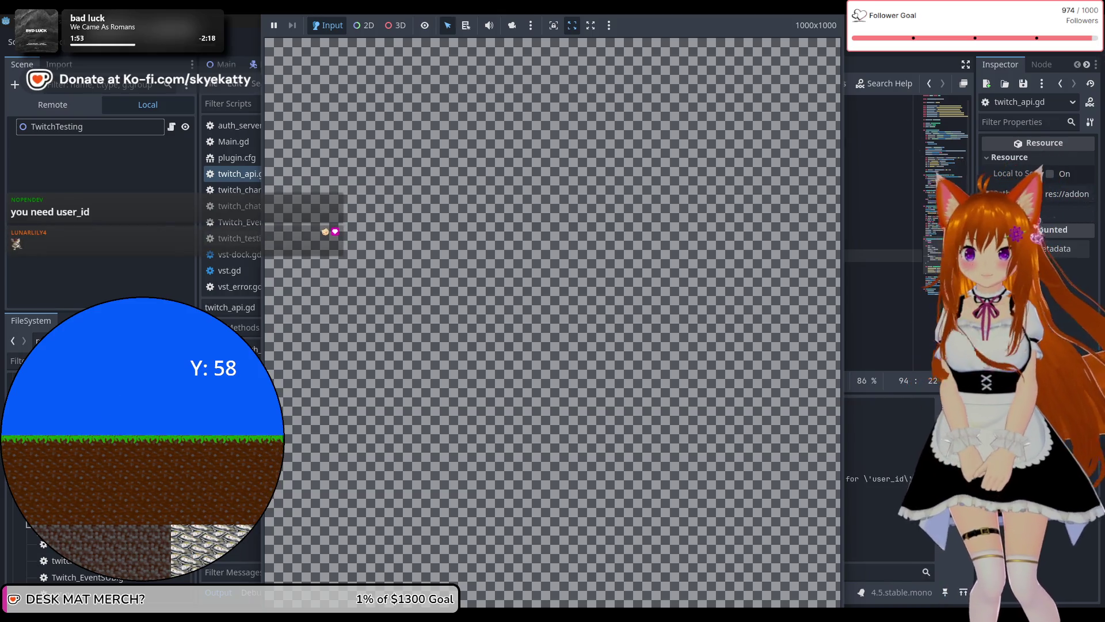
Close the game window and read the 400 Bad Request error requiring SubscriptionCondition.user_id.
left_click(866, 469)
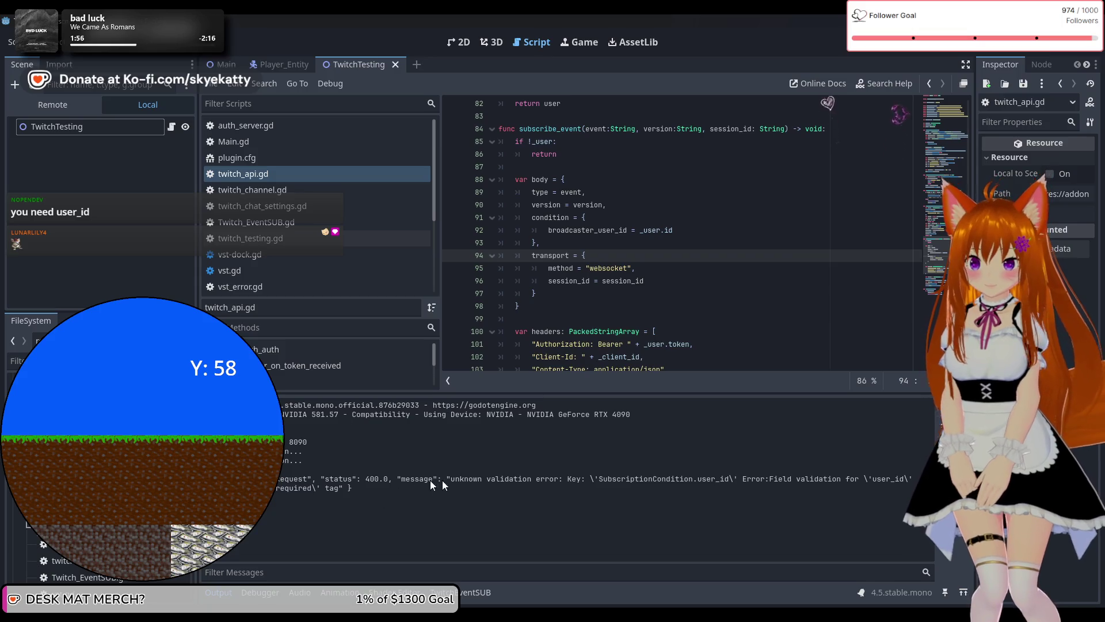
mouse_move(550, 477)
left_mouse_down()
mouse_move(710, 504)
mouse_move(680, 481)
left_mouse_up()
left_click(704, 481)
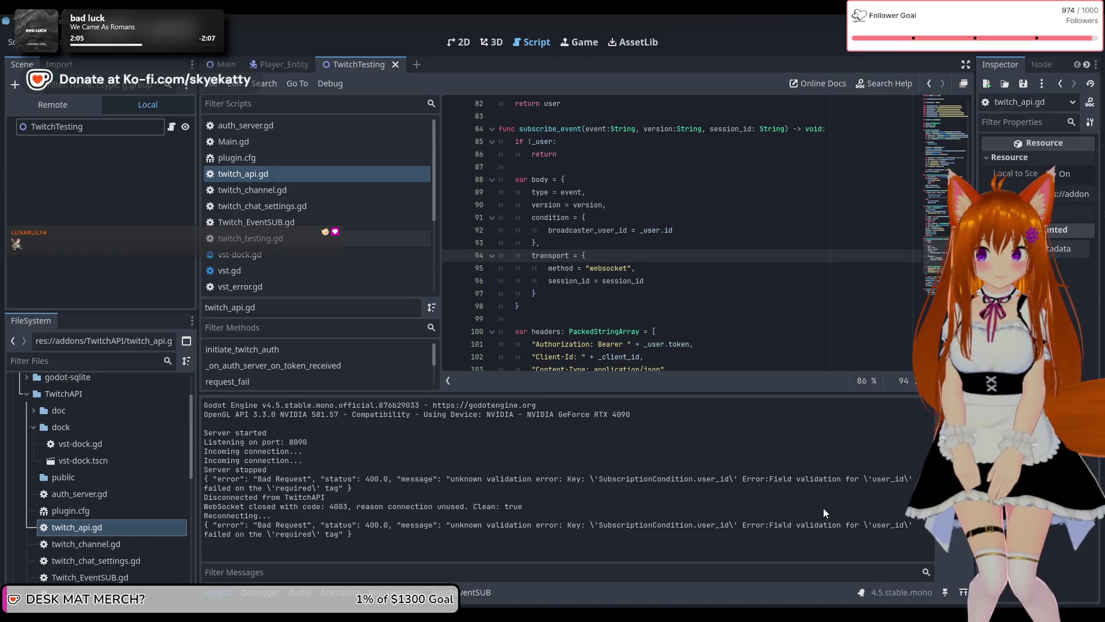
left_click_drag(220, 486, 322, 493)
left_click(327, 493)
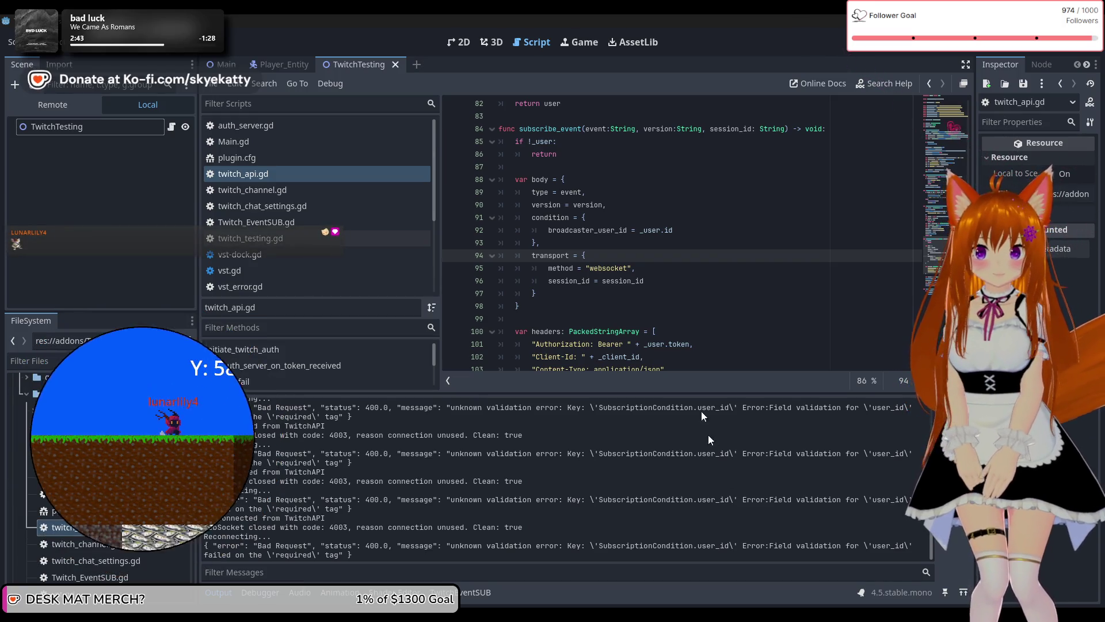
Start a new condition line after the broadcaster line 92 for the user_id entry.
left_click(699, 218)
left_click(702, 238)
left_click(702, 226)
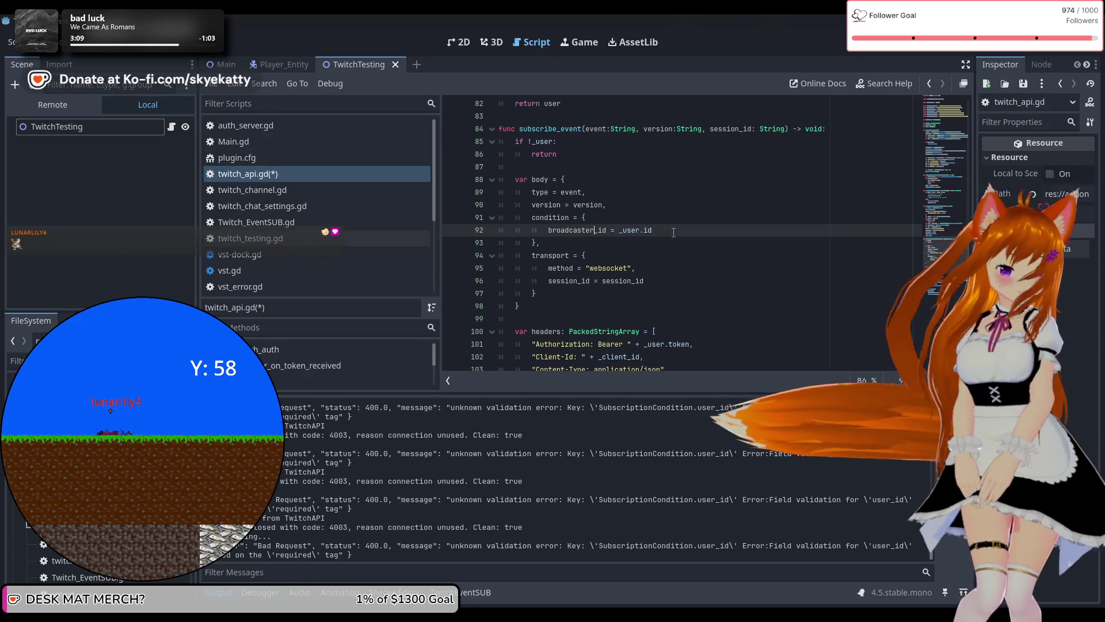
left_click(674, 230)
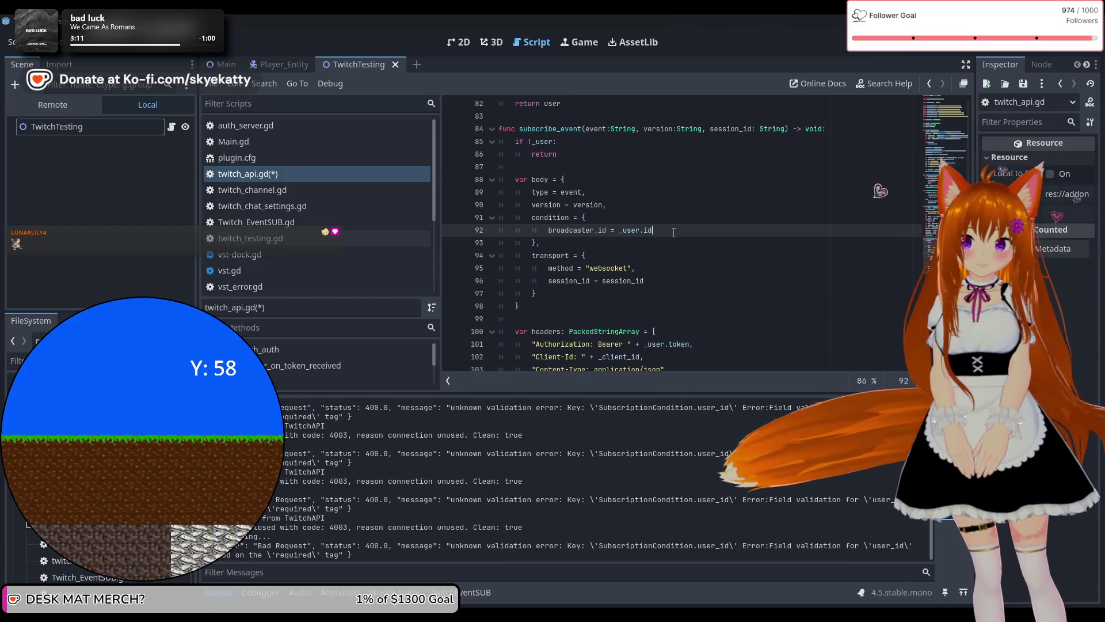
type("\\")
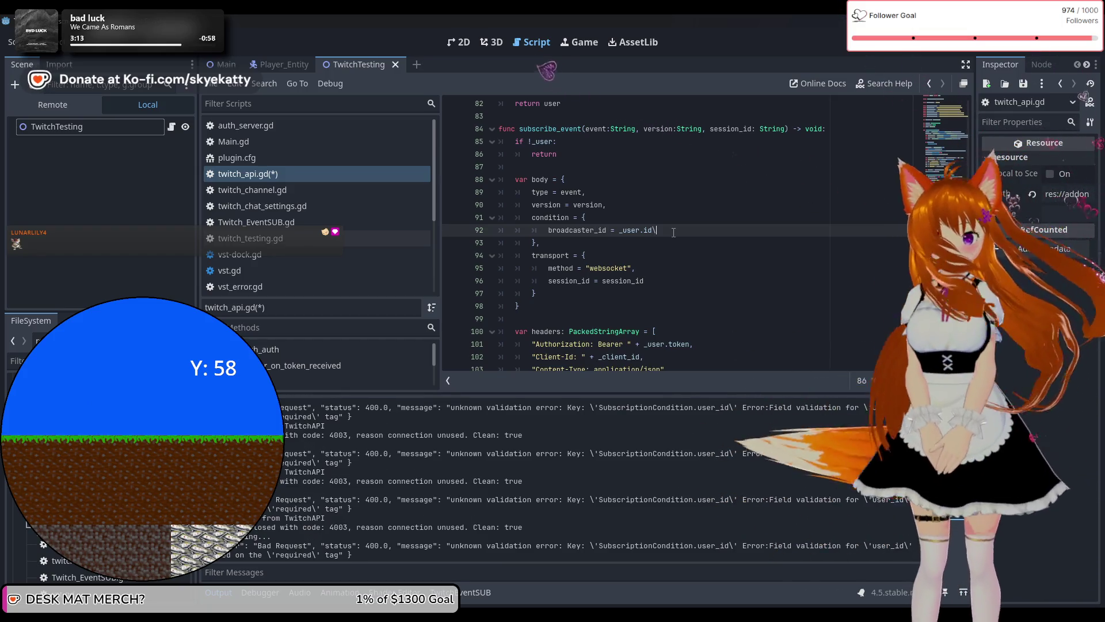
key("BackSpace")
key("Return")
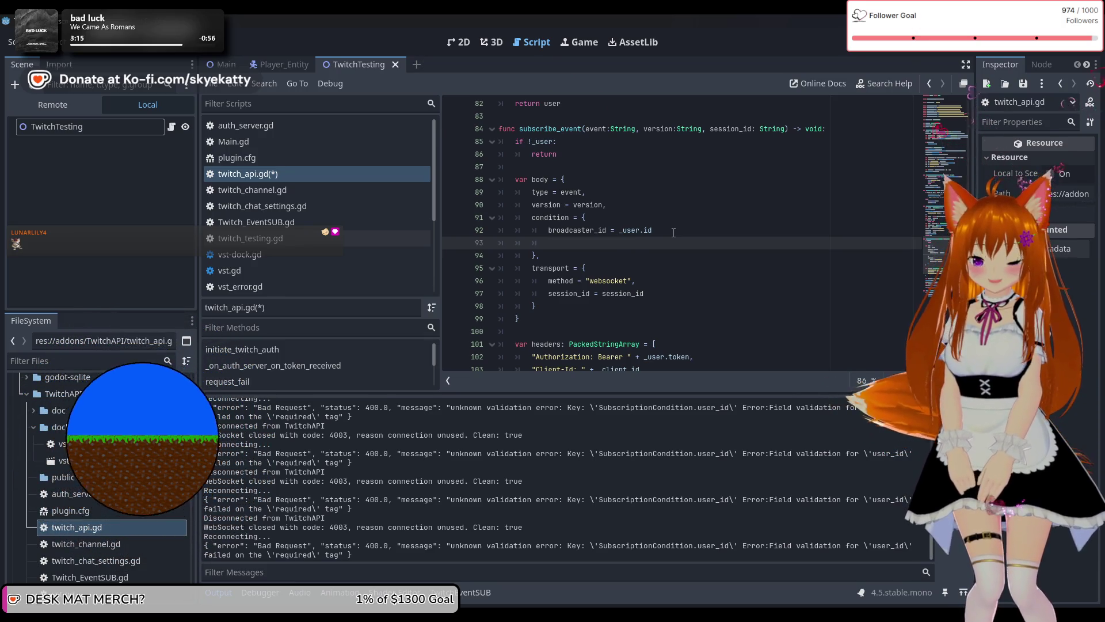
type("user_id = _")
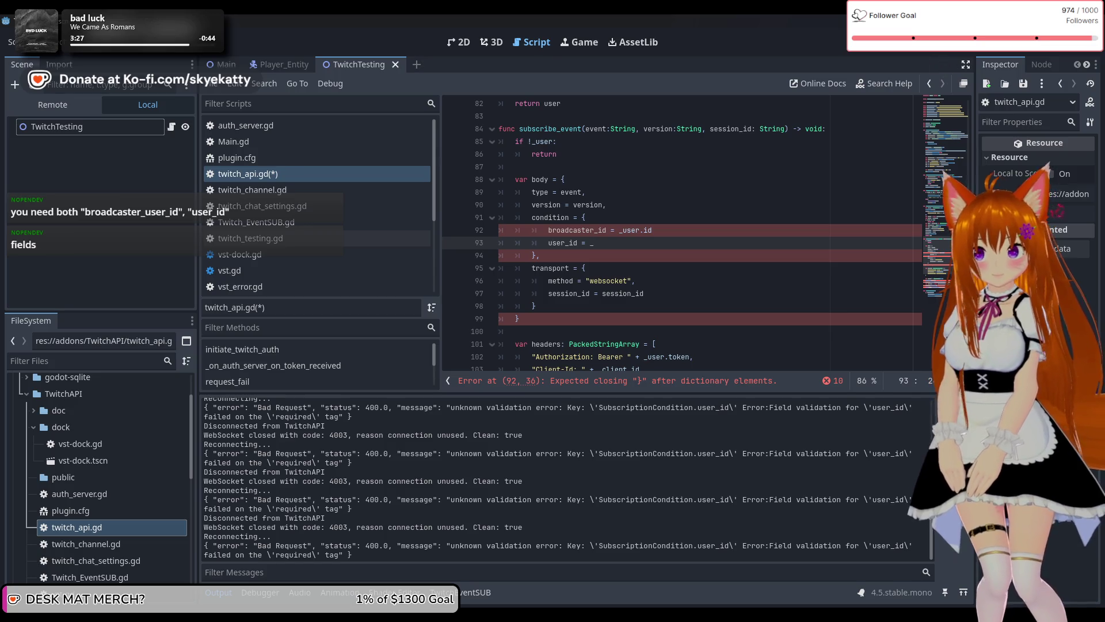
Restore broadcaster_user_id, complete user_id = _user.id with a separating comma, then save and run.
left_click(595, 231)
type("_user")
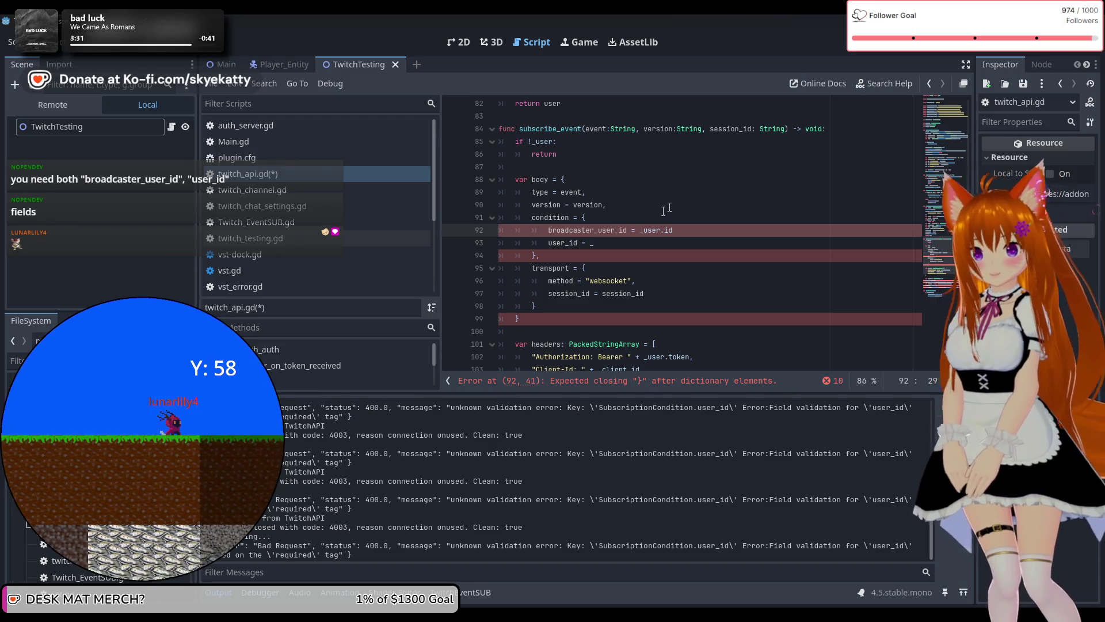
left_click(635, 244)
type("user")
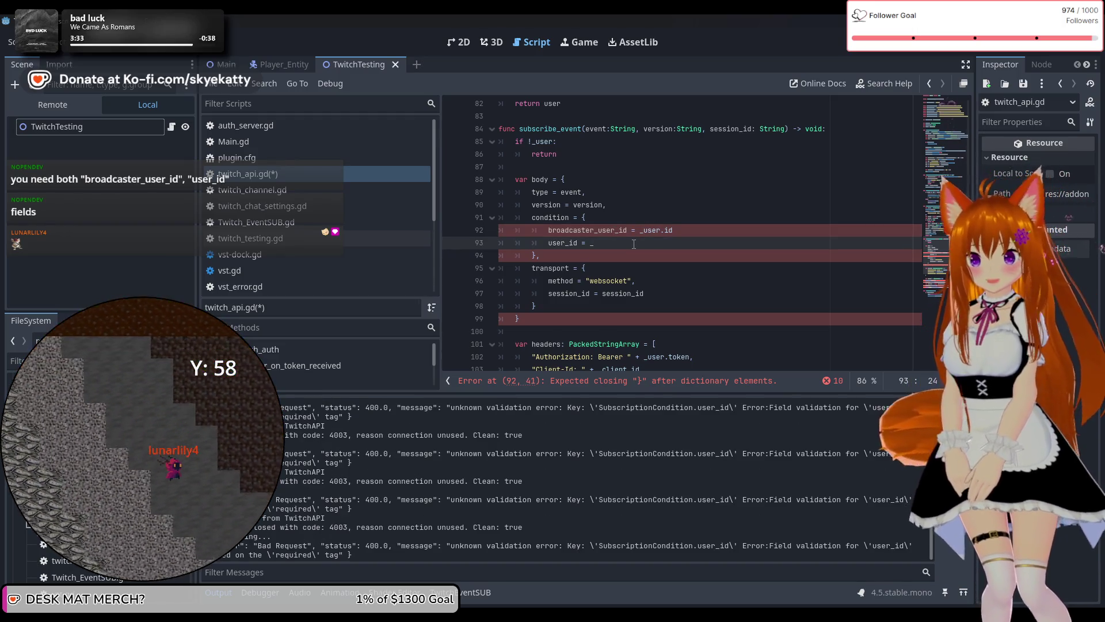
type(".id")
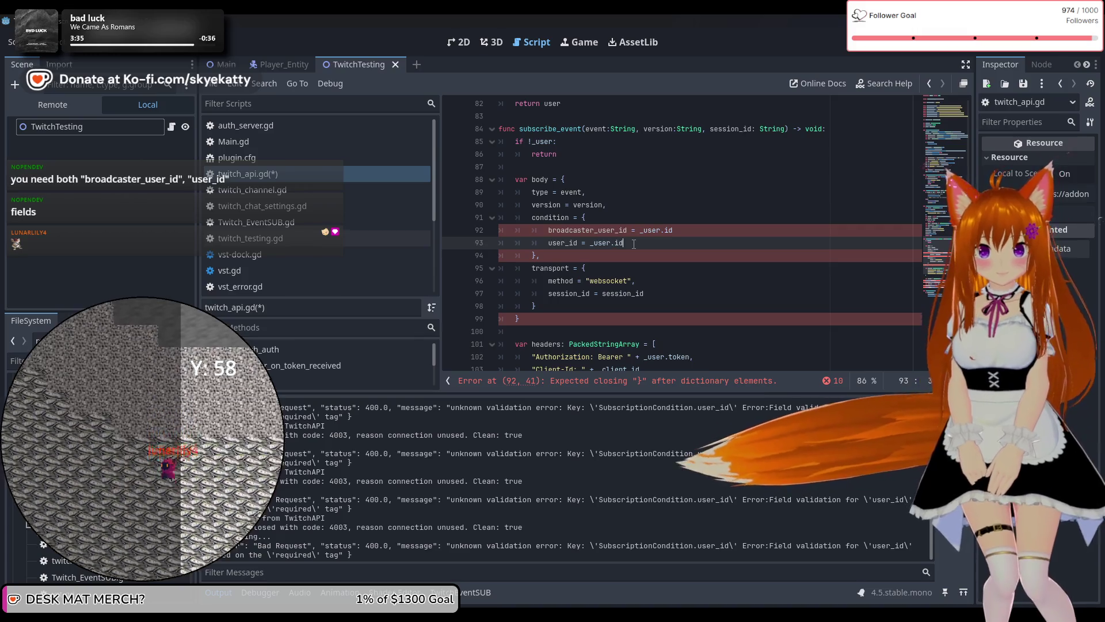
left_click(660, 273)
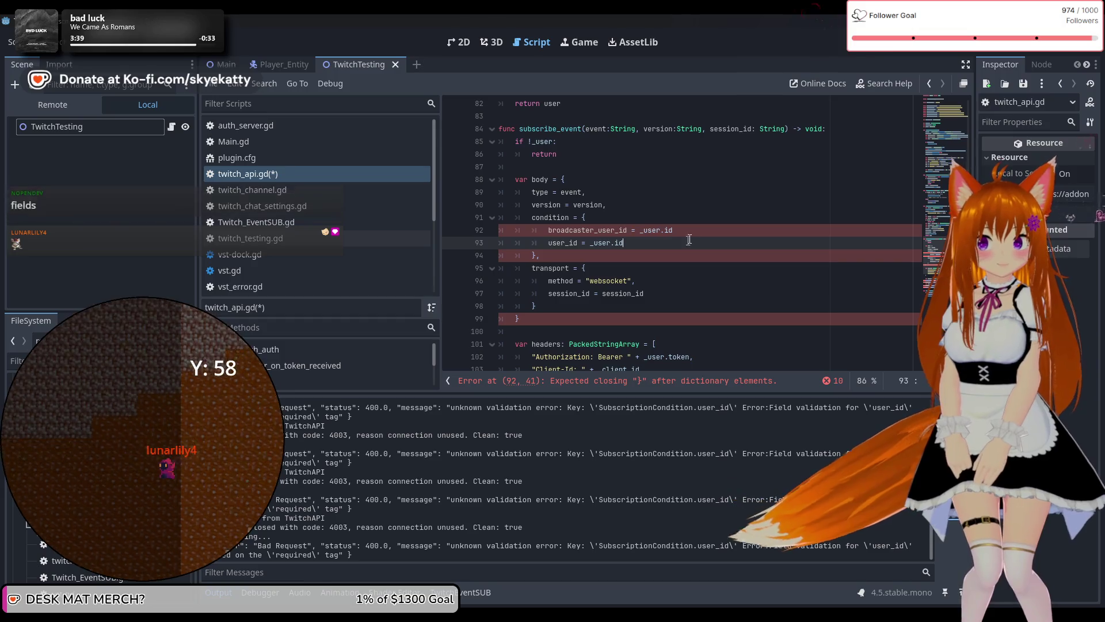
left_click(698, 231)
type(",")
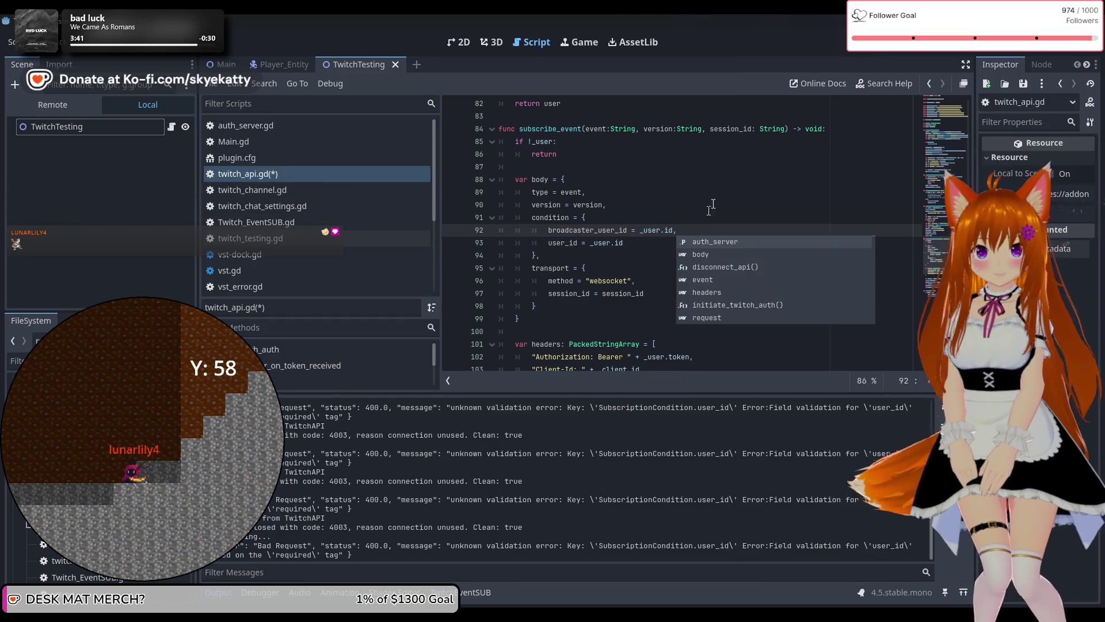
key("F5")
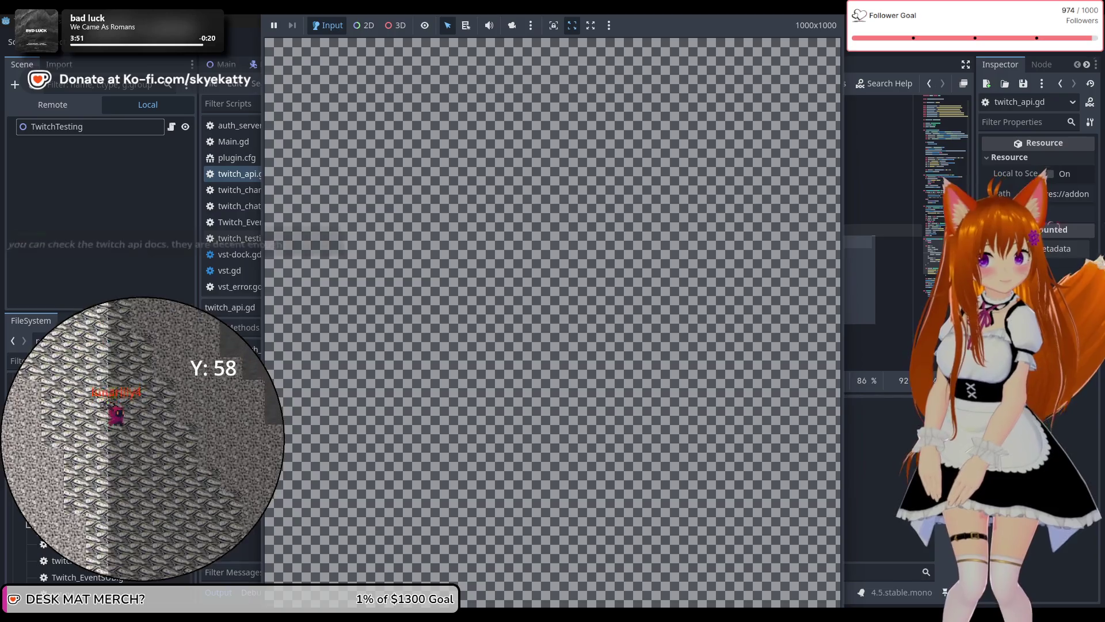
Close the game view and read the 403 'subscription missing proper authorization' error in the log.
key("ctrl+F3")
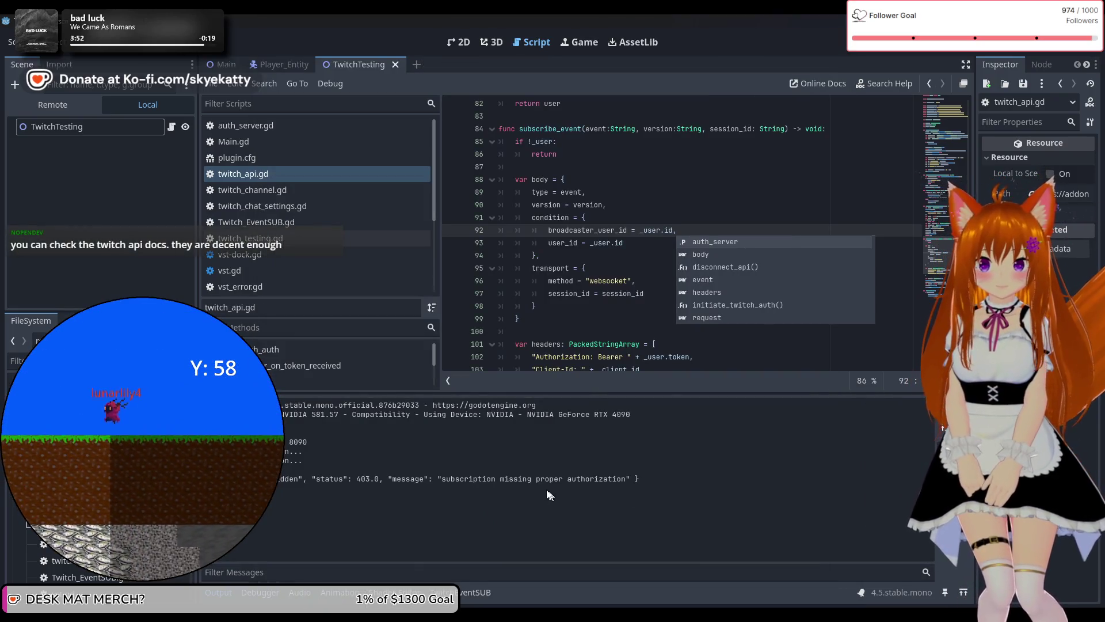
left_click_drag(478, 479, 627, 477)
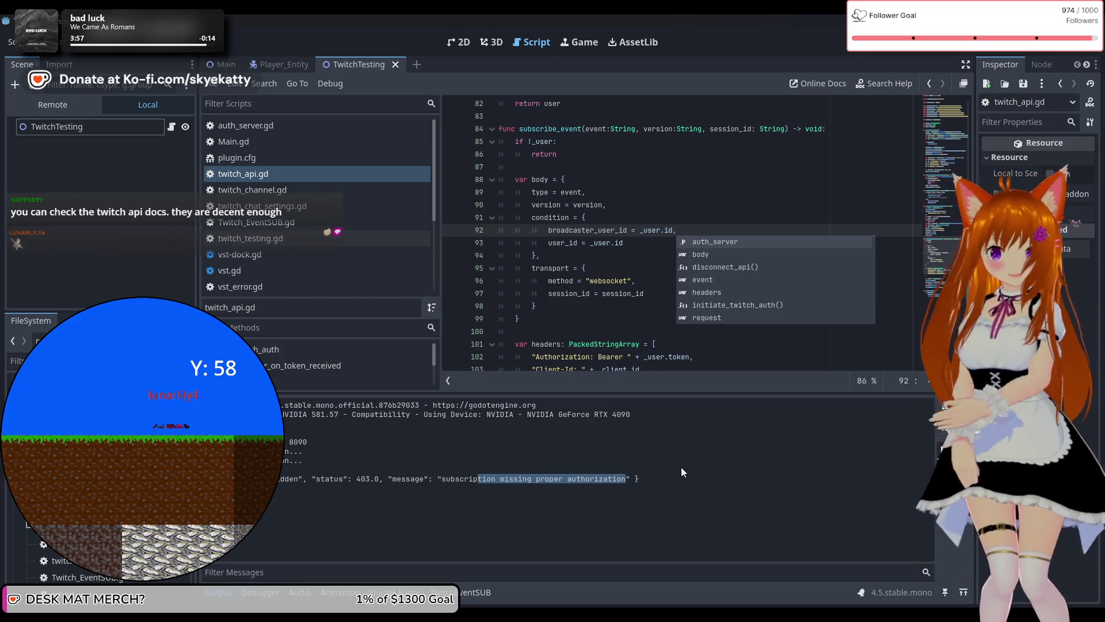
left_click(690, 466)
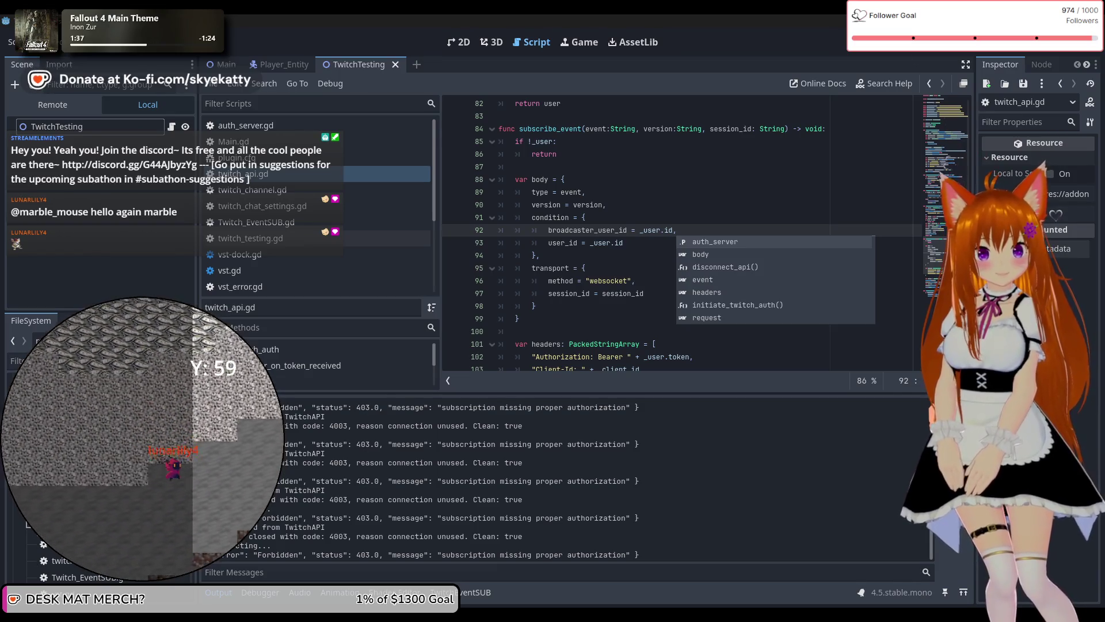
left_click(731, 206)
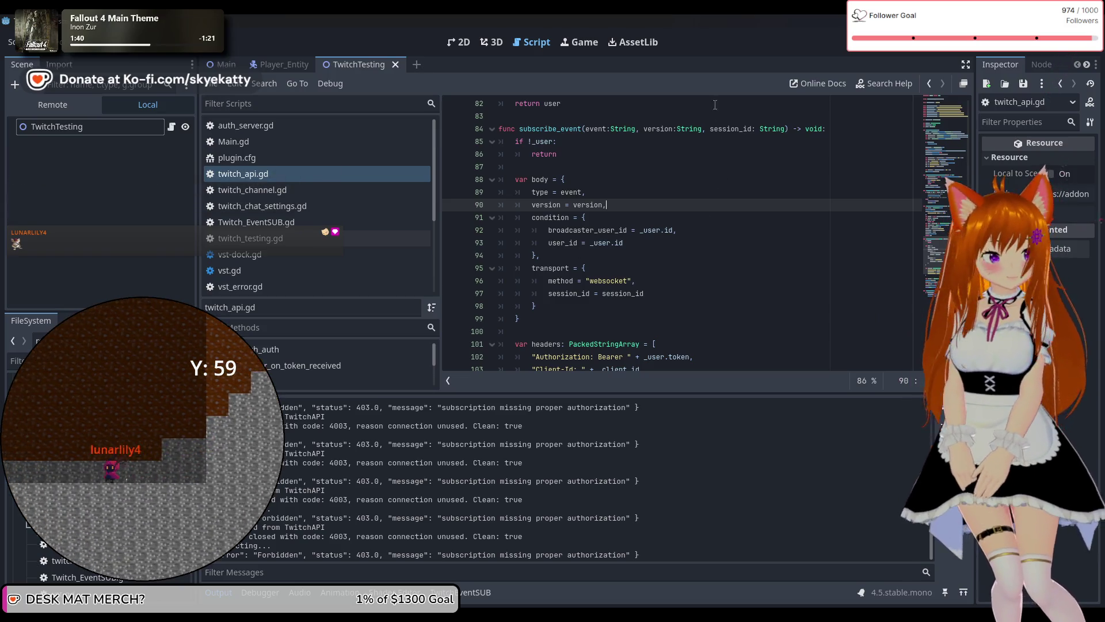
Rerun and stop the project, then browse the other open Twitch scripts.
left_click(925, 56)
key("F8")
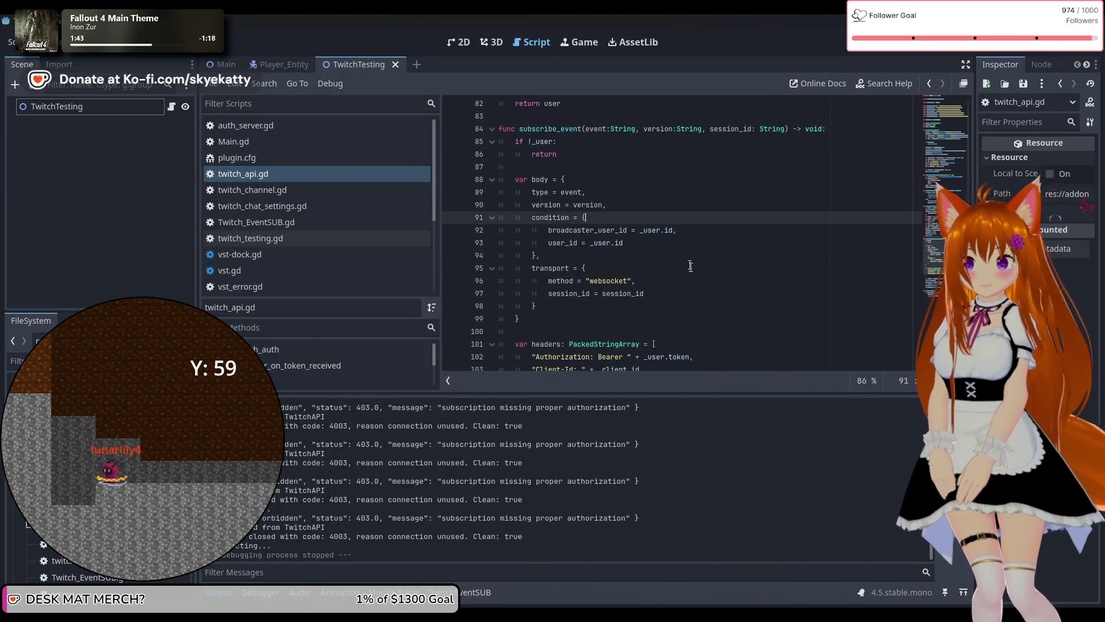
left_click(691, 268)
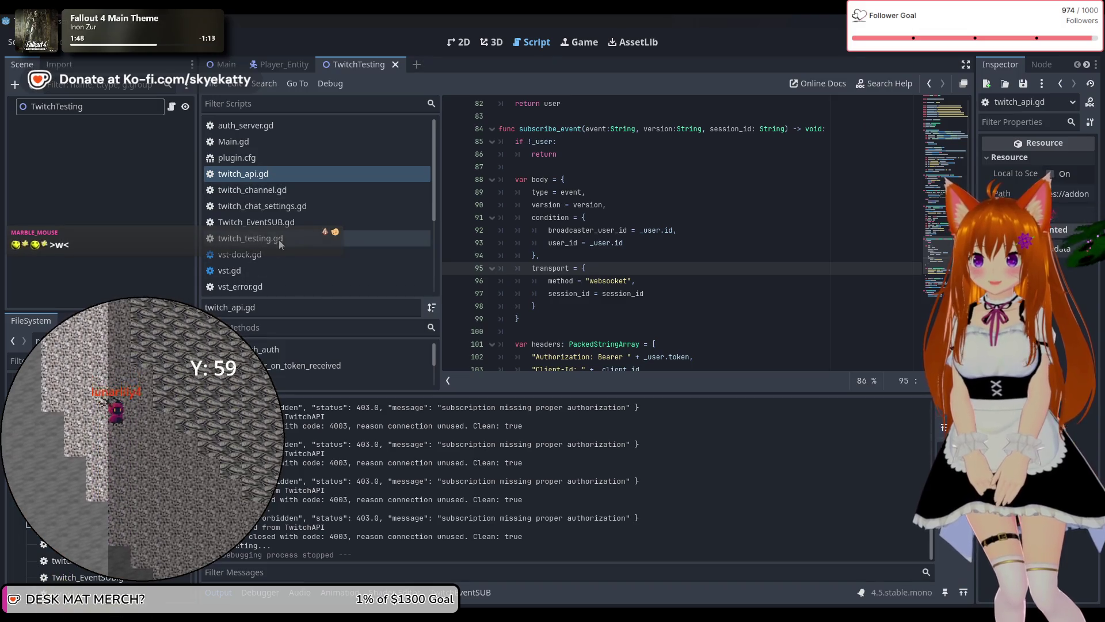
left_click(274, 187)
left_click(275, 221)
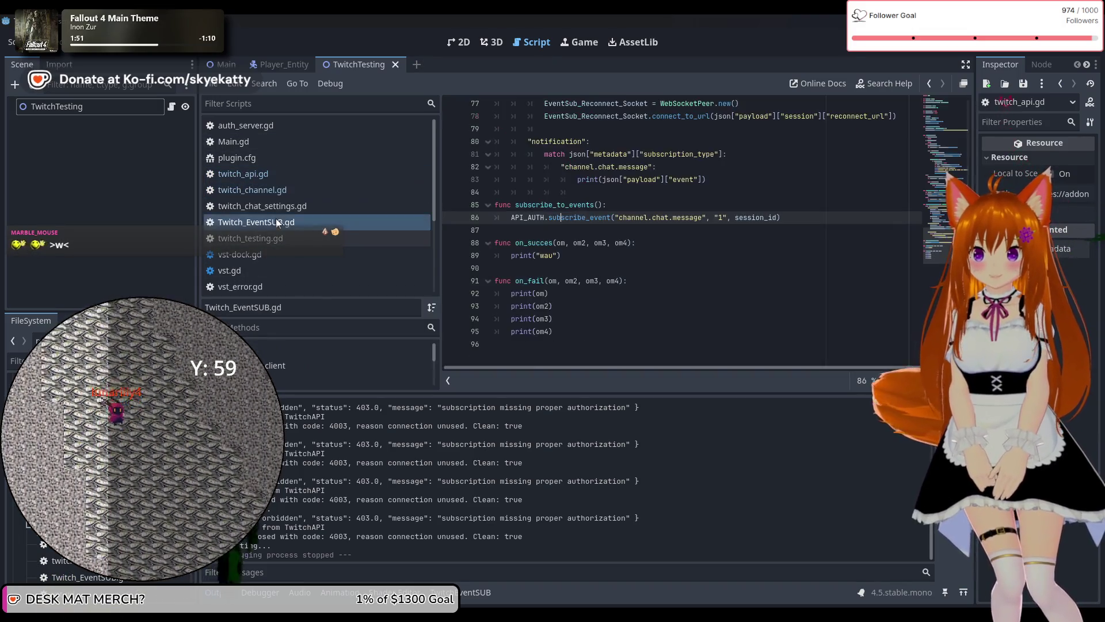
left_click(254, 257)
left_click(246, 270)
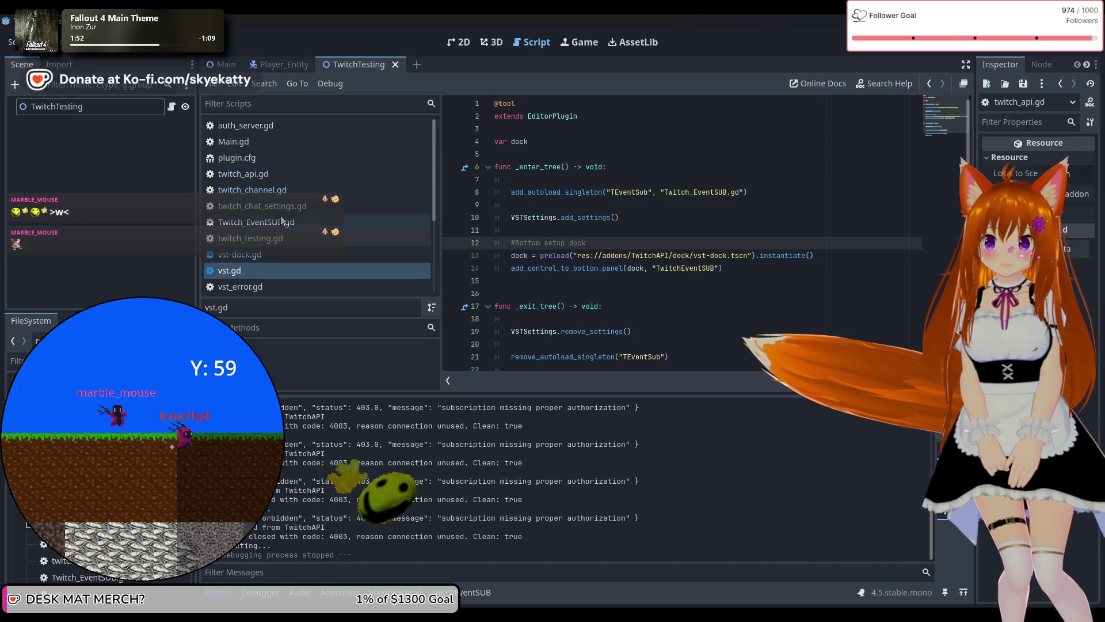
left_click(260, 144)
Open twitch_chat_settings.gd and scroll to the scopes default value near line 48.
left_click(268, 205)
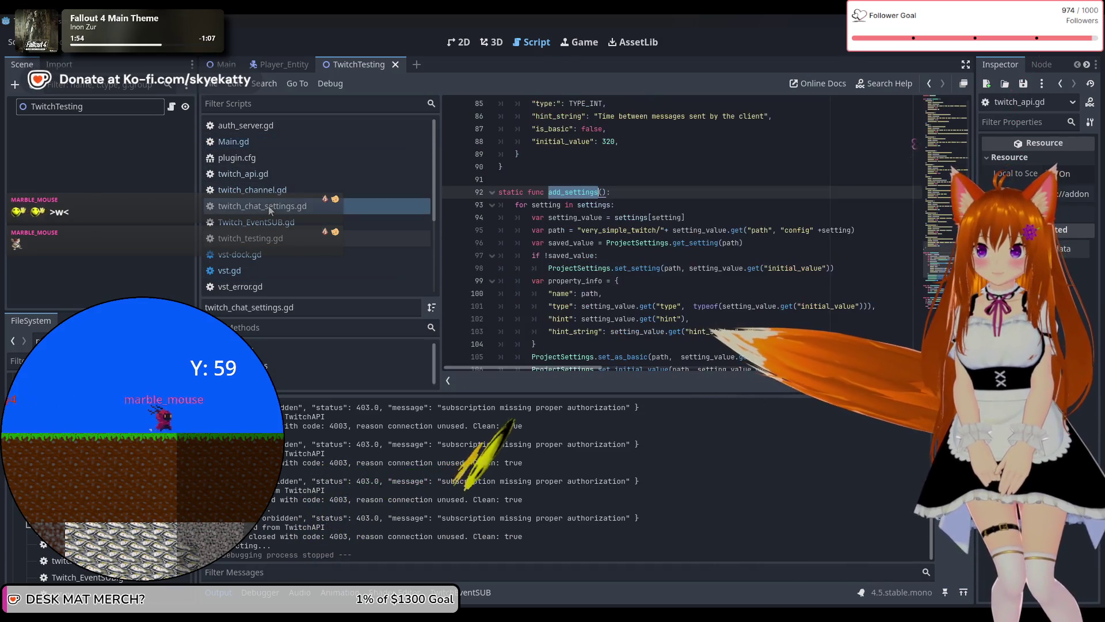
scroll(644, 223, "up", 3)
scroll(634, 223, "down", 5)
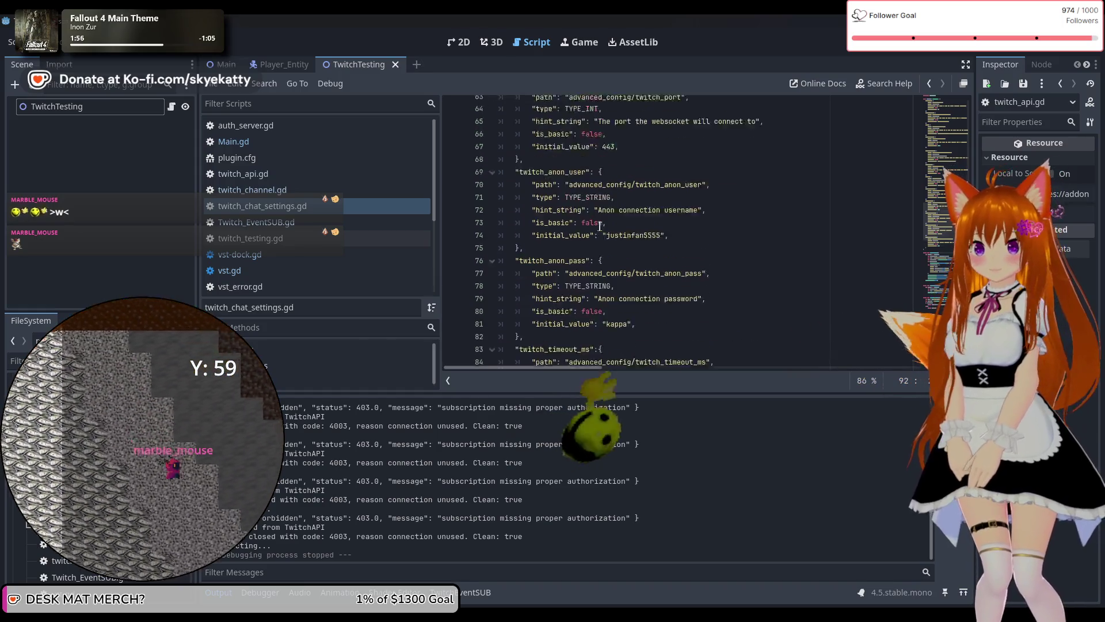
scroll(610, 222, "up", 10)
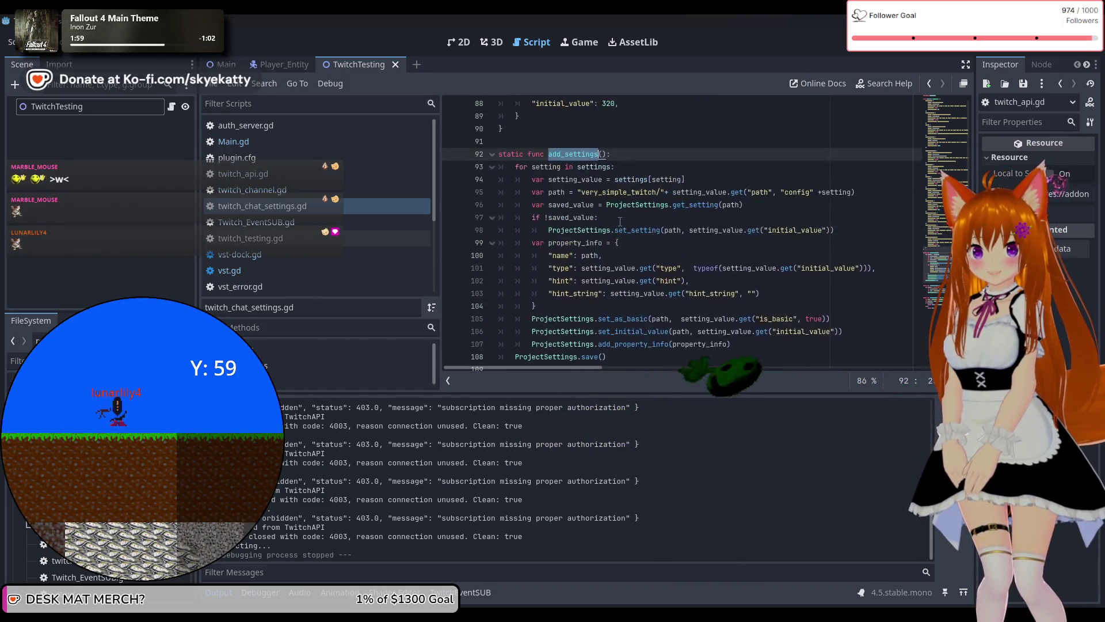
scroll(619, 223, "up", 4)
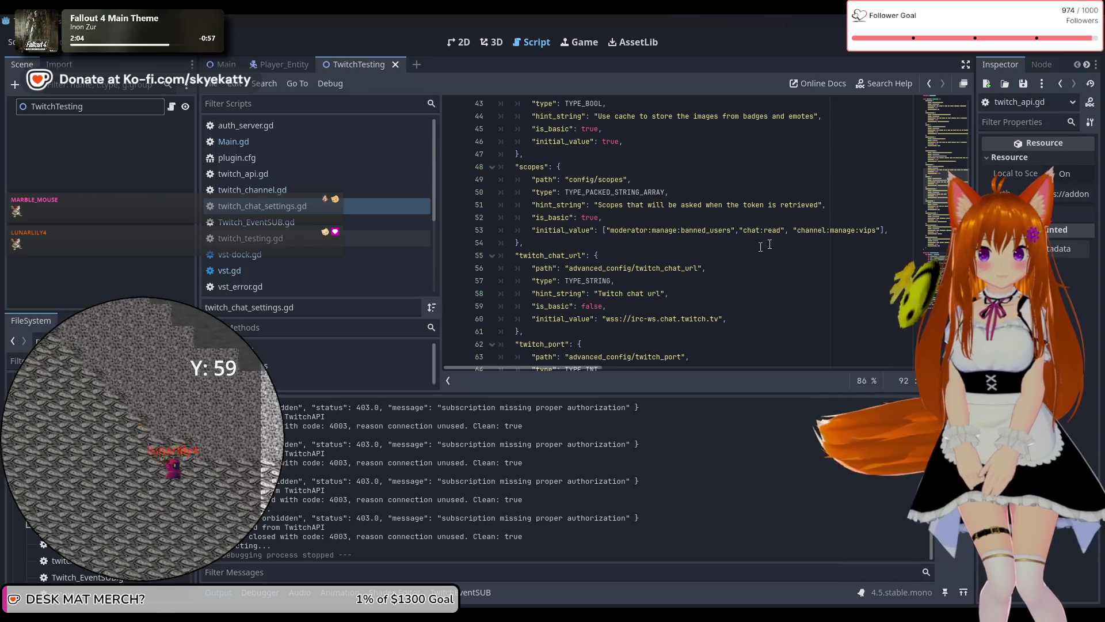
left_click(829, 217)
scroll(828, 246, "up", 1)
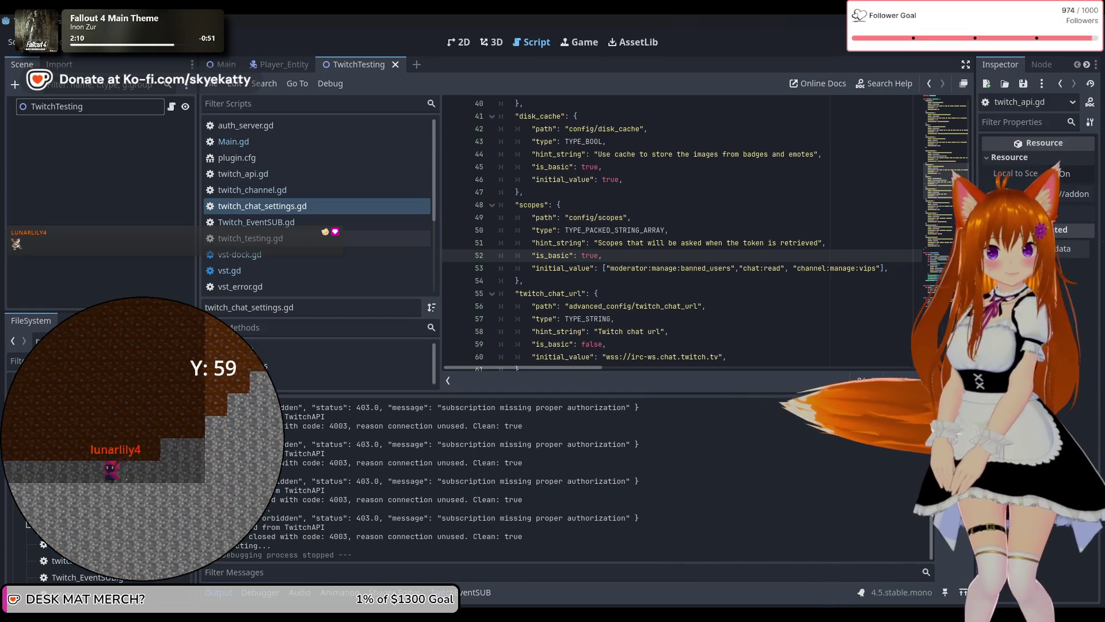
Replace the banned_users and manage:vips scopes on line 53 with "user:chat:read".
left_click(739, 269)
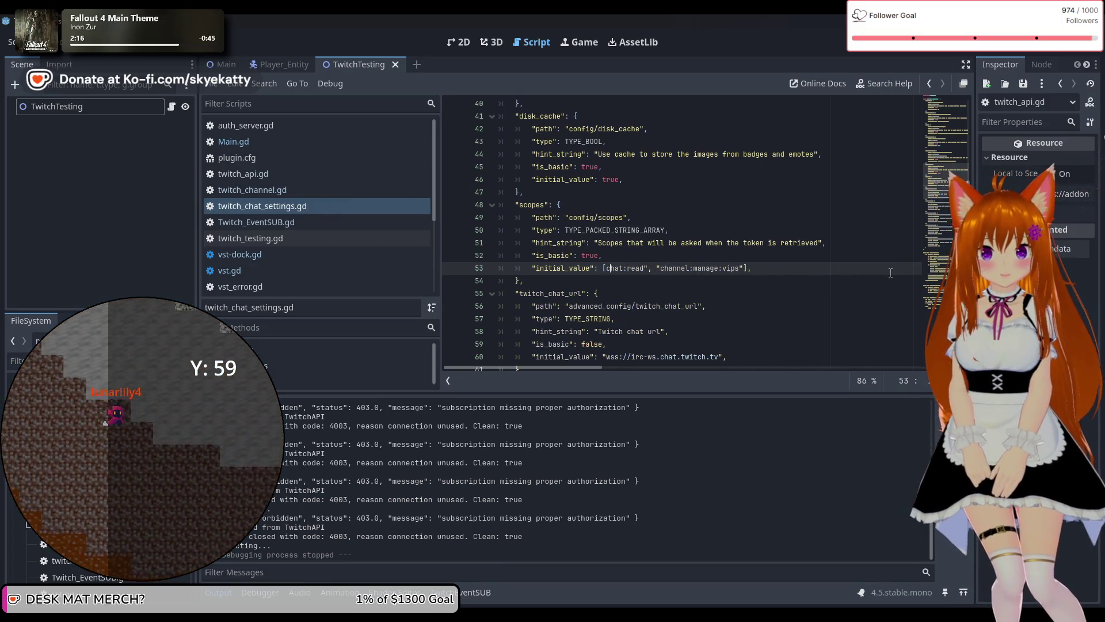
key("Right")
key("Right")
key("Right")
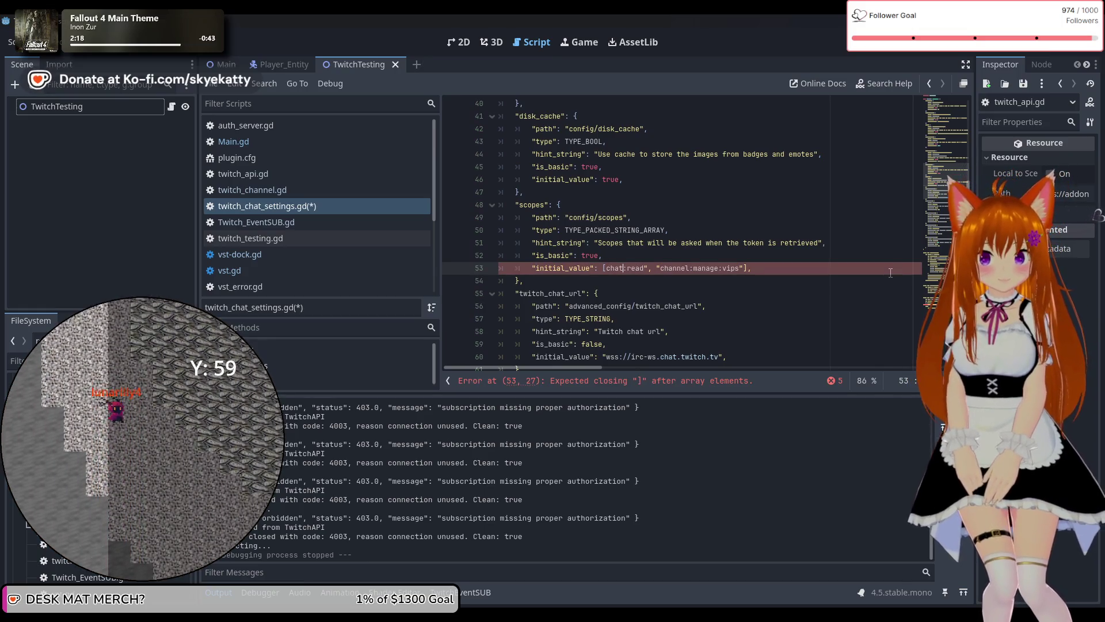
type("\"")
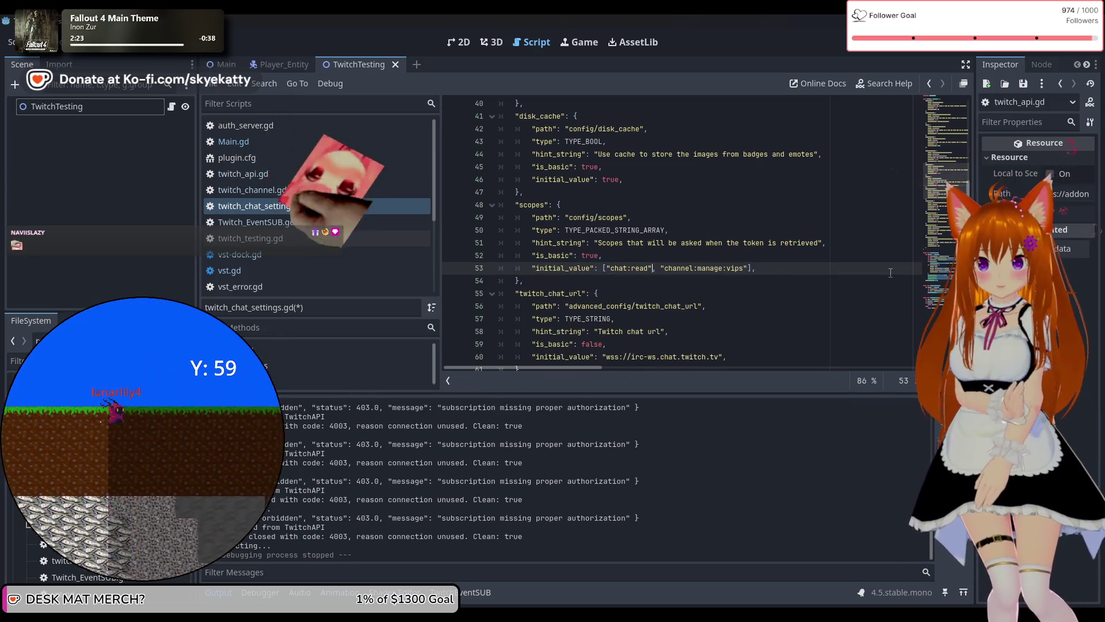
key("BackSpace")
key("BackSpace")
key("BackSpace")
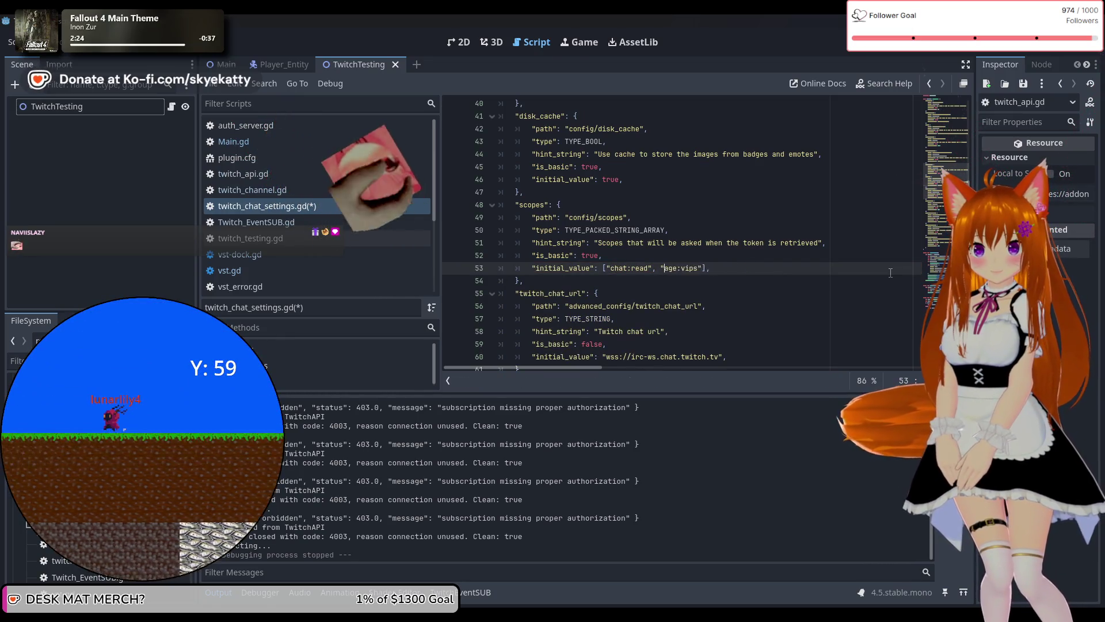
key("BackSpace")
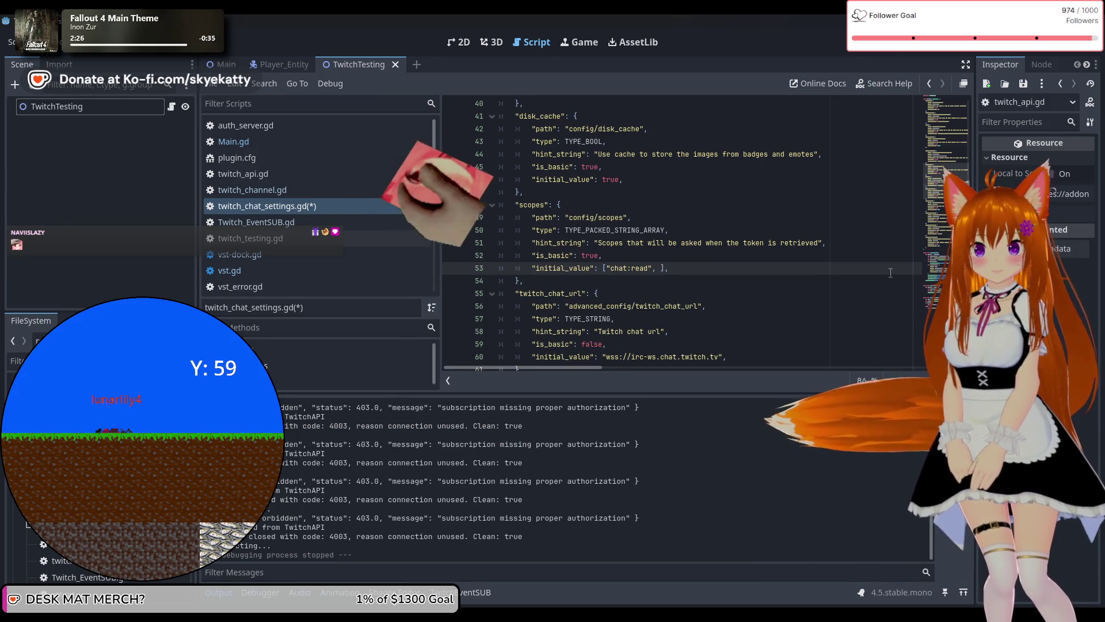
type("user")
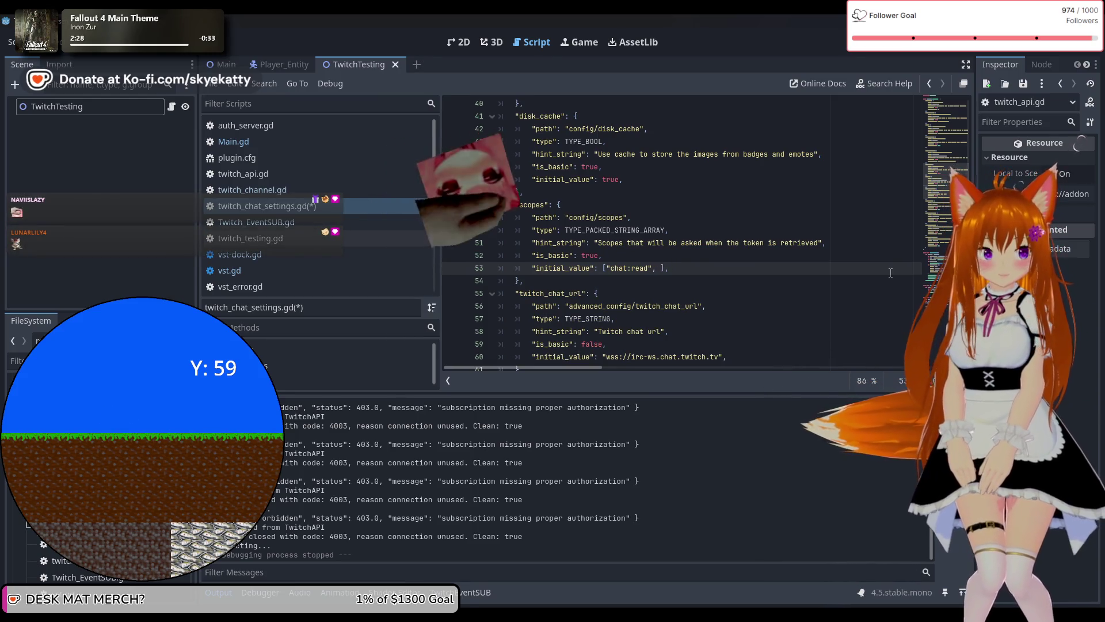
type(":cha")
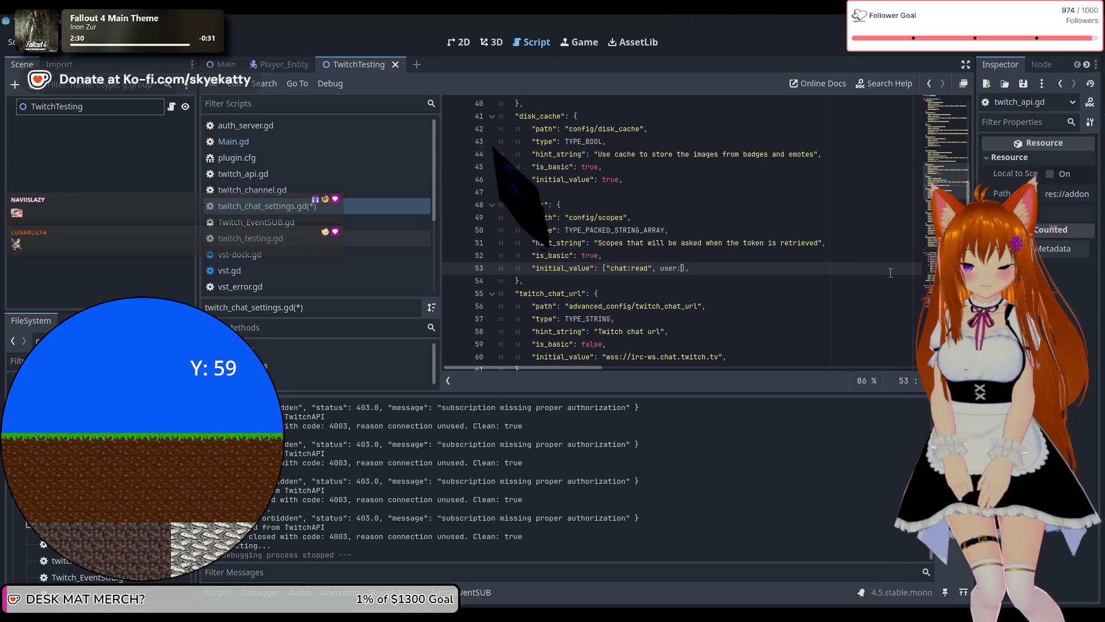
type("t:r")
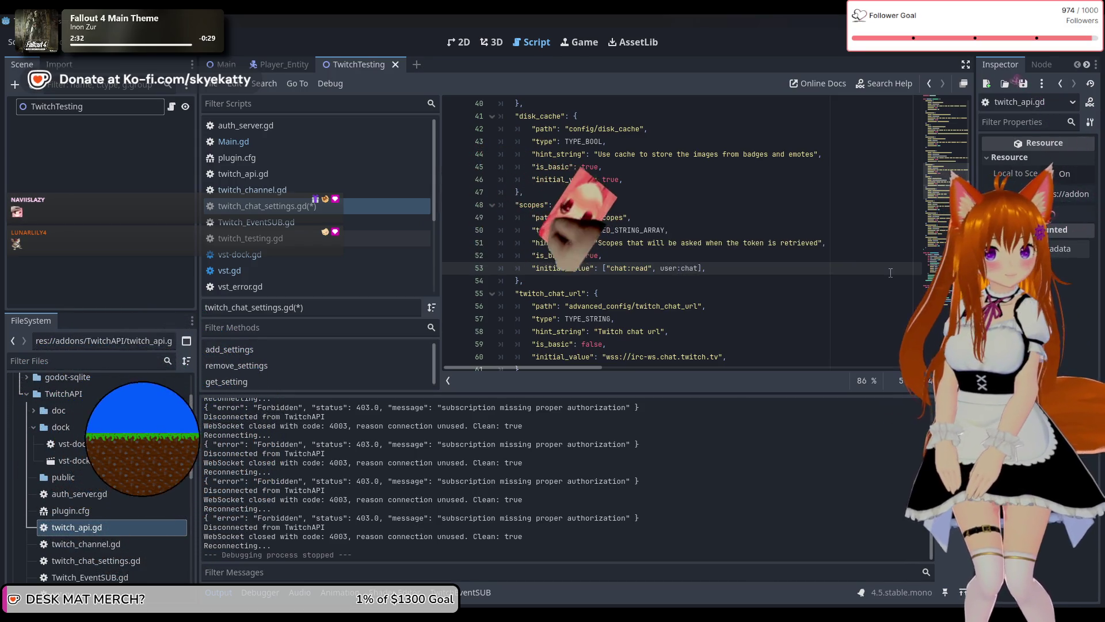
type("ead\"")
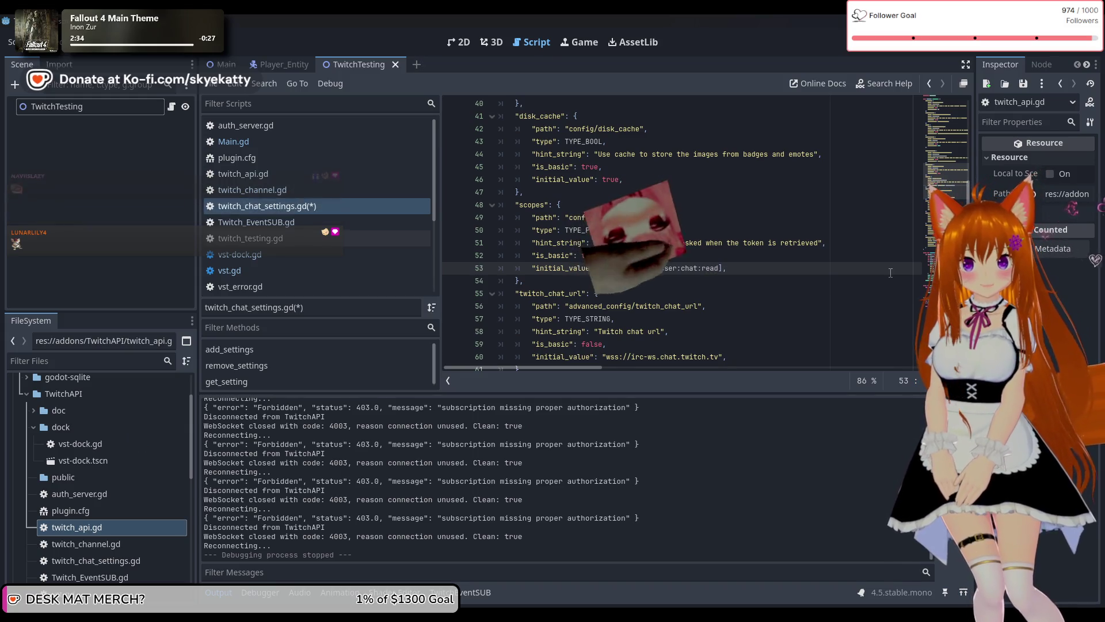
key("BackSpace")
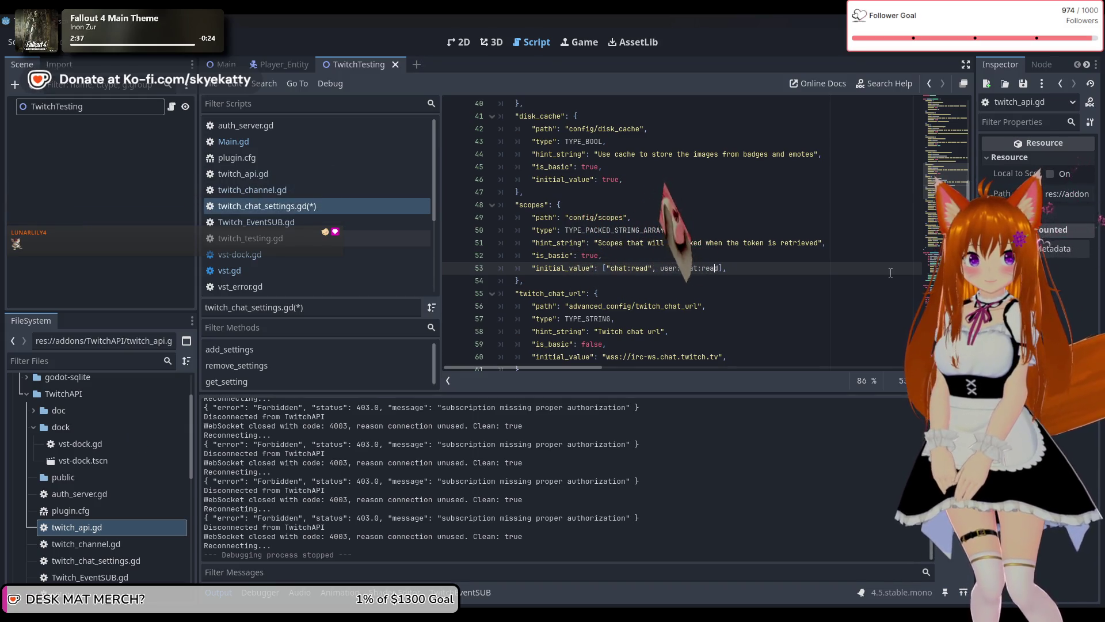
type("\", ")
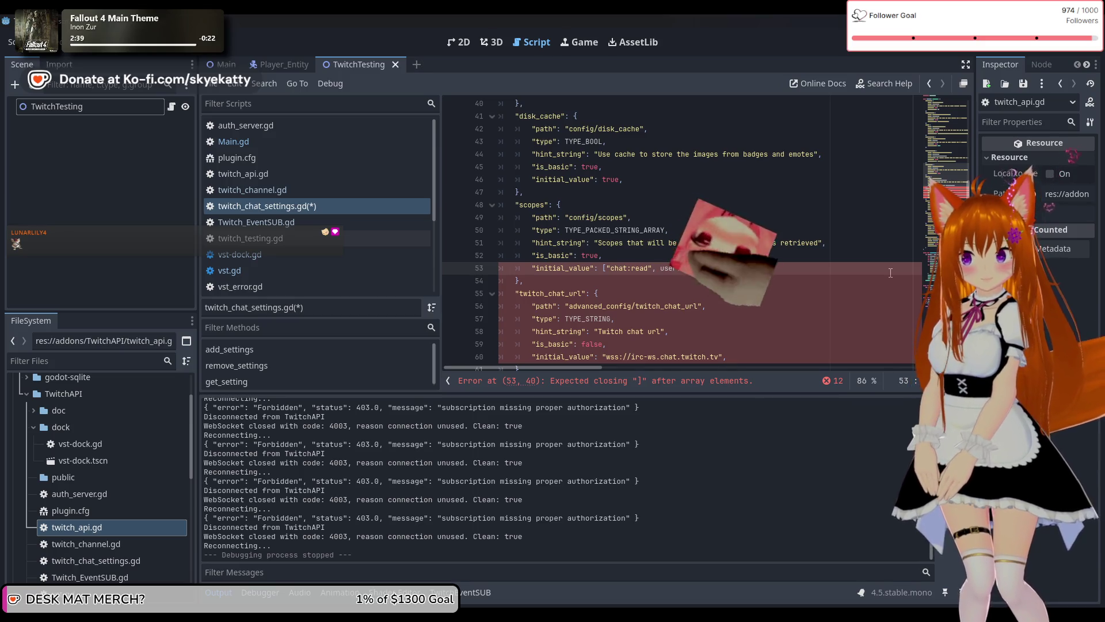
type("\"")
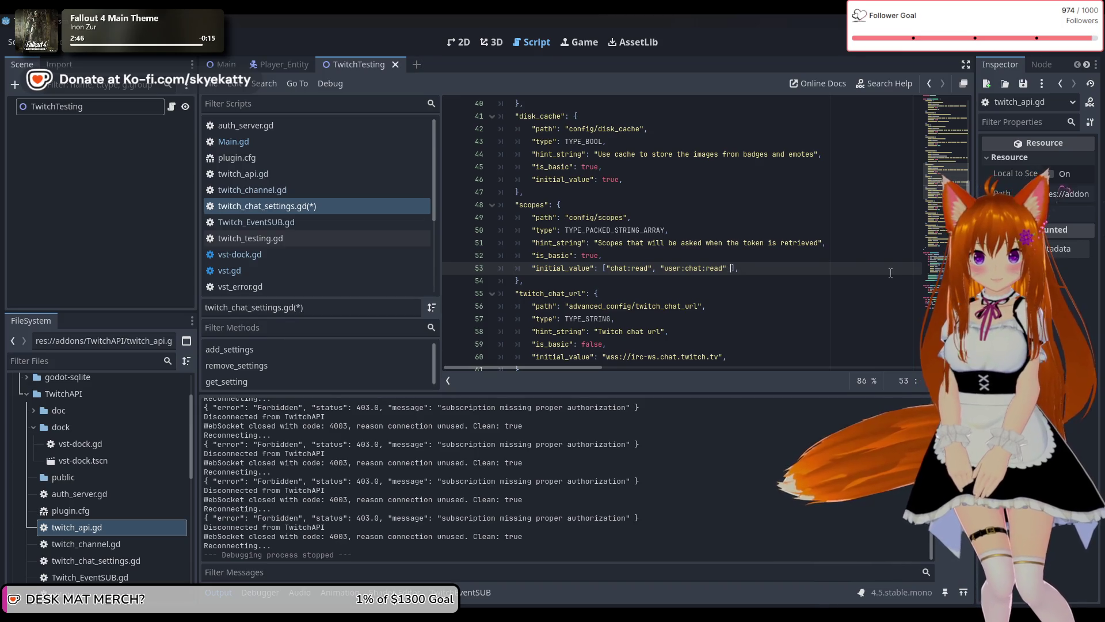
Add the "user:chat:write" scope to the list and run the project to test it.
type(", \"user")
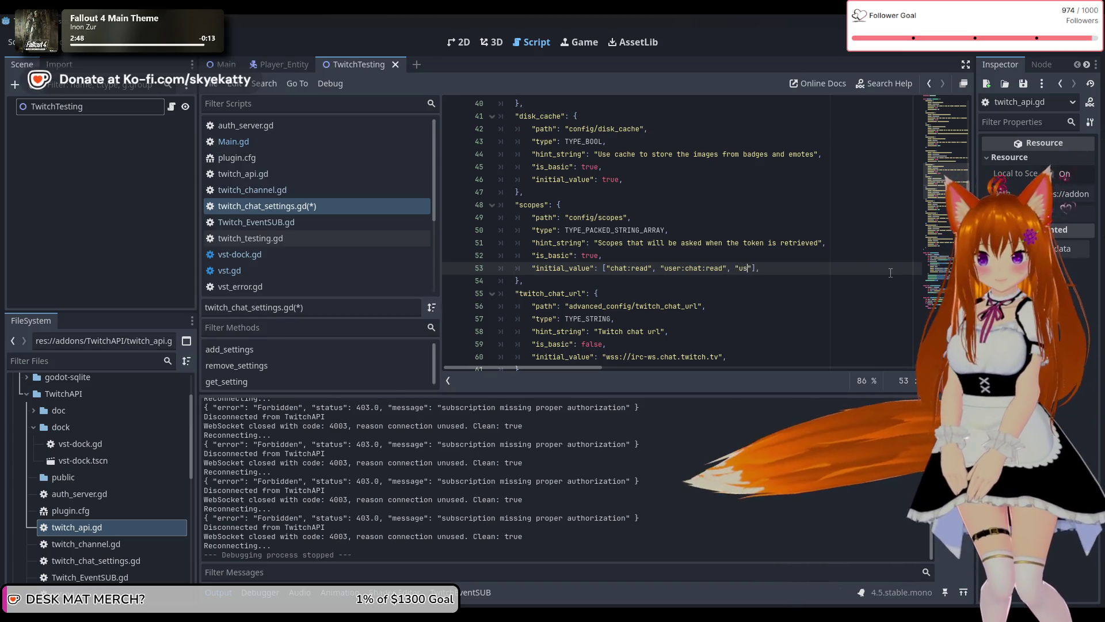
type(":chat")
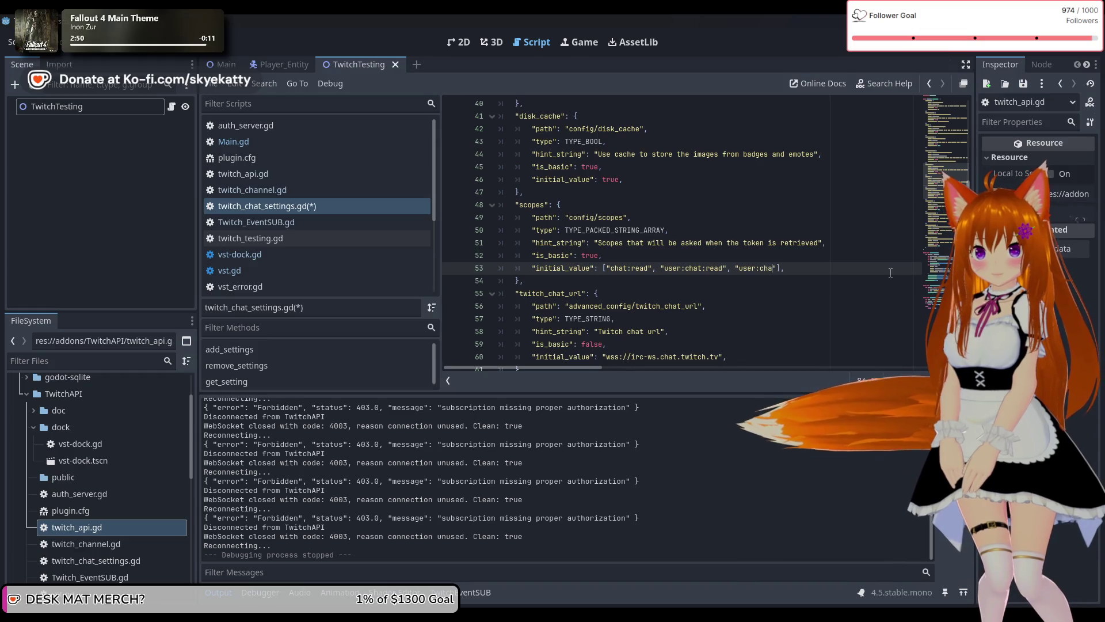
key("BackSpace")
type(":write")
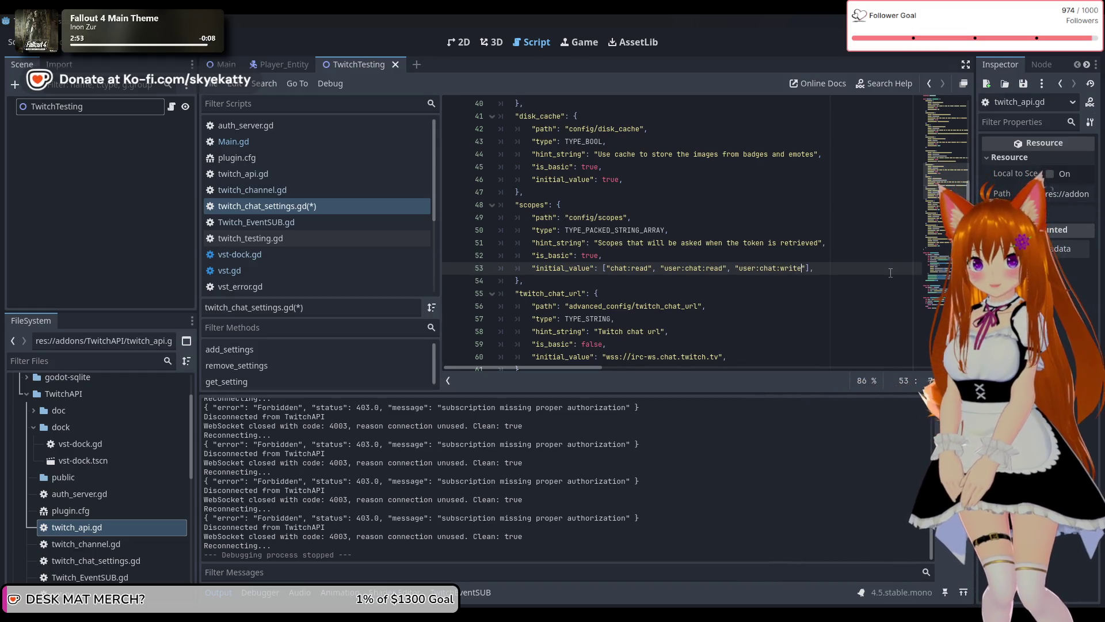
left_click(814, 283)
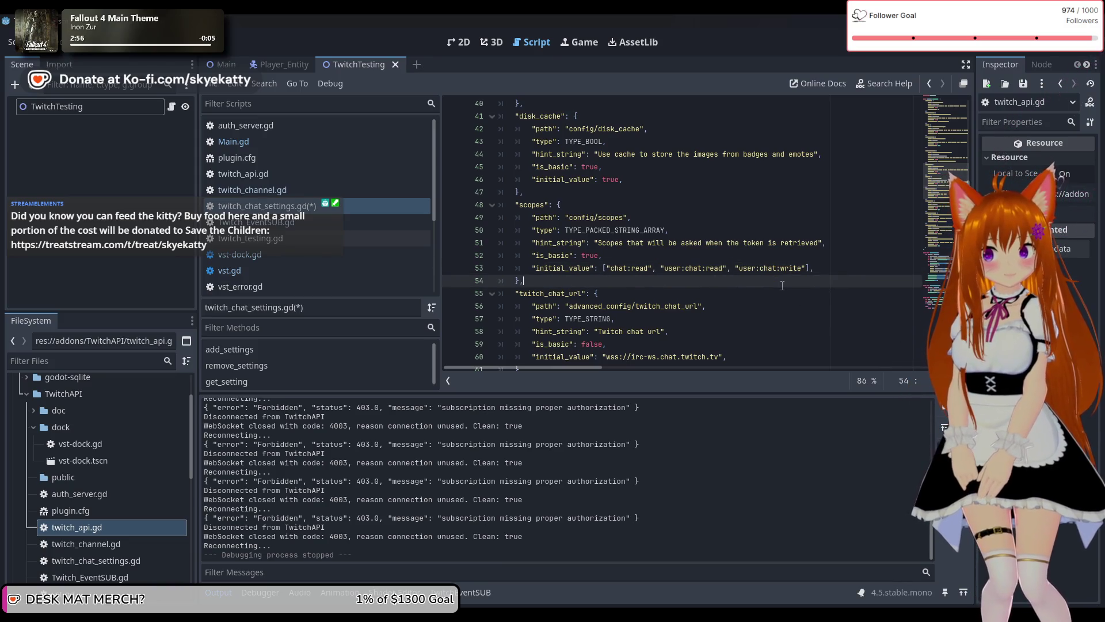
left_click(910, 50)
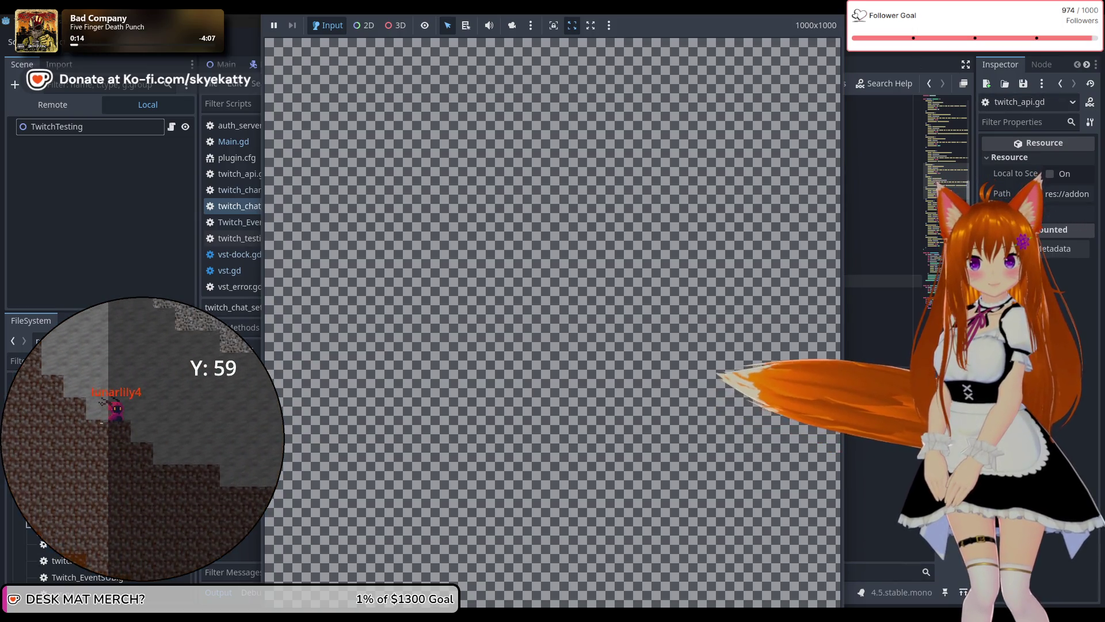
Stop the running game with F8 and return to the scope list on line 53.
key("F8")
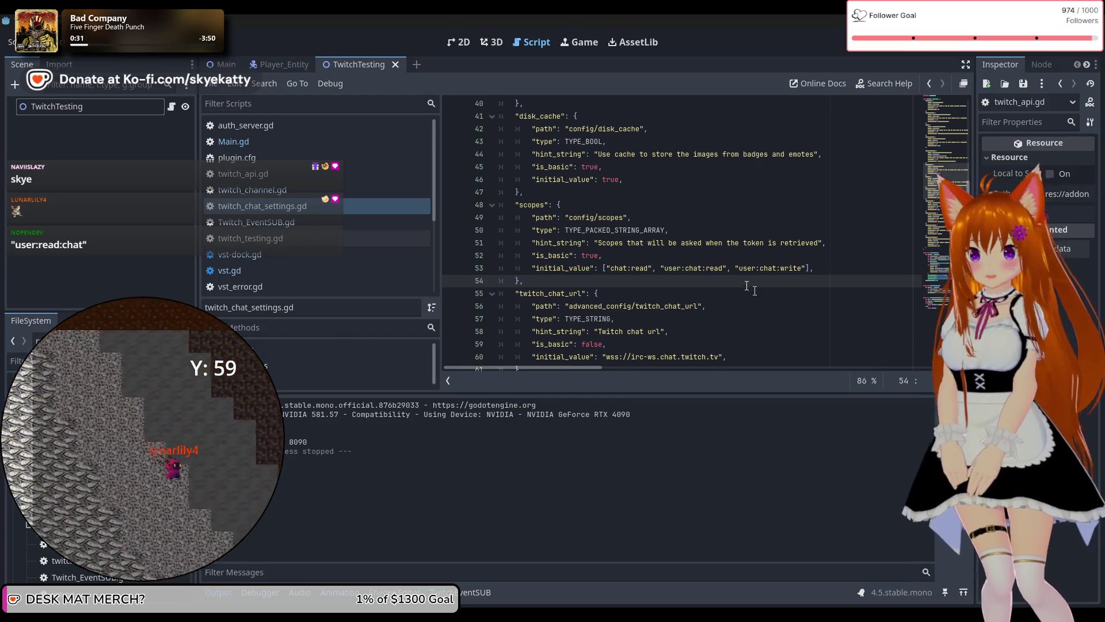
left_click(720, 269)
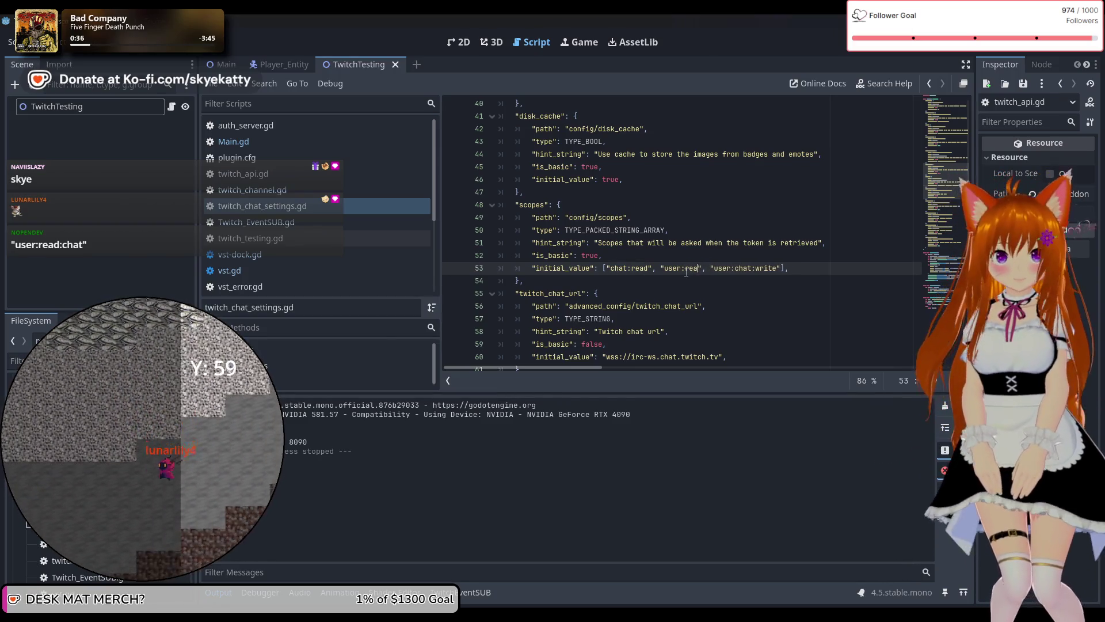
Correct the scopes to "user:read:chat" and "user:write:chat", then run the project to see chat events.
type("d:chat\", \"user:")
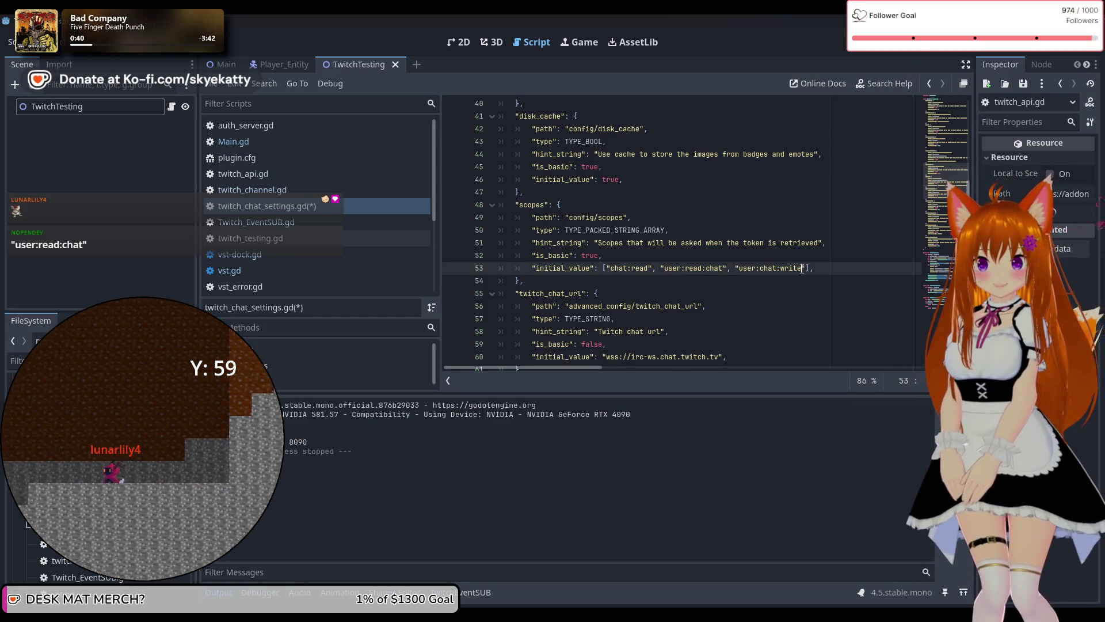
type("write:")
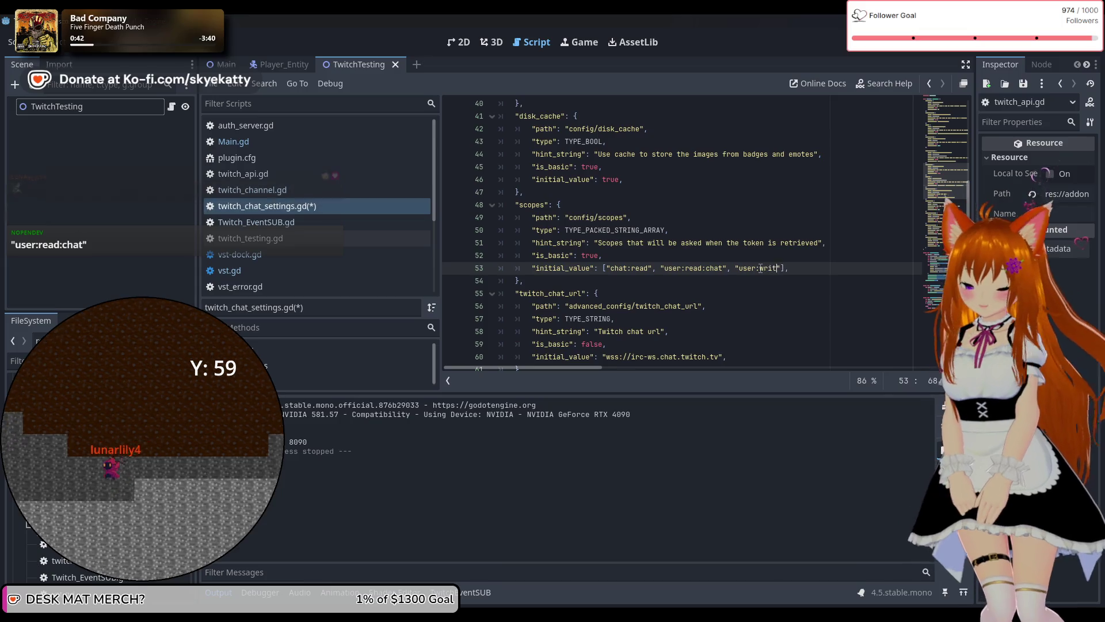
type("chat")
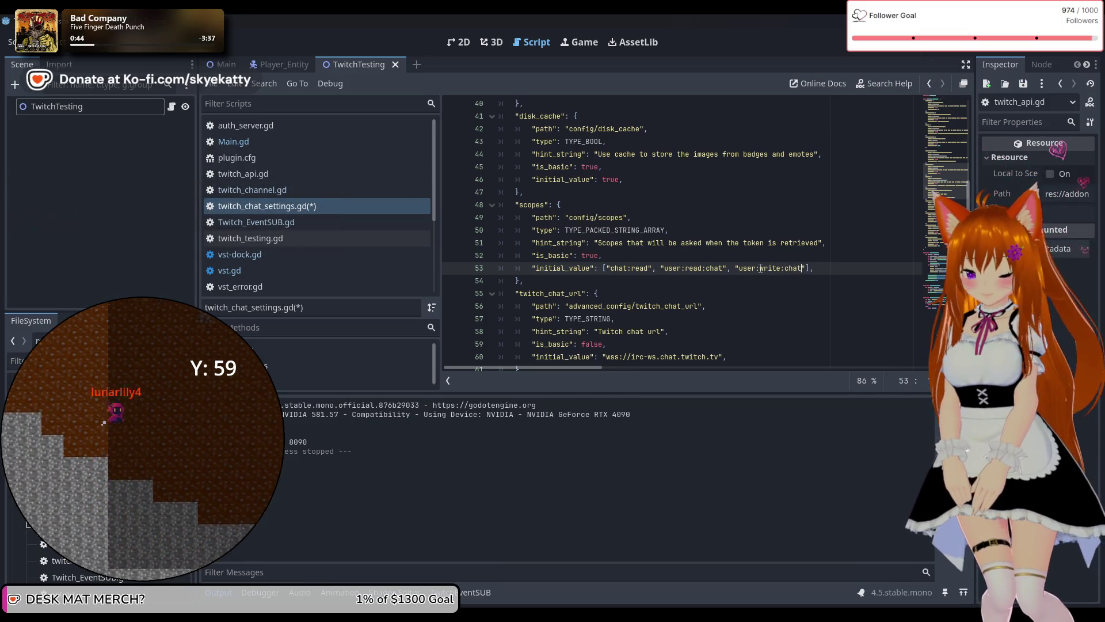
left_click(811, 261)
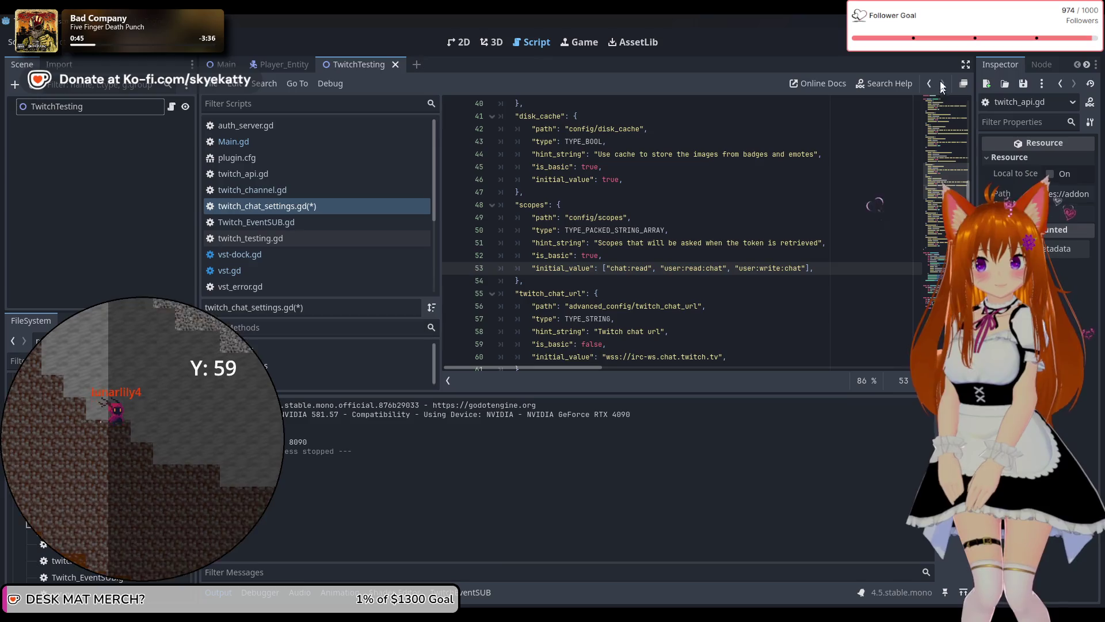
key("F5")
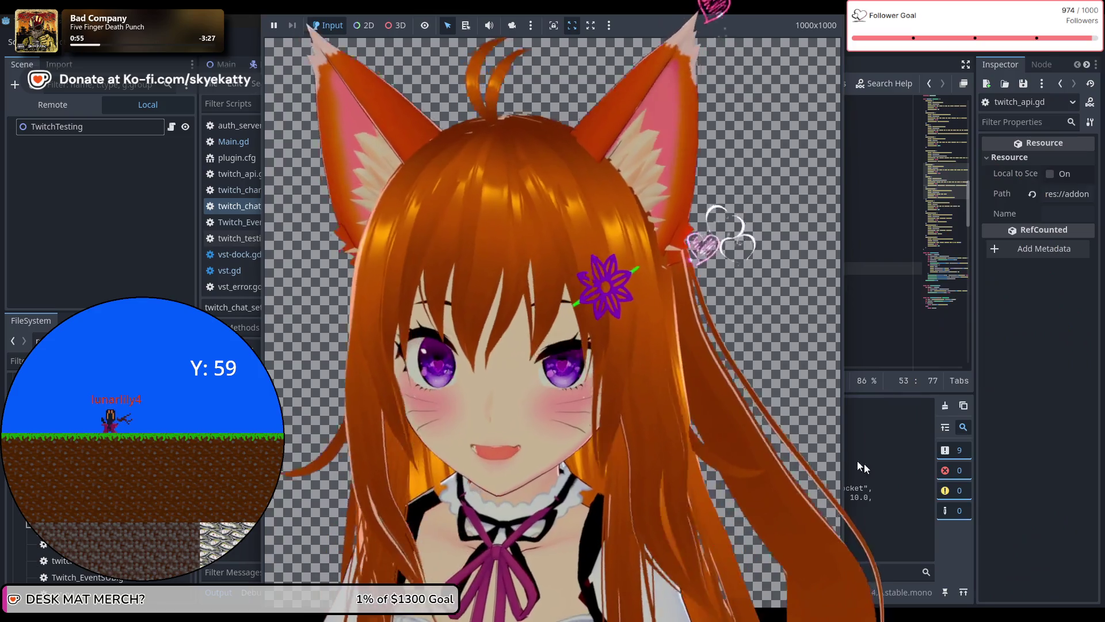
left_click(868, 466)
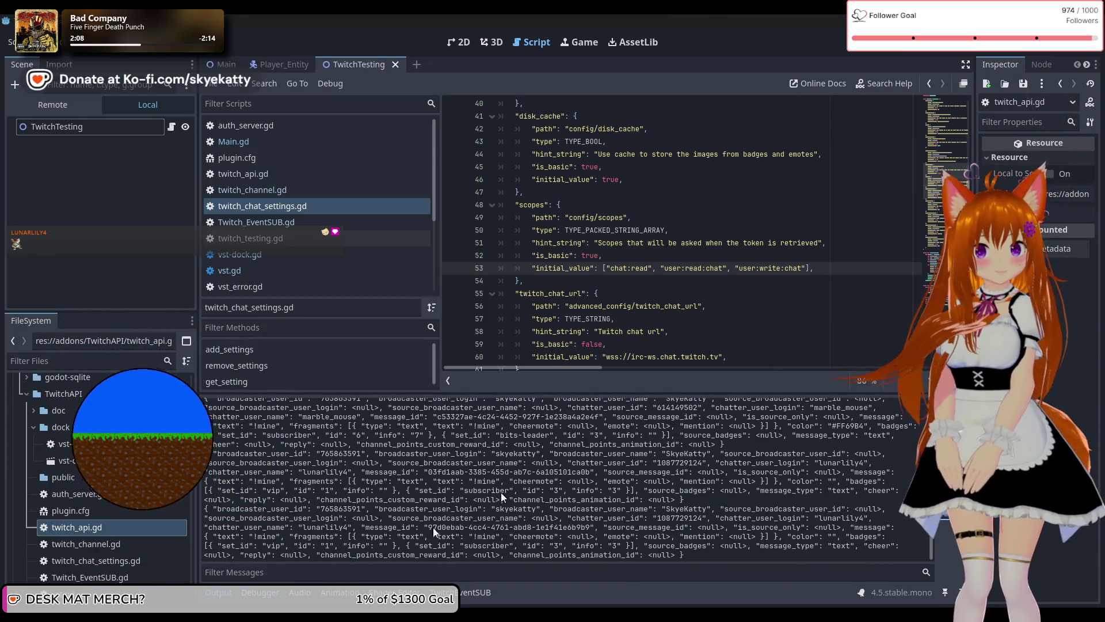
Stop the game, review the printed chat event, and open Twitch_EventSUB.gd at its line 83 print.
key("F8")
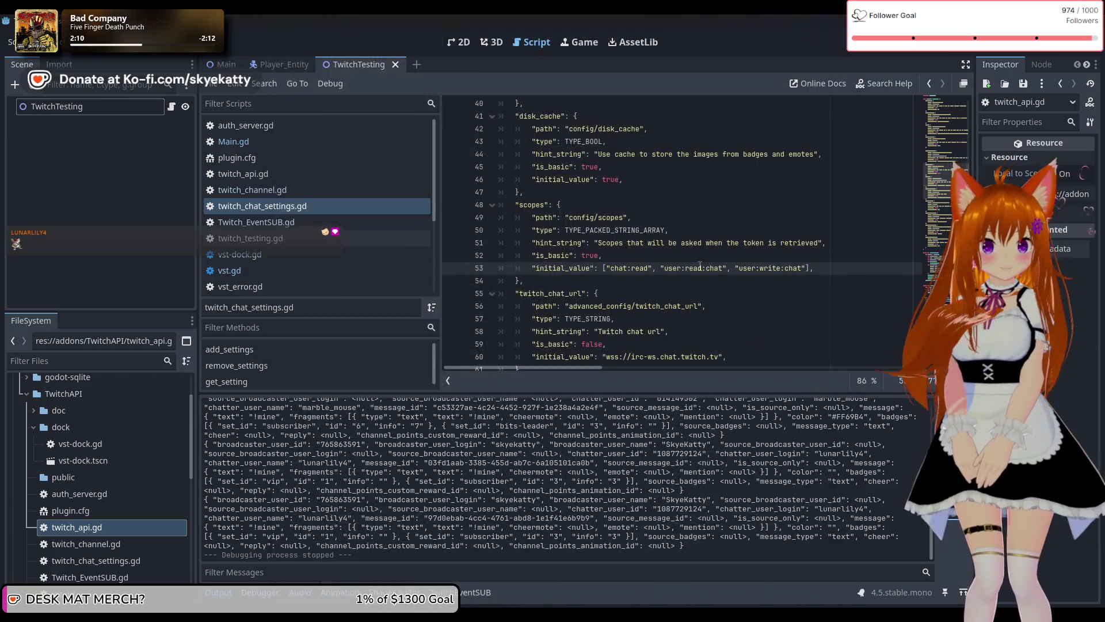
left_click_drag(696, 547, 173, 510)
left_click(436, 495)
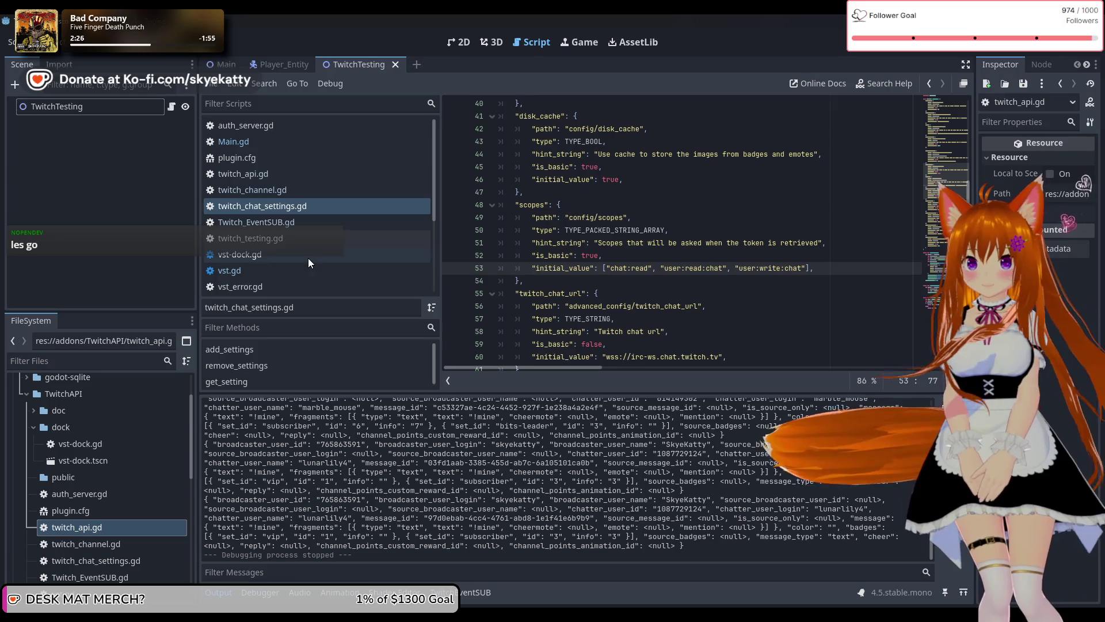
left_click(291, 228)
scroll(626, 289, "up", 4)
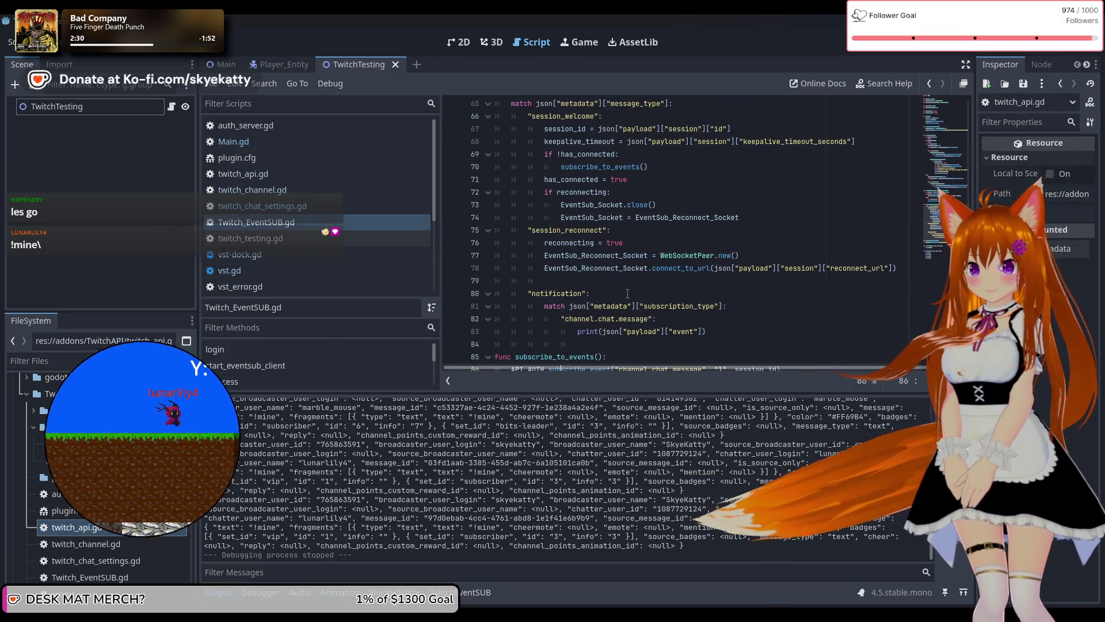
scroll(633, 310, "down", 1)
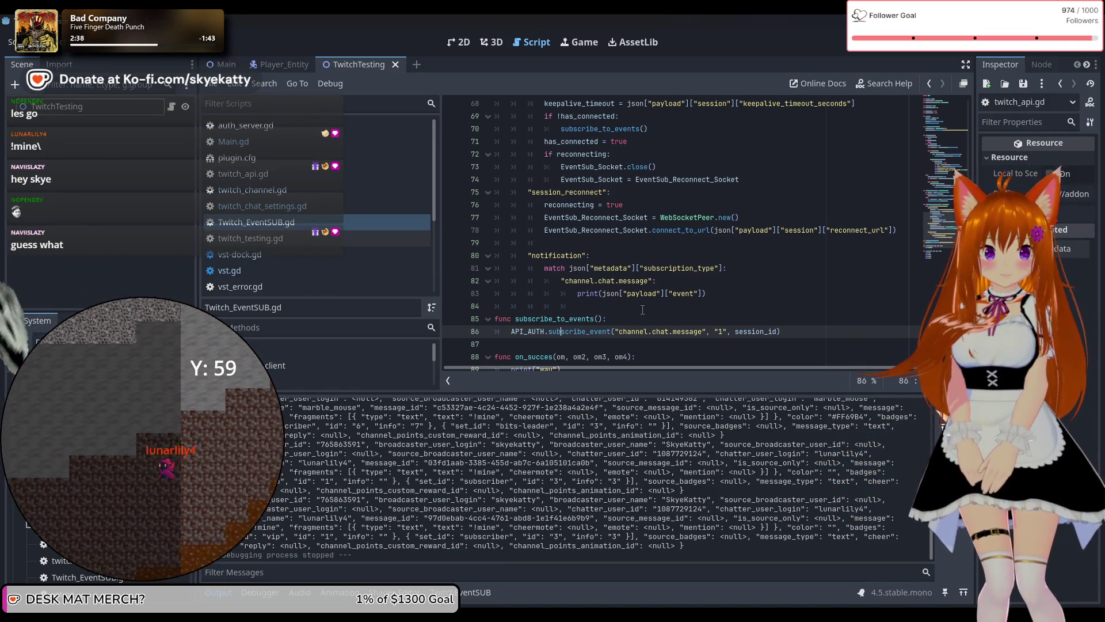
left_click(605, 293)
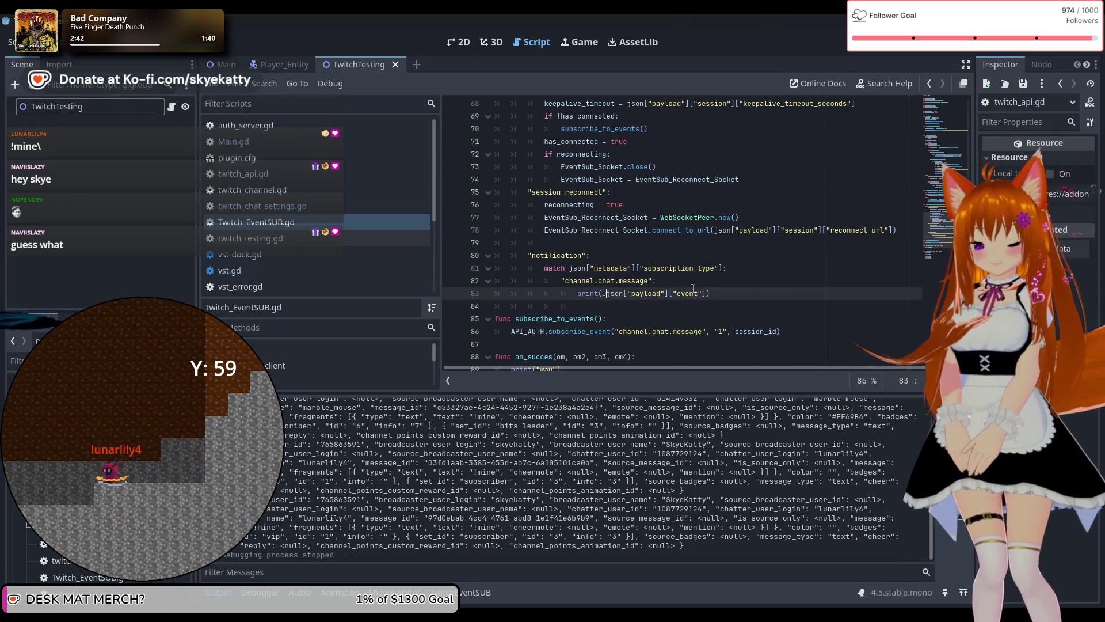
Wrap line 83's printed json["payload"]["event"] in JSON.parse_string(...) and start a new line.
type("JSON.")
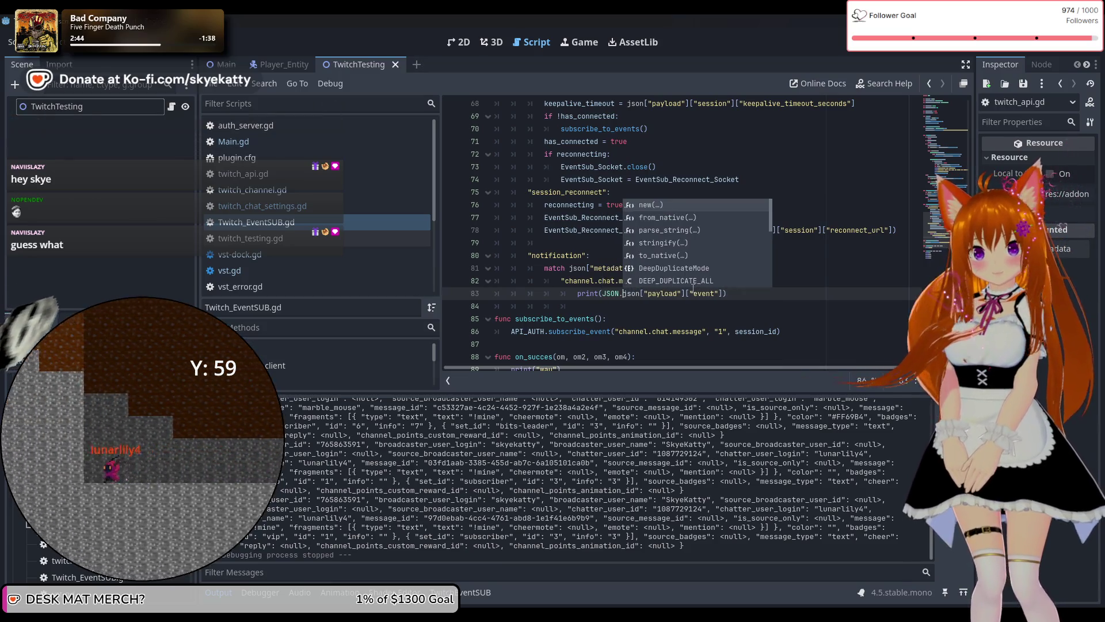
type("e")
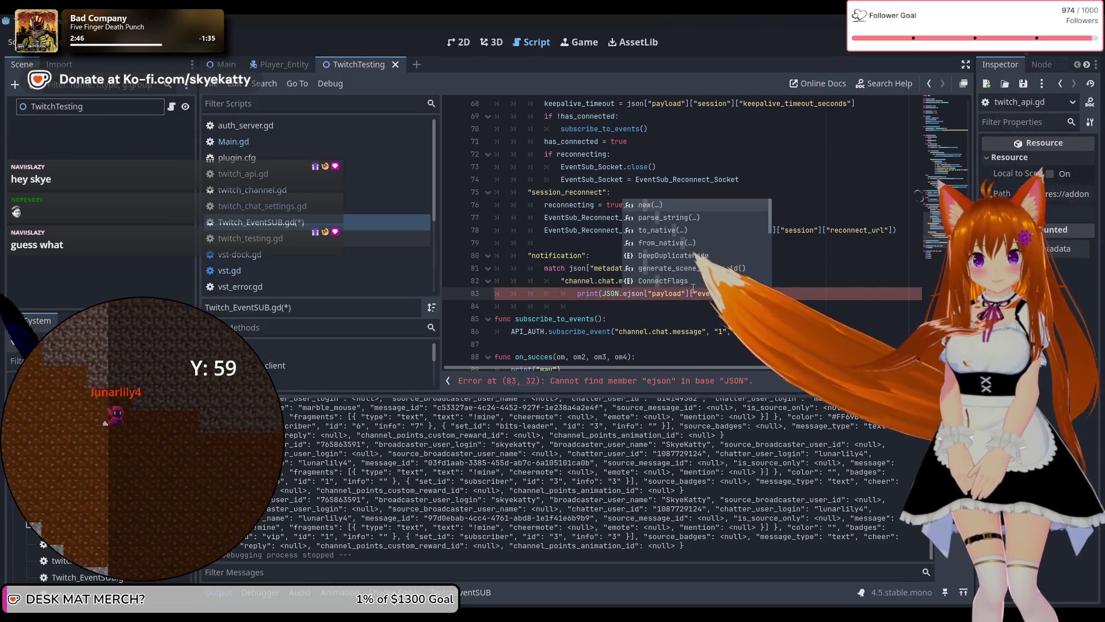
key("BackSpace")
key("BackSpace")
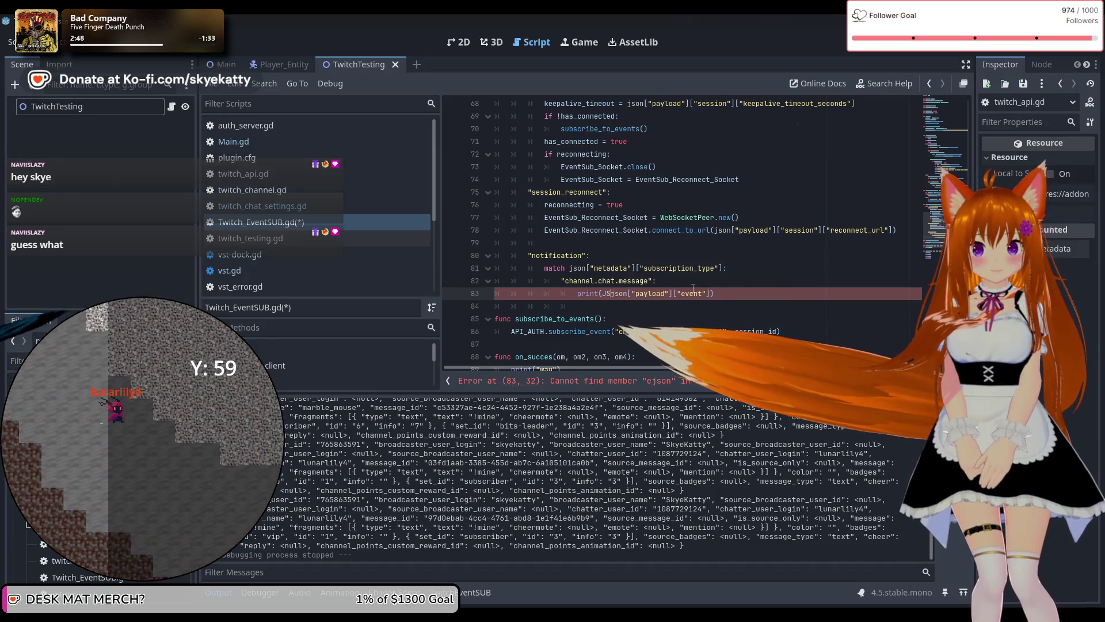
key("BackSpace")
key("BackSpace")
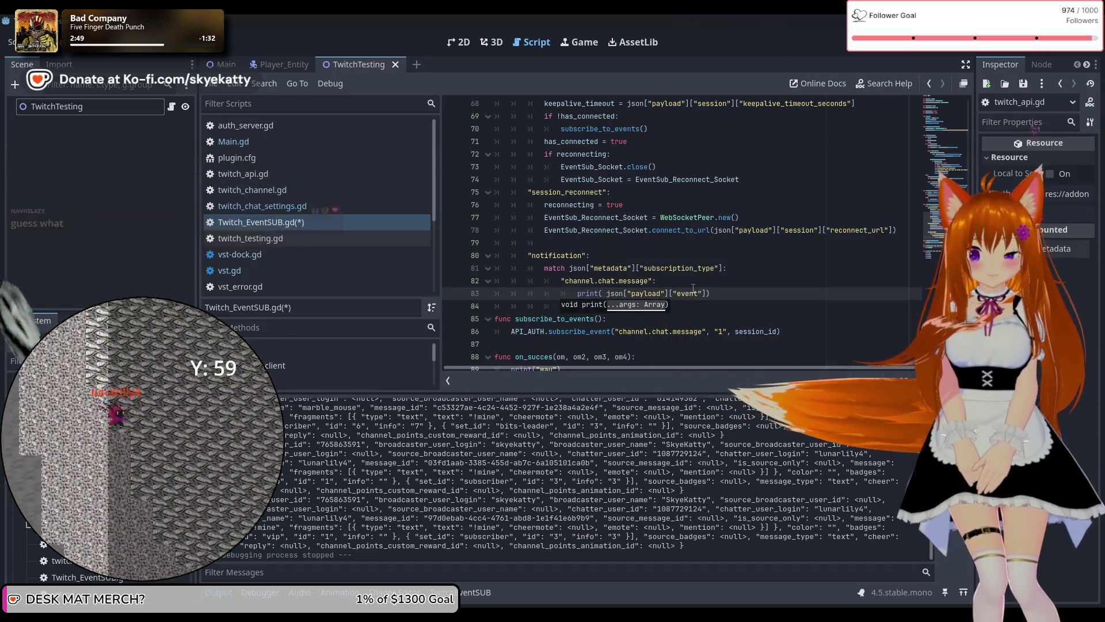
type("JSON.")
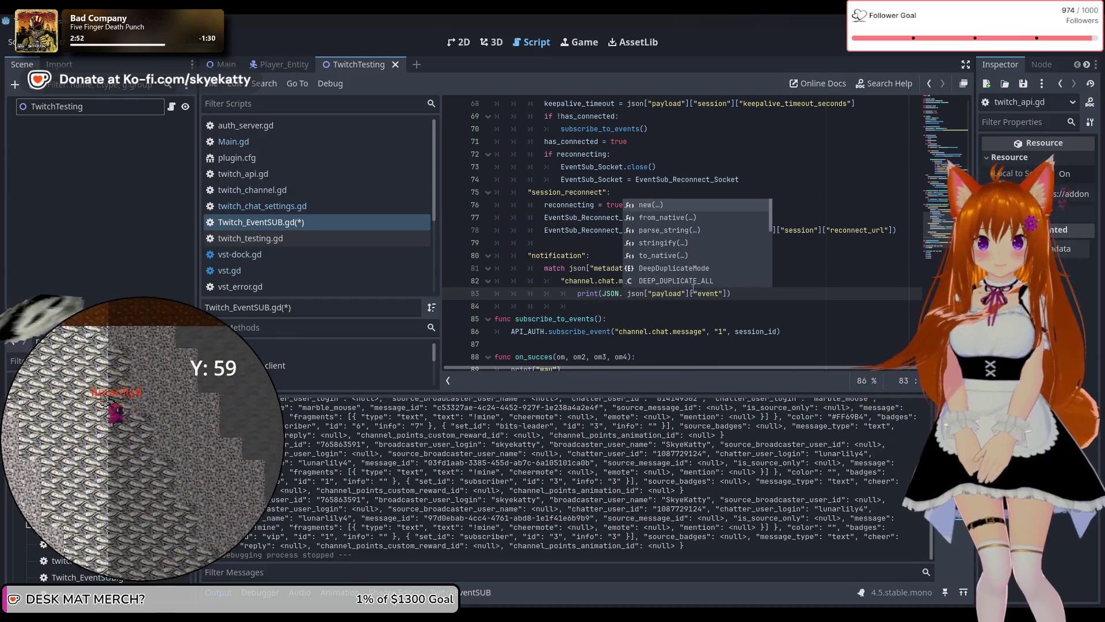
type("n")
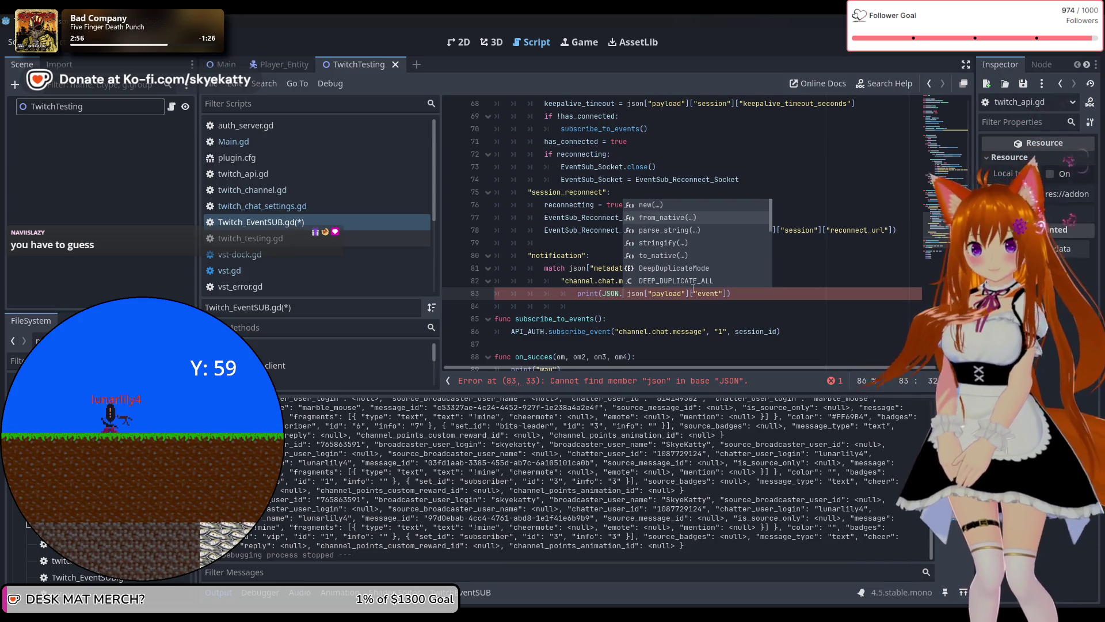
key("Down")
key("Return")
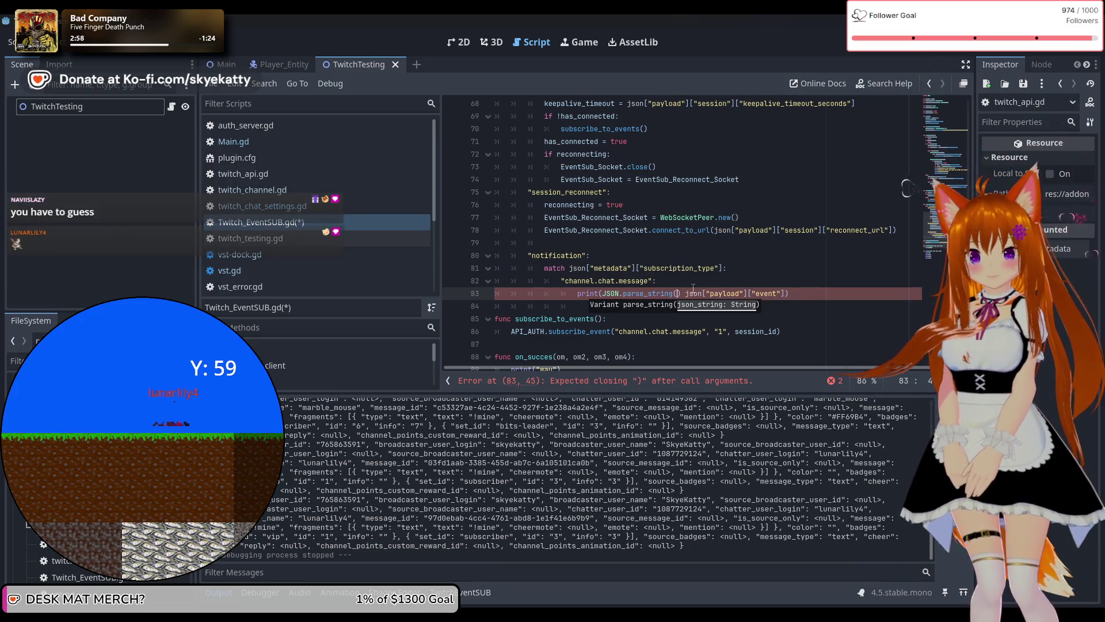
key("End")
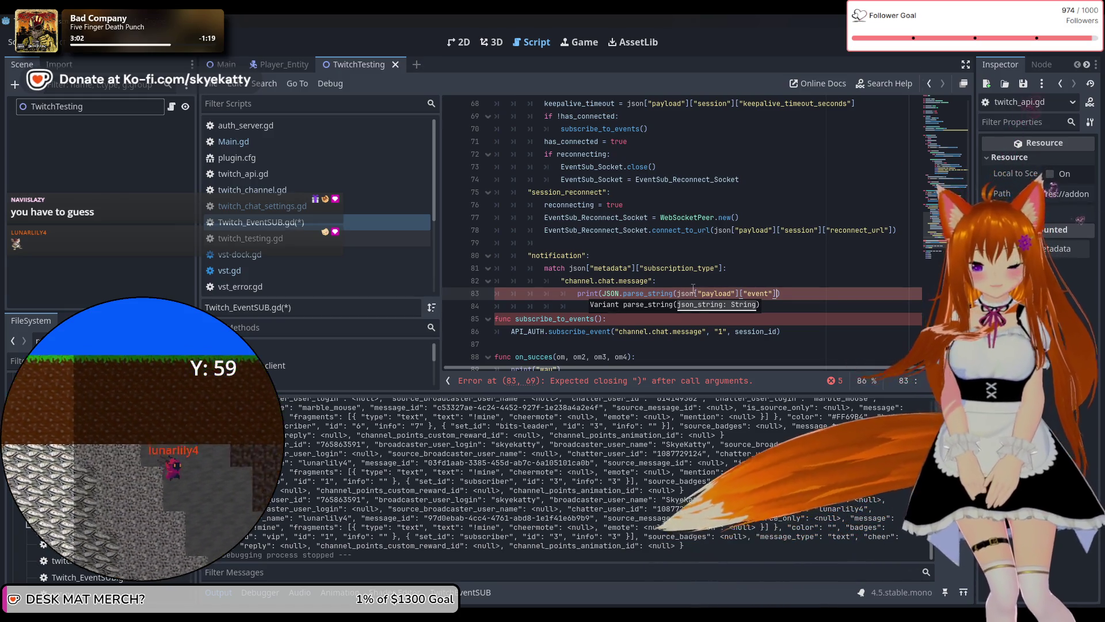
type(")")
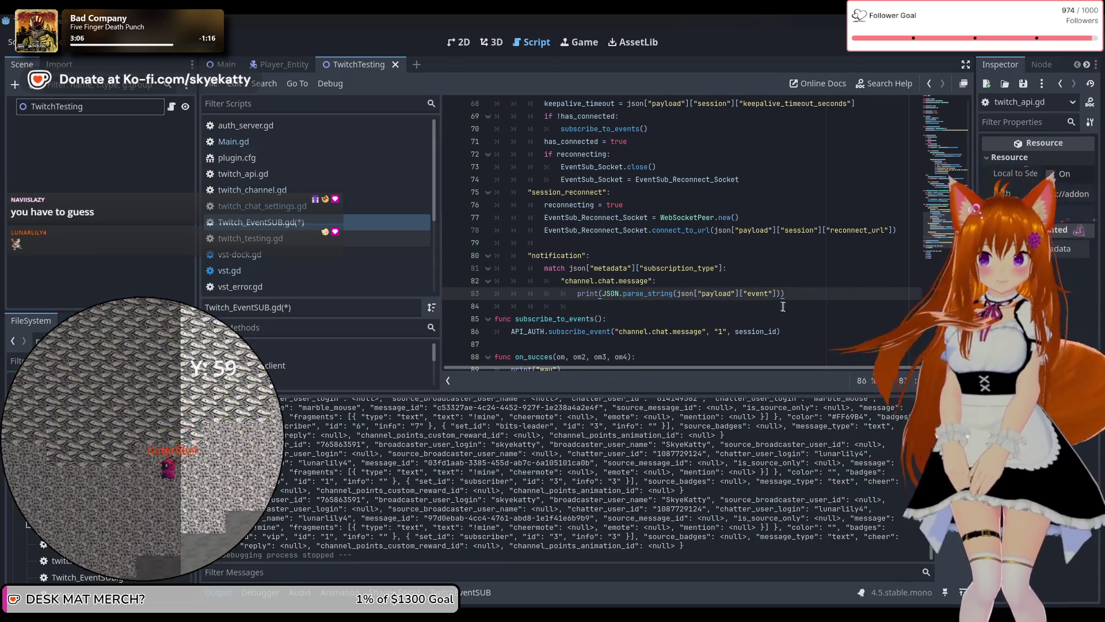
key("Return")
type("messa")
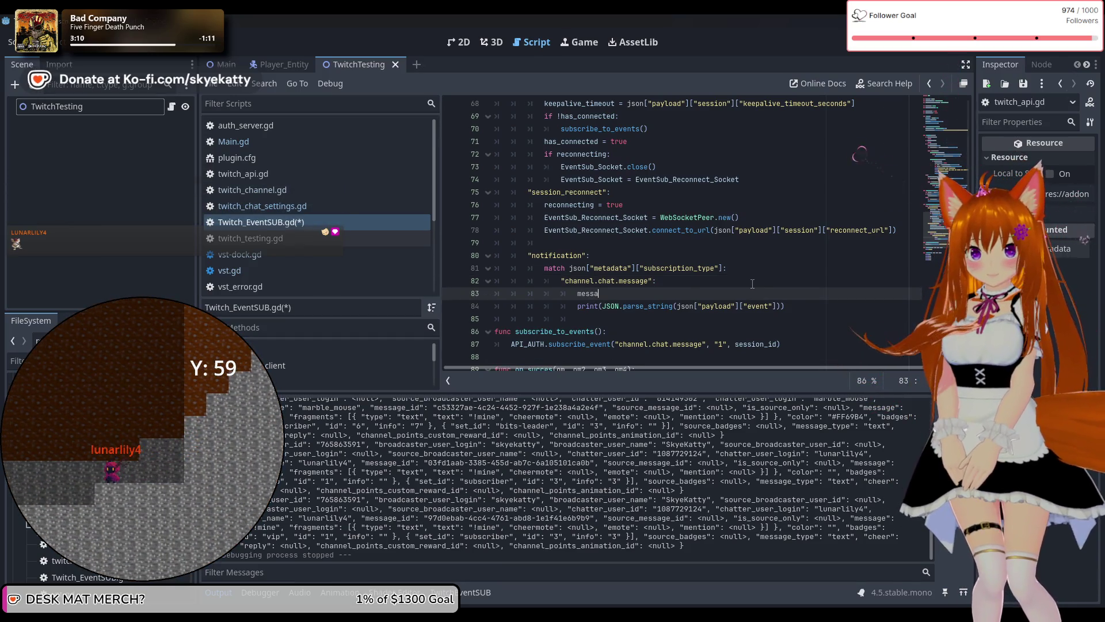
Replace the stray letters on line 83 with the declaration 'var event ='.
key("BackSpace")
key("BackSpace")
key("BackSpace")
type("da")
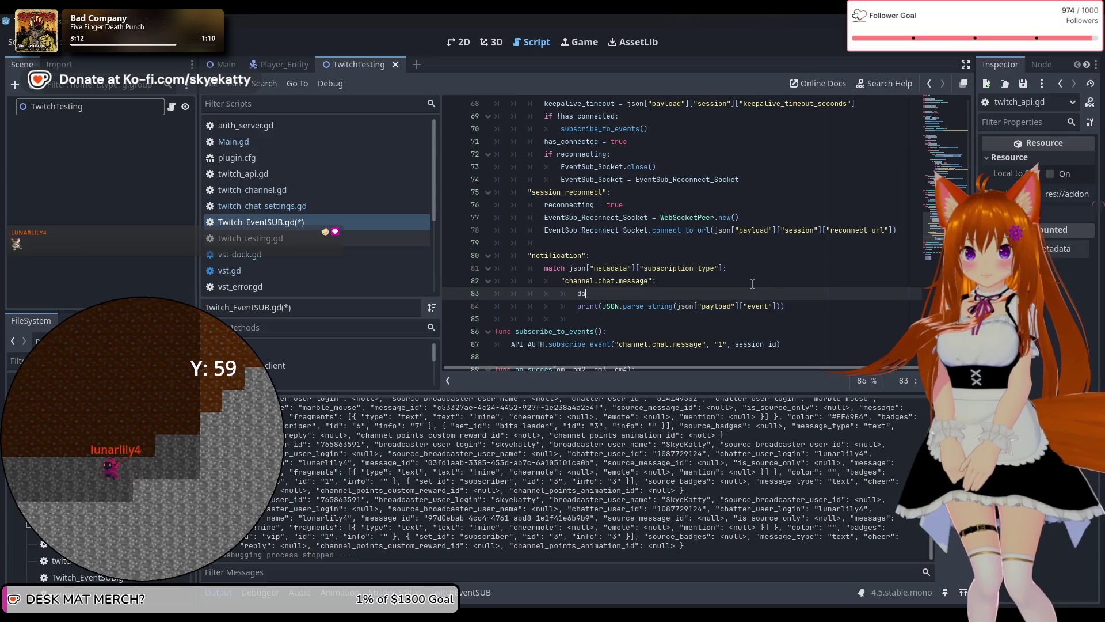
key("BackSpace")
key("BackSpace")
type("eve")
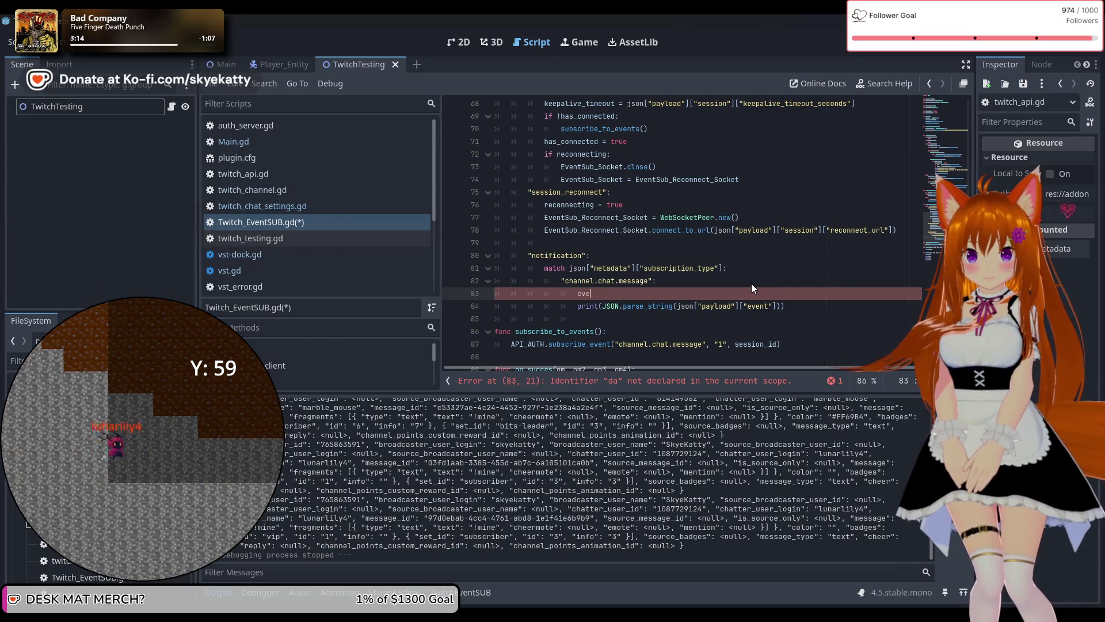
key("BackSpace")
key("BackSpace")
type("var")
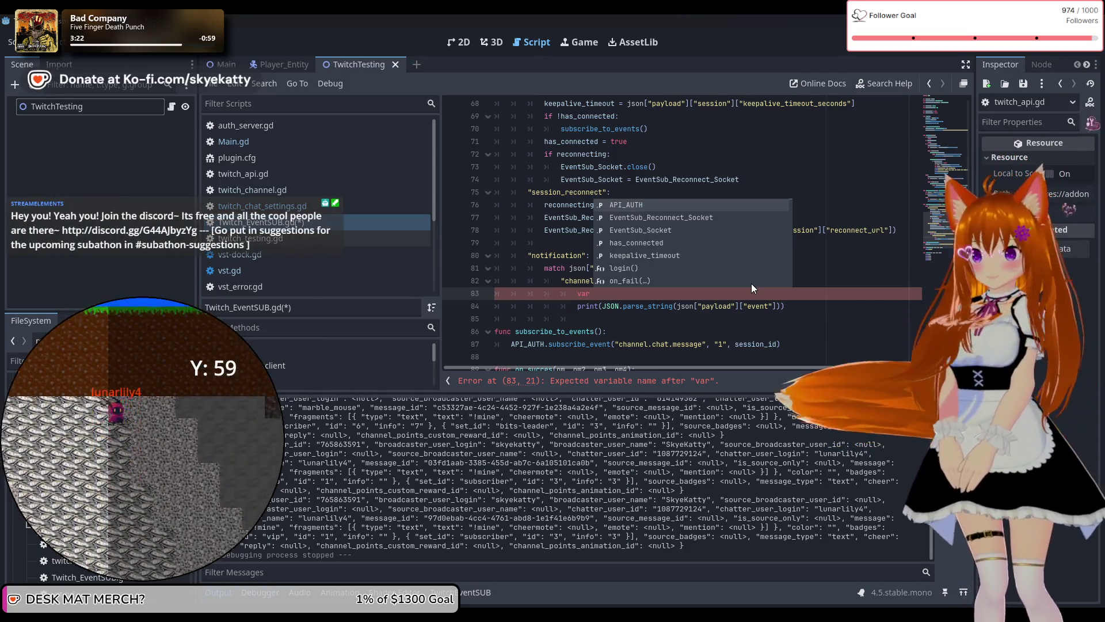
type("me")
key("BackSpace")
key("BackSpace")
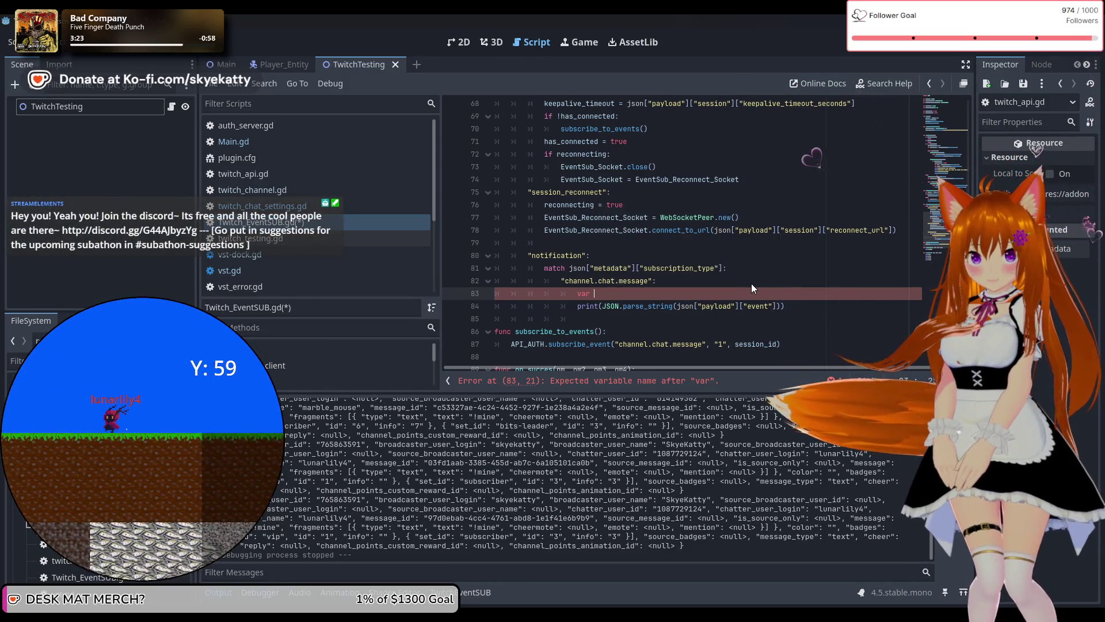
type("event ")
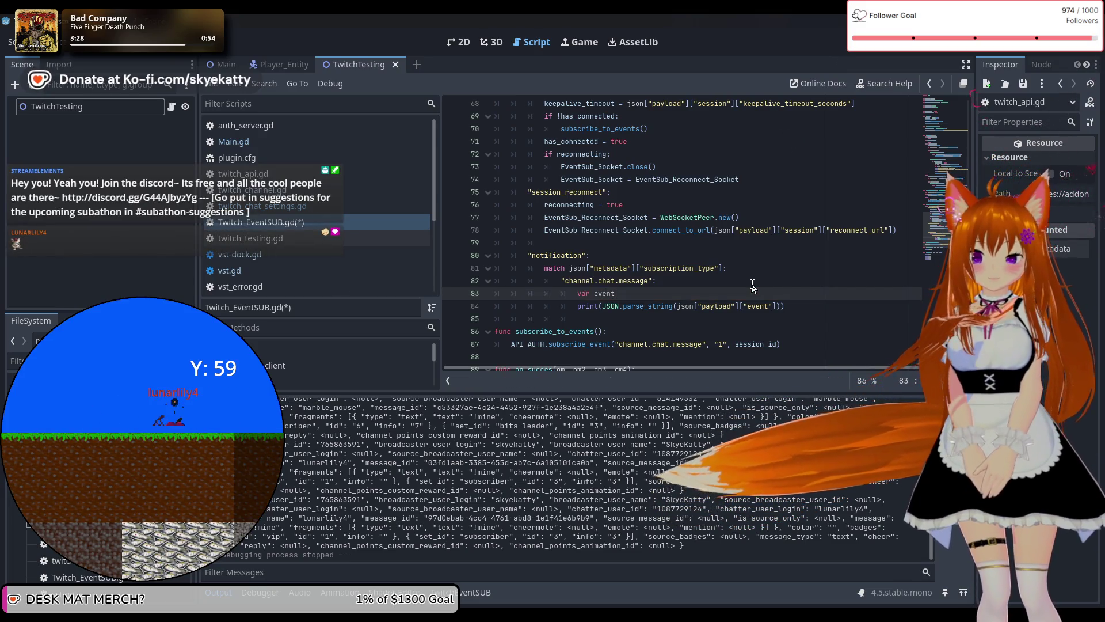
type("=")
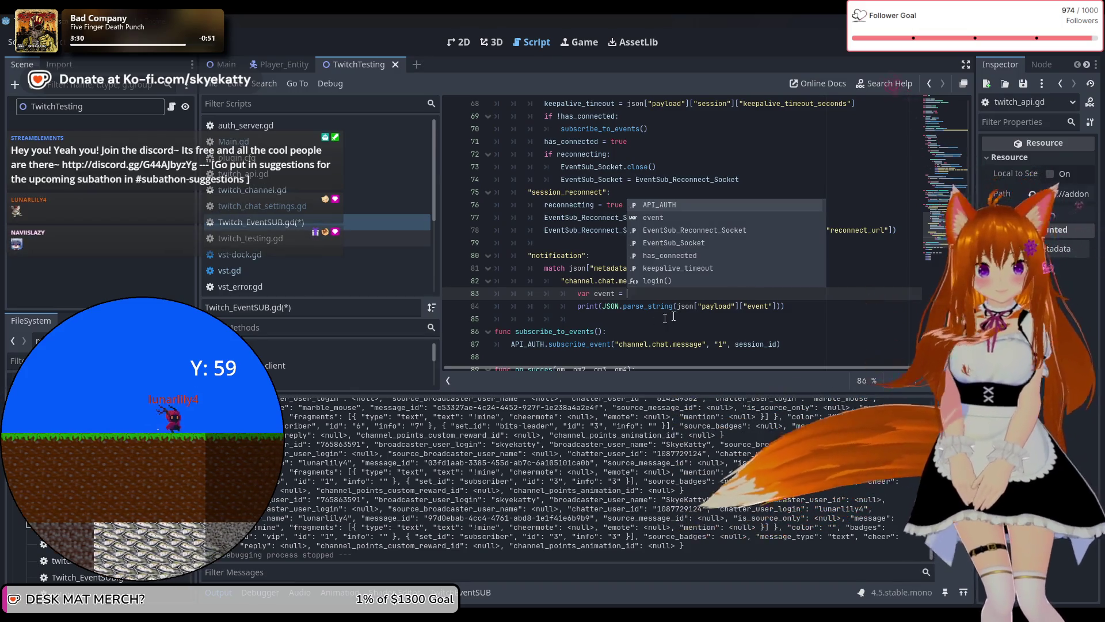
Move JSON.parse_string(json["payload"]["event"]) out of print() to become the event variable's value.
left_click(604, 306)
left_click_drag(603, 307, 777, 314)
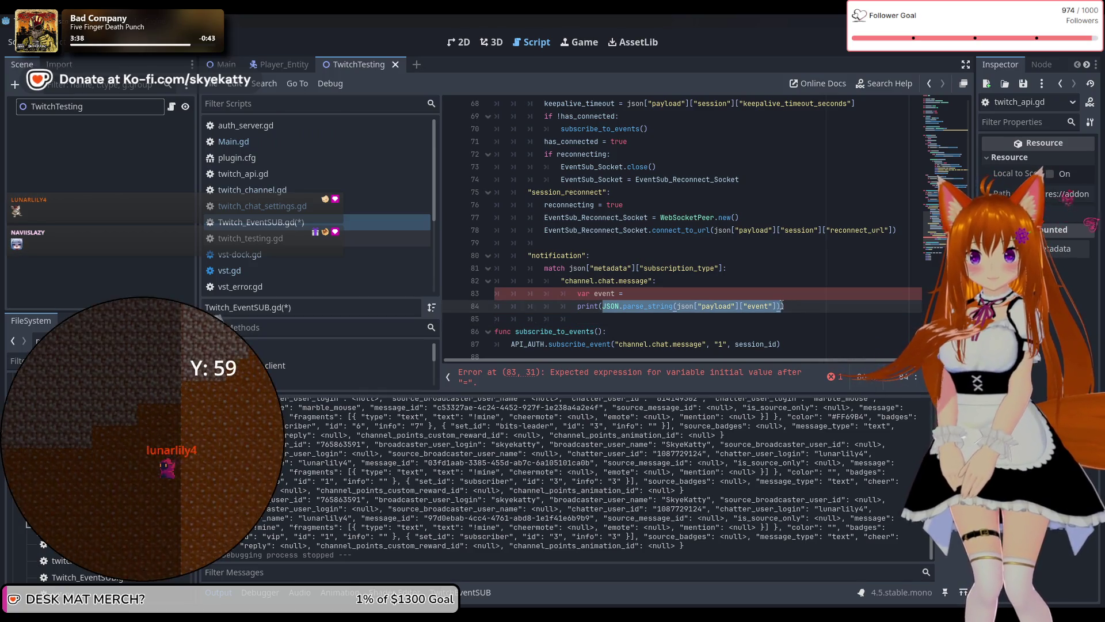
key("ctrl+x")
left_click(634, 294)
key("ctrl+v")
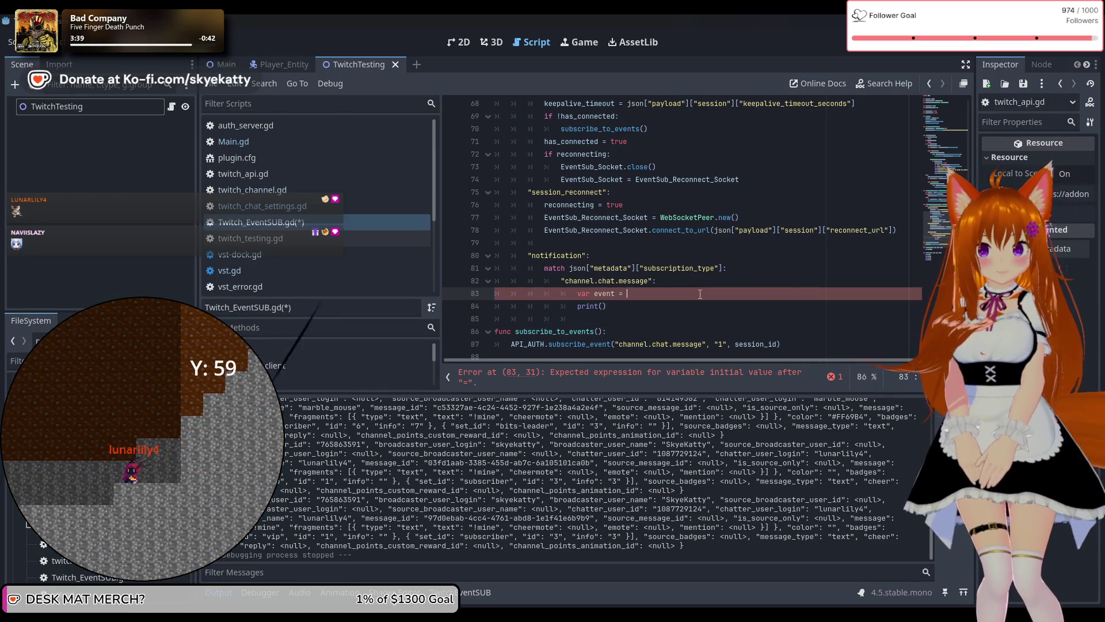
key("Down")
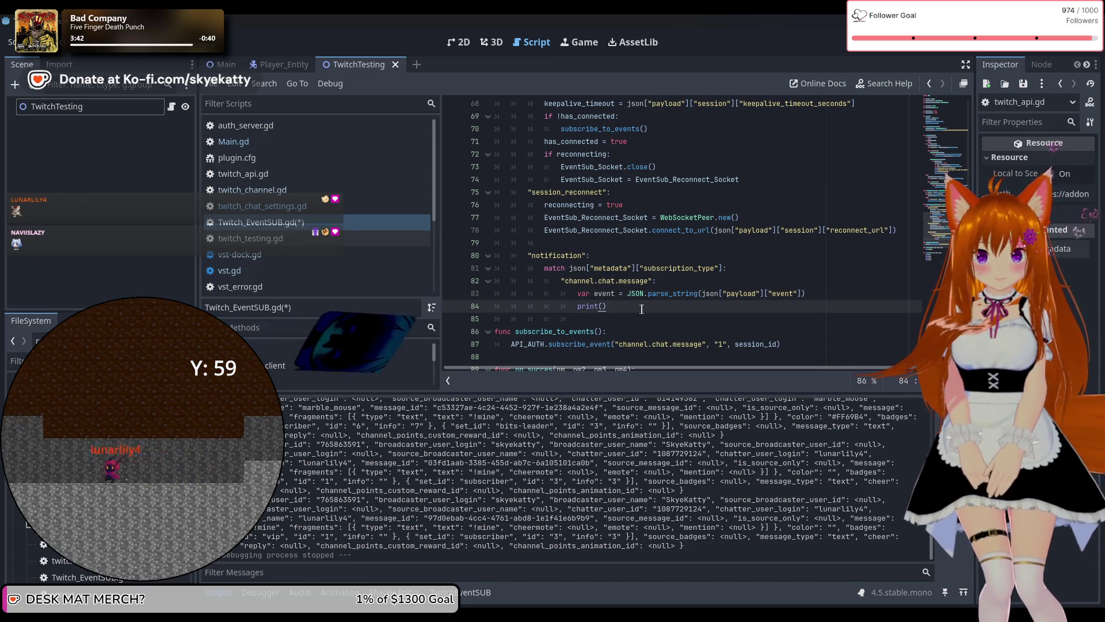